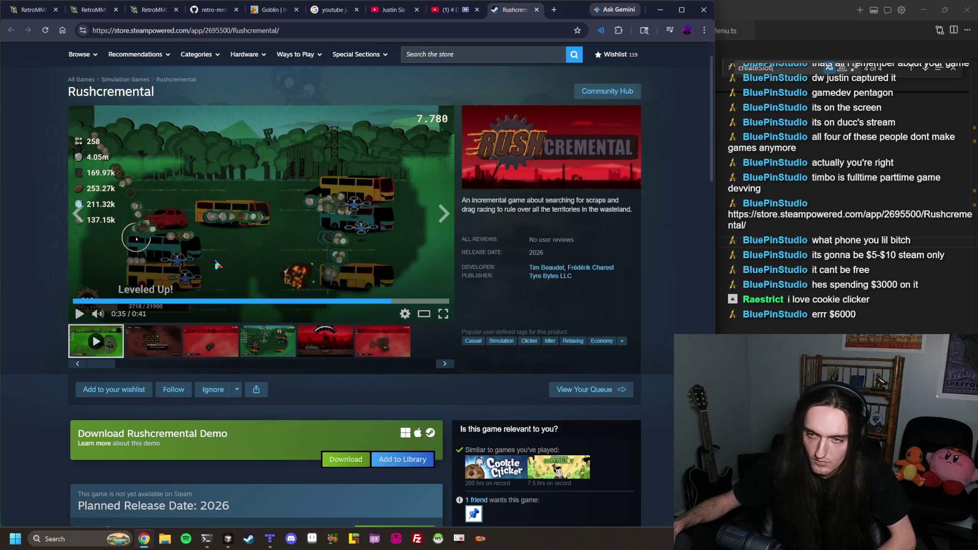
# Install Cookie Clicker from the Steam library onto New Volume (D:) to start its download
pyautogui.click(249, 539)
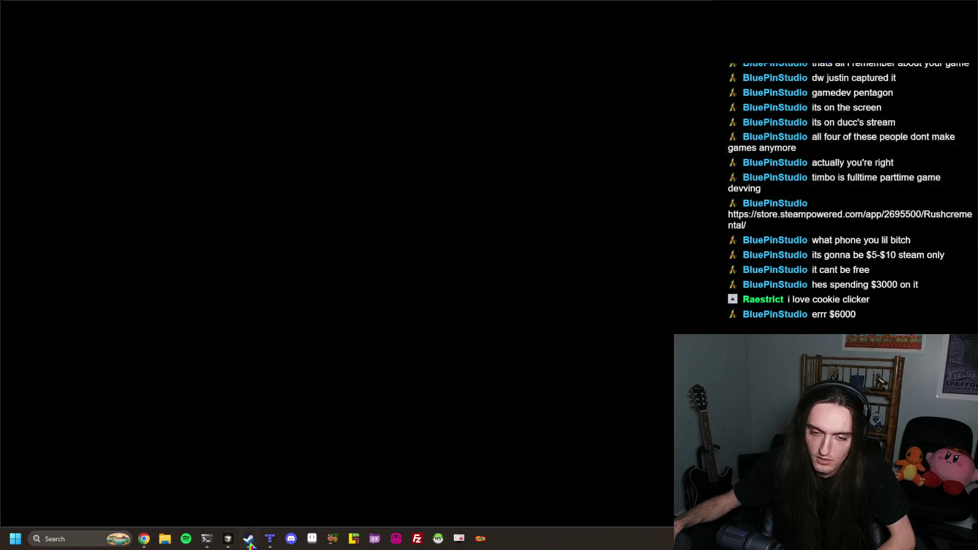
pyautogui.click(45, 242)
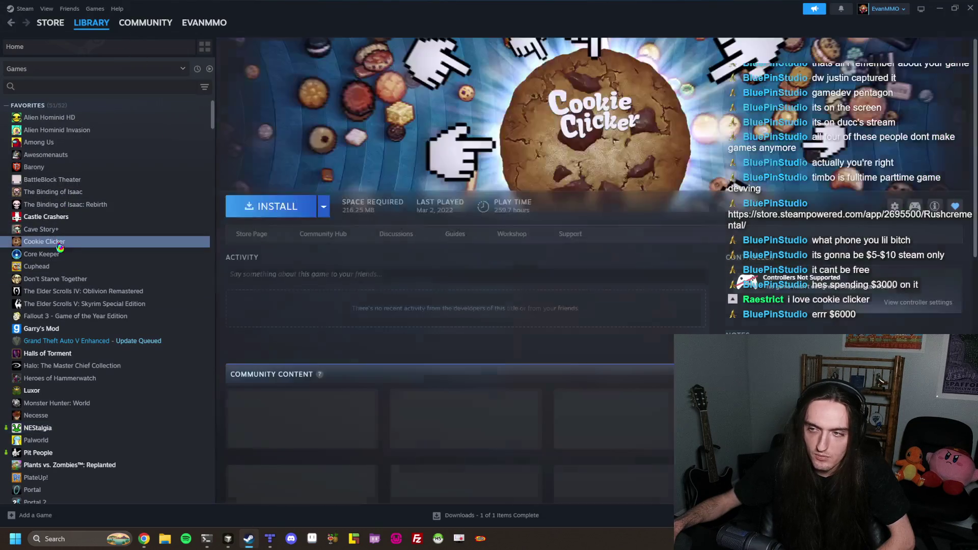
pyautogui.click(275, 207)
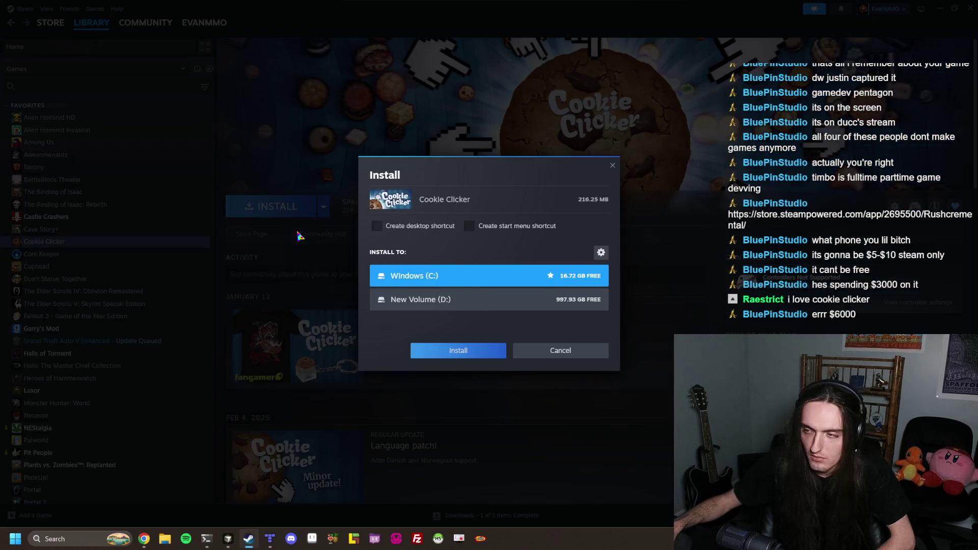
pyautogui.click(470, 308)
pyautogui.click(477, 351)
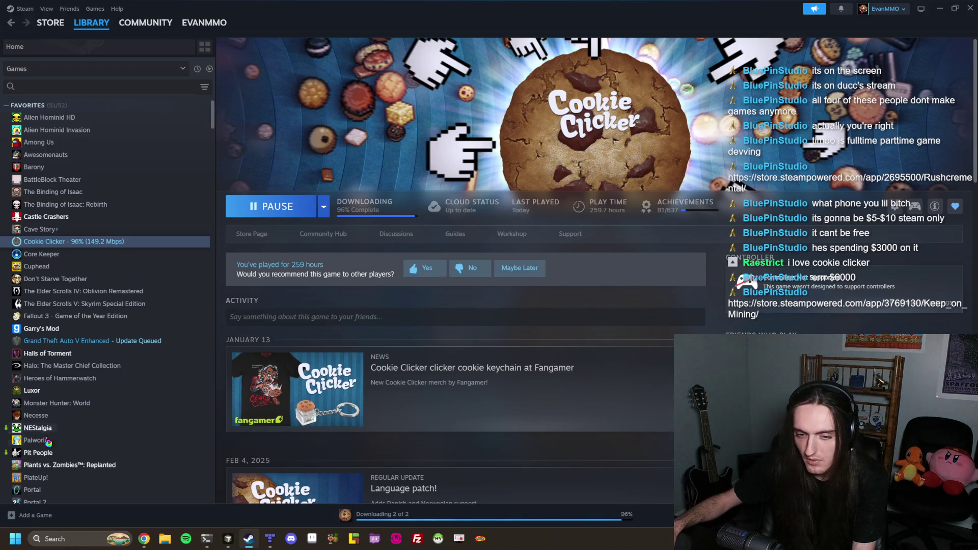
pyautogui.click(144, 539)
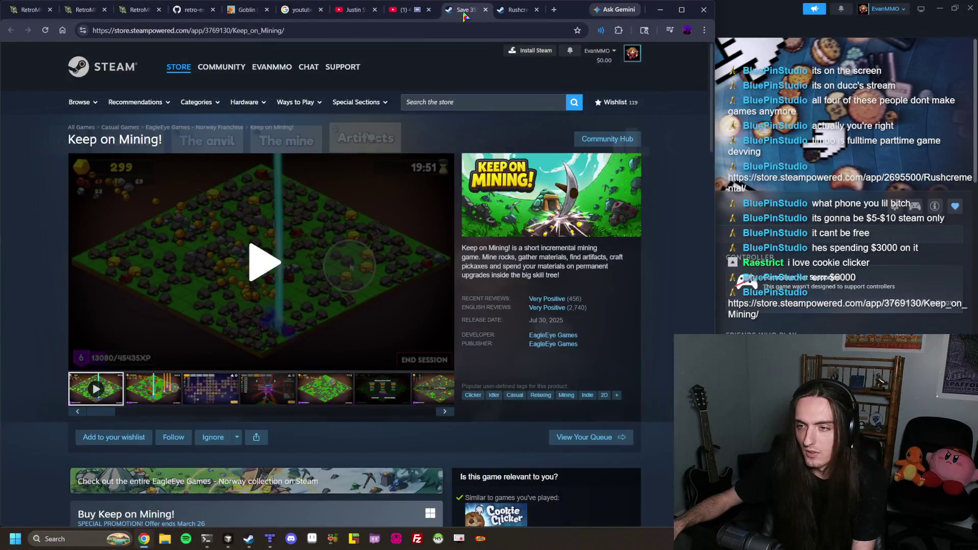
# Play the Keep on Mining! trailer, skipping ahead to 0:22 and then 0:32
pyautogui.click(337, 252)
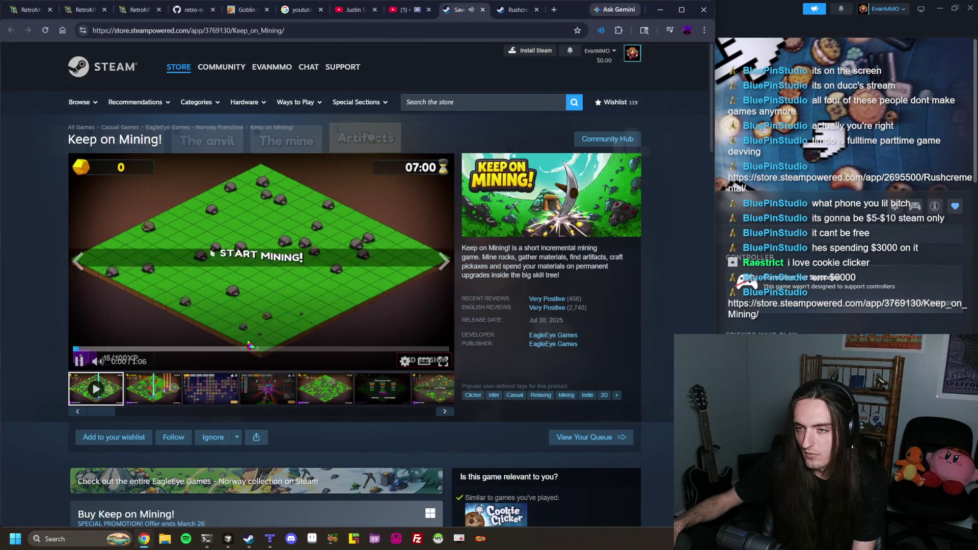
pyautogui.click(196, 349)
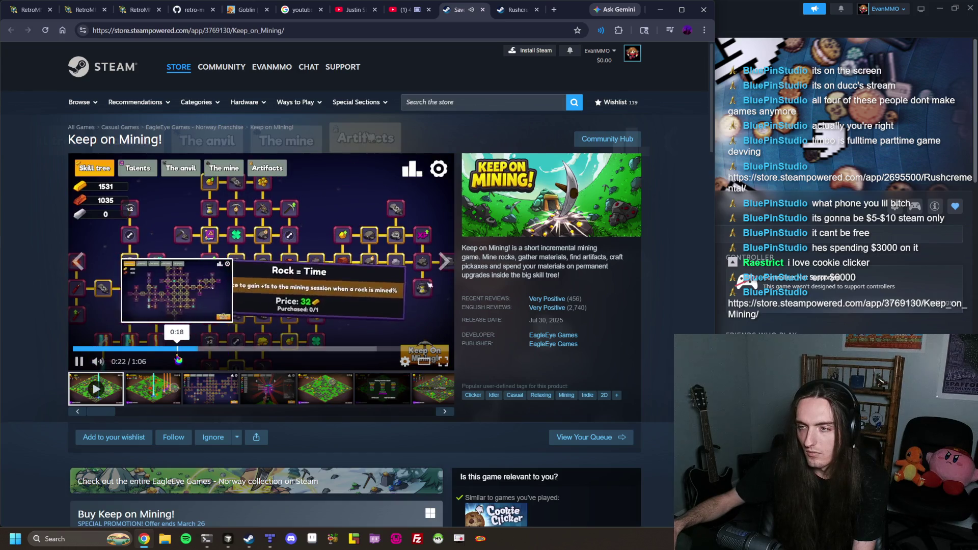
pyautogui.click(253, 349)
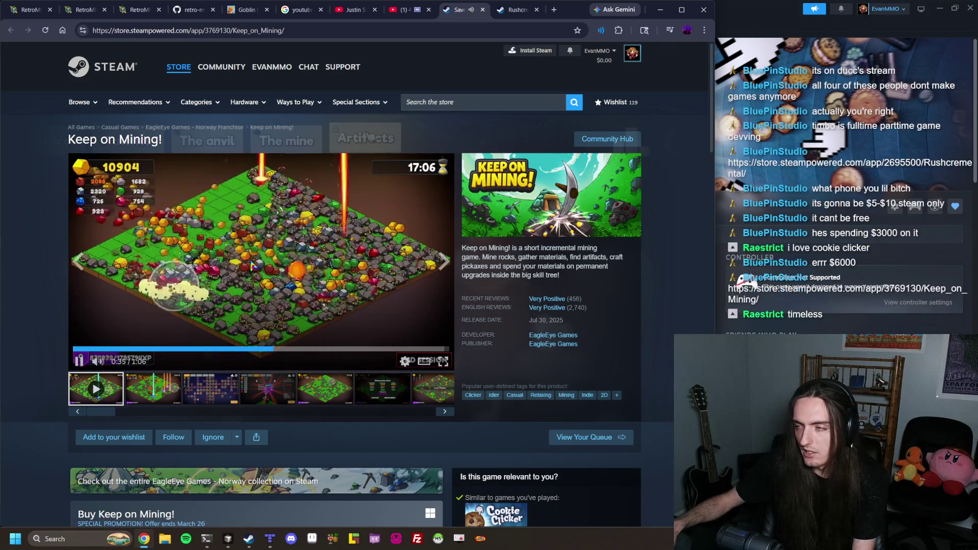
pyautogui.scroll(-4, 589, 309)
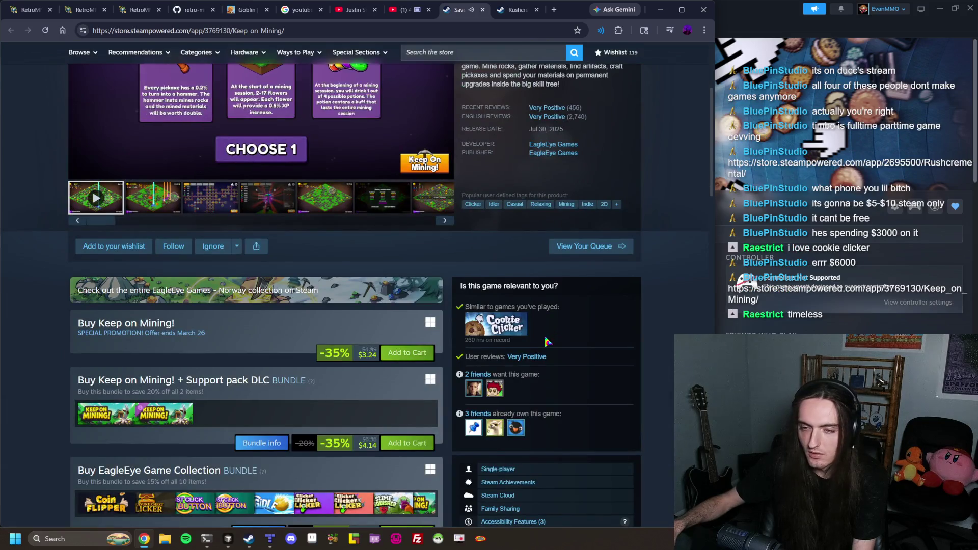
pyautogui.scroll(4, 541, 339)
# Search Google for 'keep on mining apple store' and open the App Store listing
pyautogui.click(554, 9)
pyautogui.write('ke')
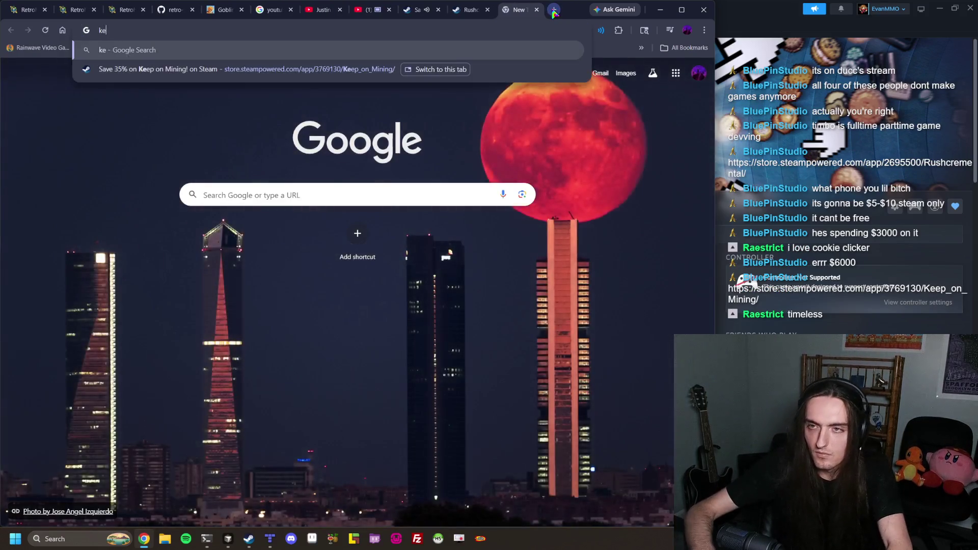
pyautogui.write('ep on mini')
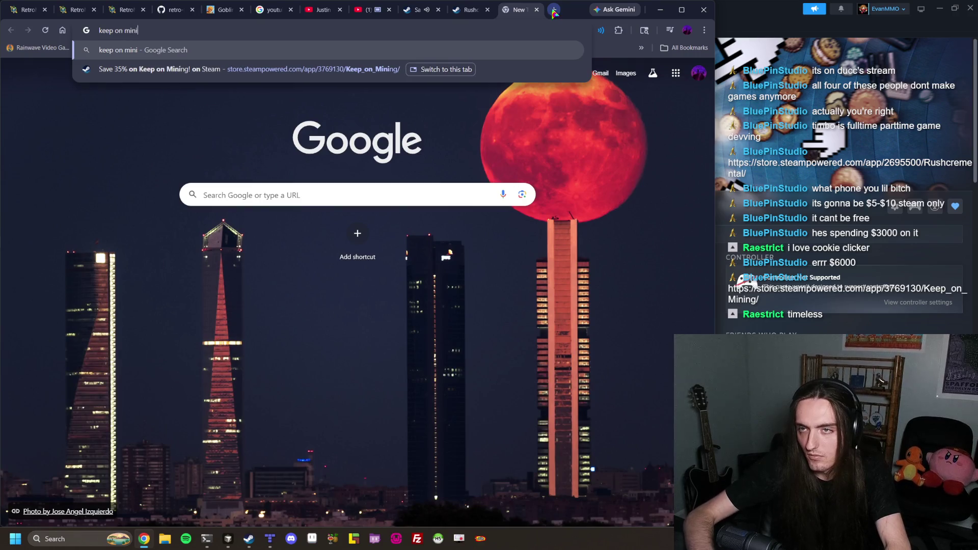
pyautogui.write('ng apple store')
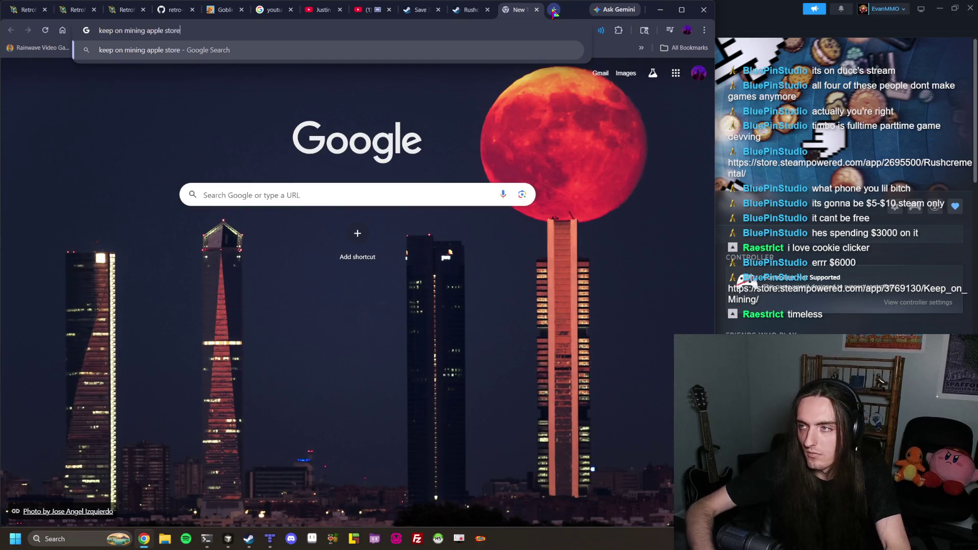
pyautogui.press('Return')
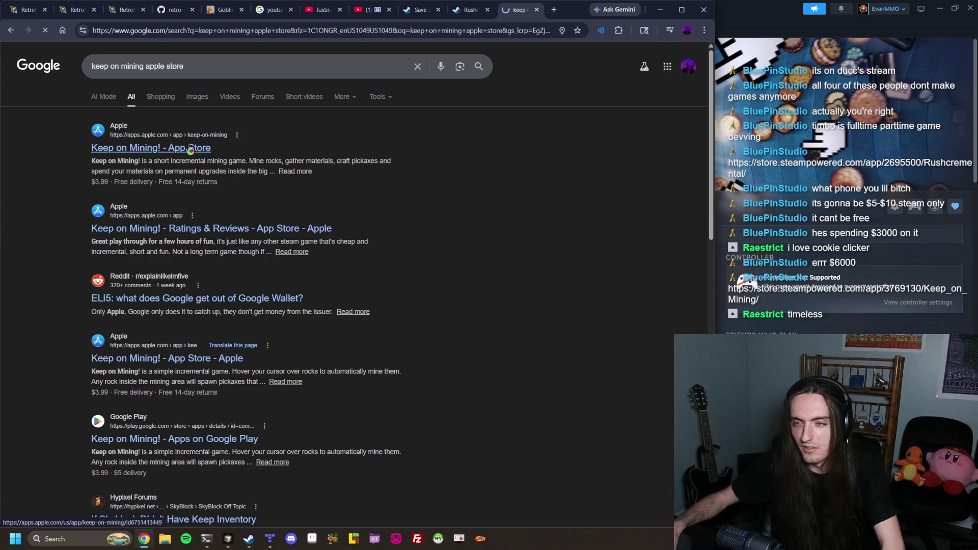
pyautogui.click(191, 148)
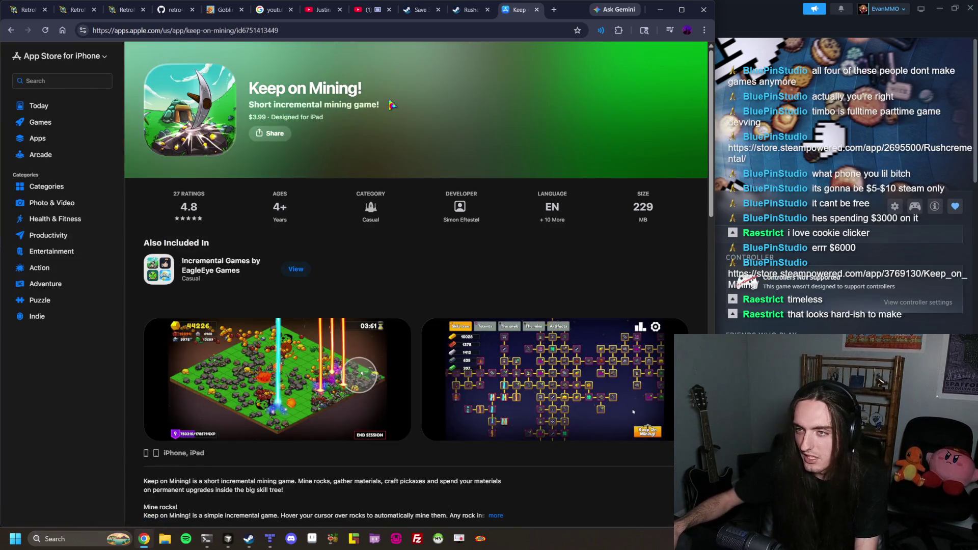
# Expand and read the full Keep on Mining! app description
pyautogui.scroll(-2, 504, 104)
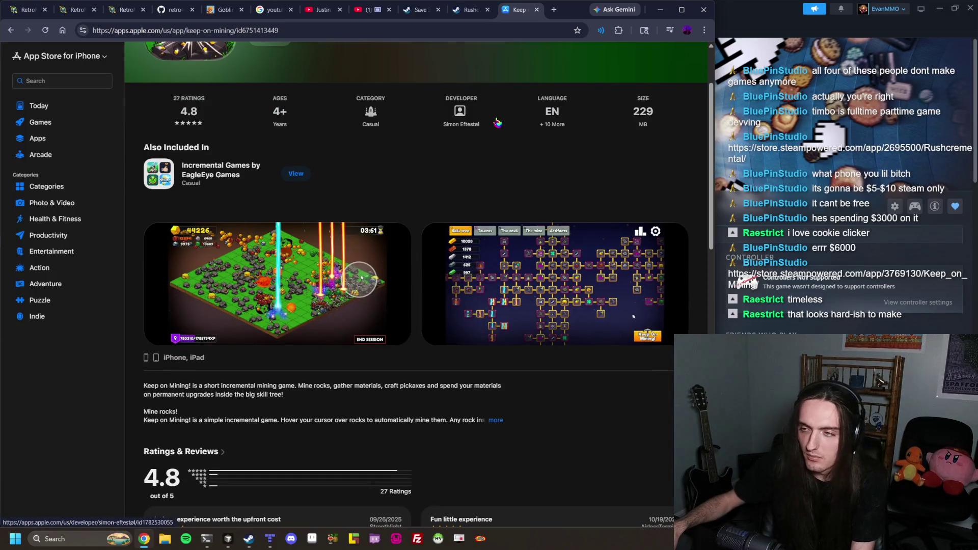
pyautogui.scroll(-4, 553, 148)
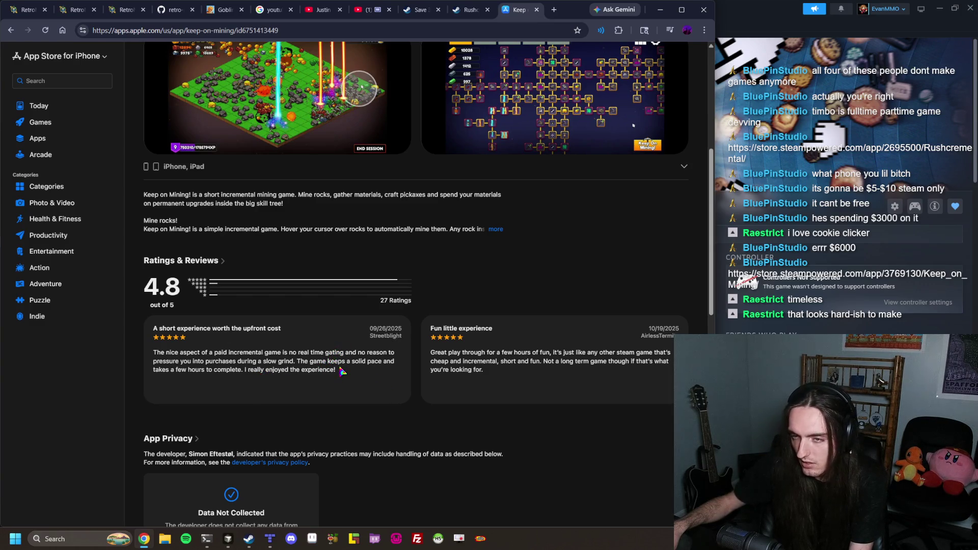
pyautogui.scroll(5, 342, 371)
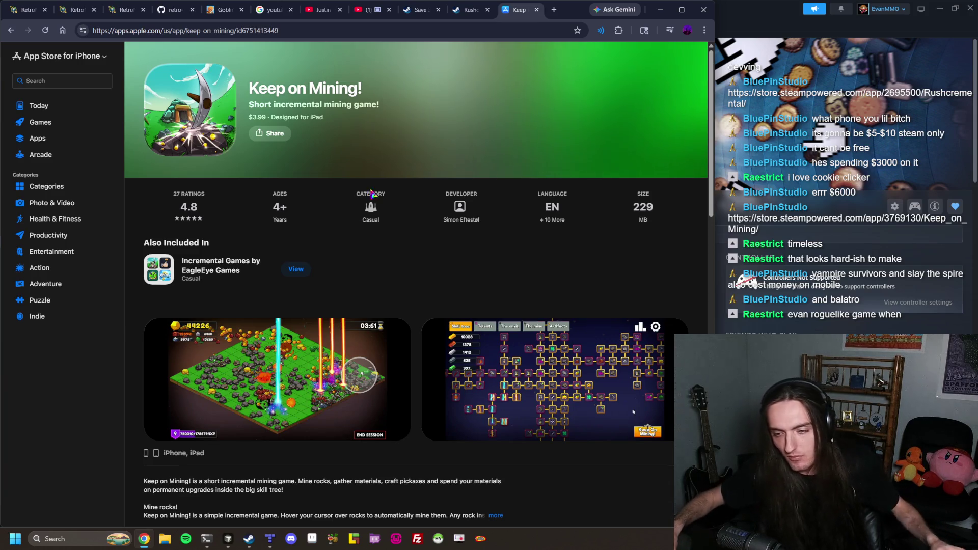
pyautogui.scroll(-2, 382, 183)
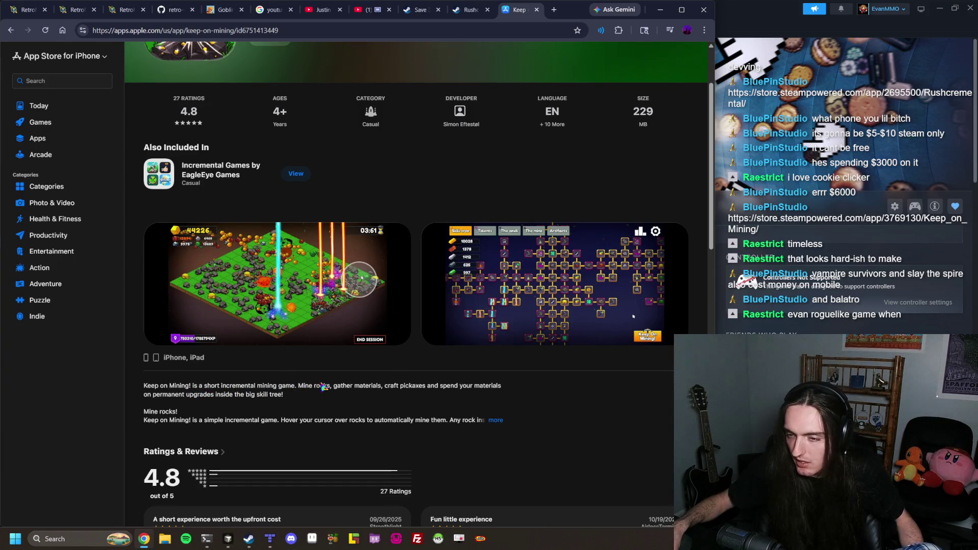
pyautogui.click(499, 422)
pyautogui.scroll(-5, 412, 354)
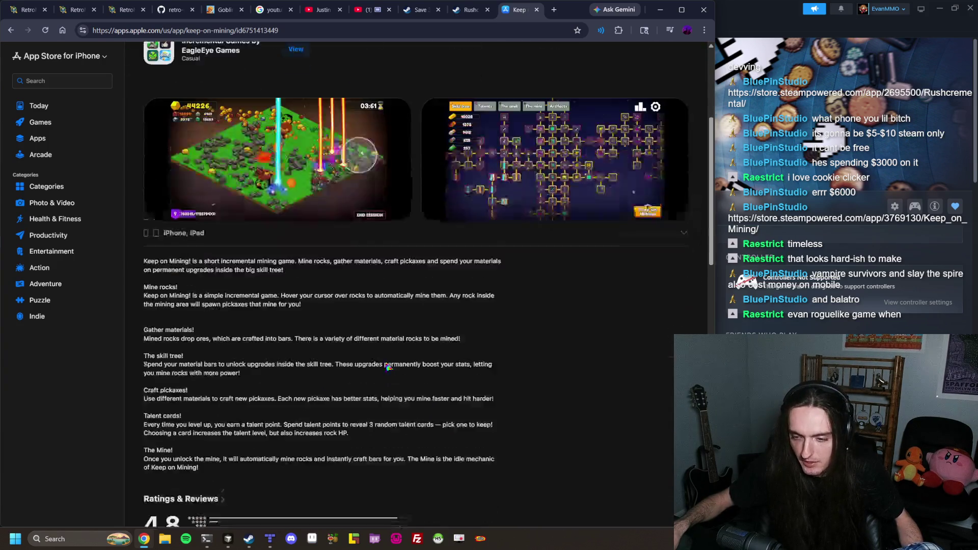
pyautogui.scroll(-4, 395, 357)
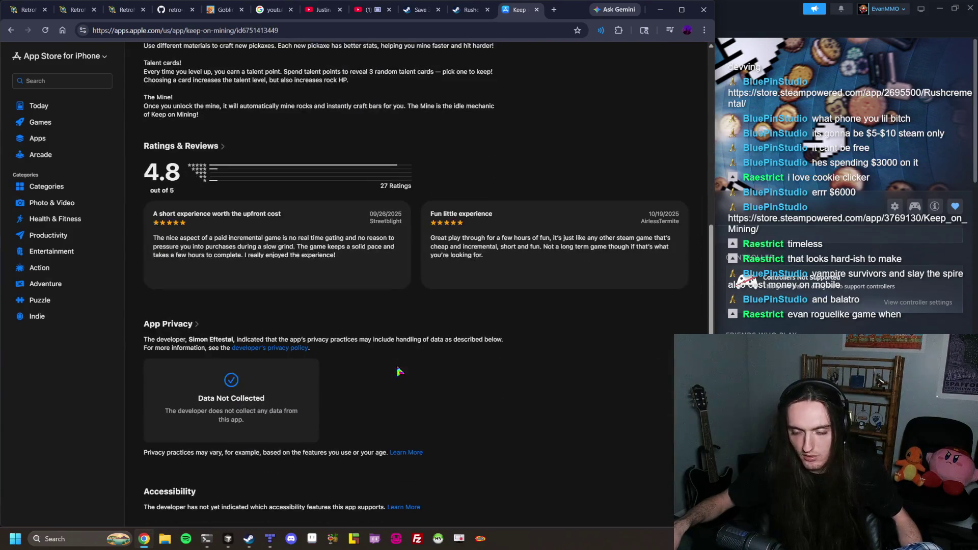
pyautogui.scroll(12, 397, 369)
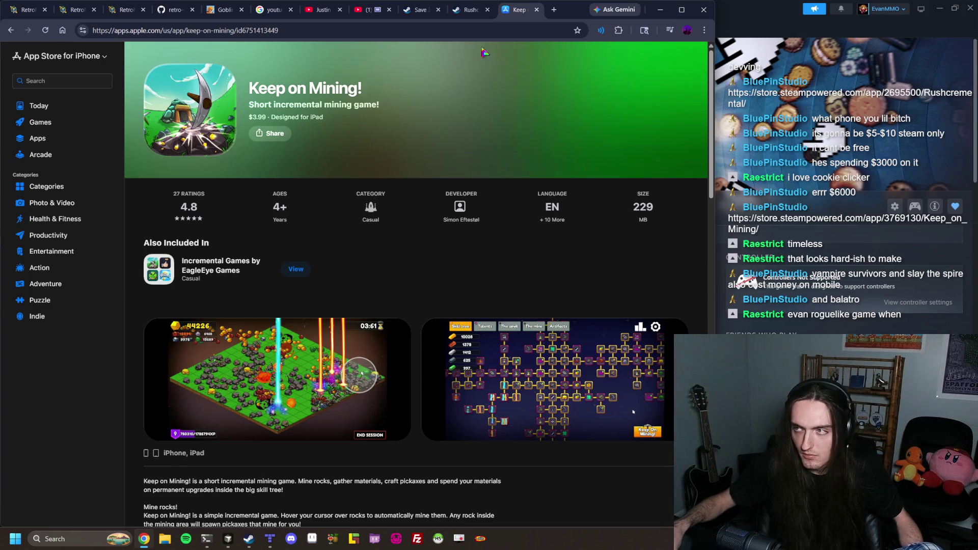
# Switch over to the Rushcremental Steam store page
pyautogui.click(466, 10)
pyautogui.click(523, 11)
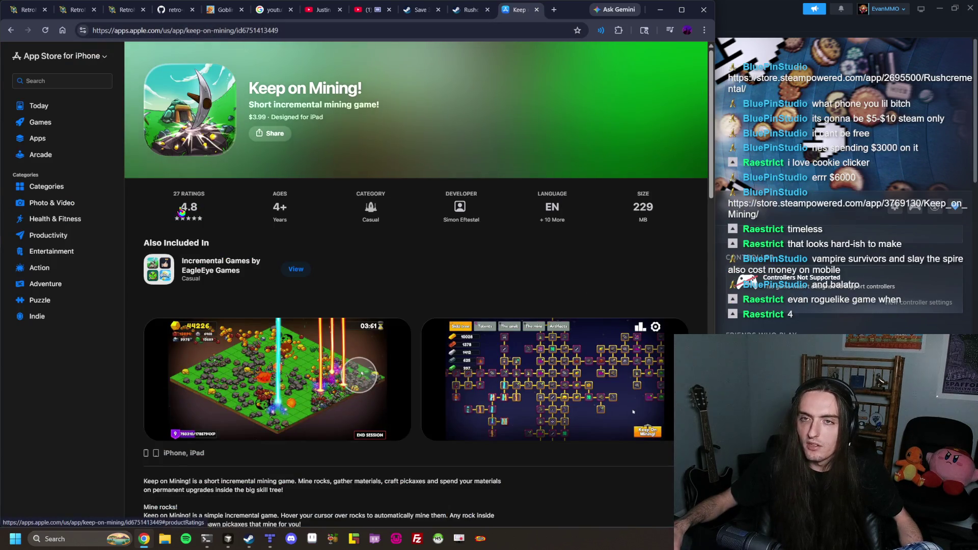
pyautogui.click(467, 16)
# Move the Keep on Mining Steam tab right and check the App Store ratings and reviews
pyautogui.scroll(-3, 529, 261)
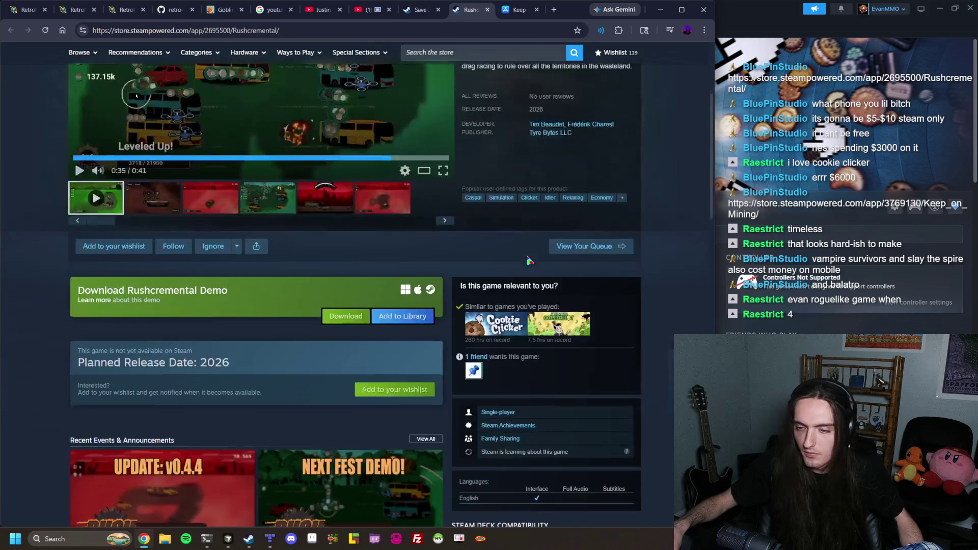
pyautogui.scroll(4, 529, 256)
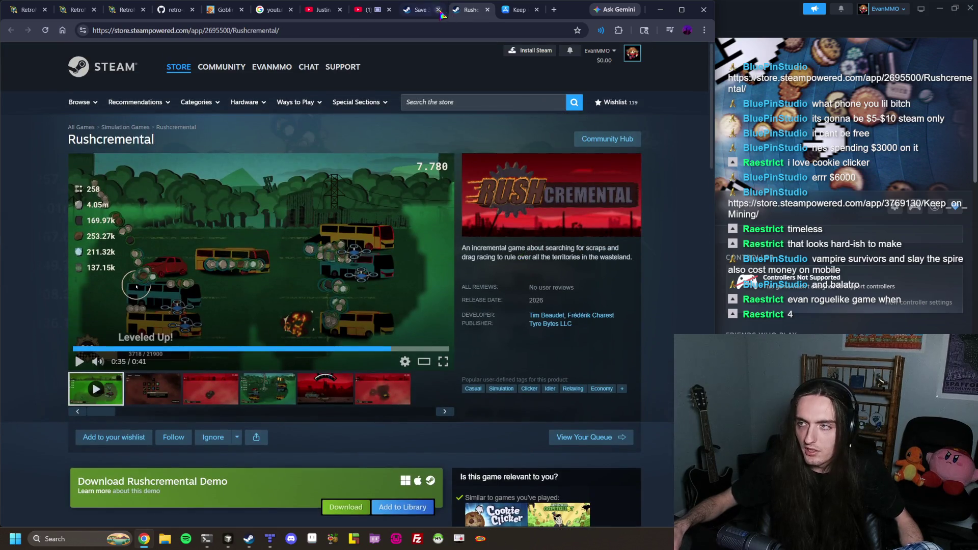
pyautogui.moveTo(441, 14); pyautogui.dragTo(489, 13)
pyautogui.click(521, 11)
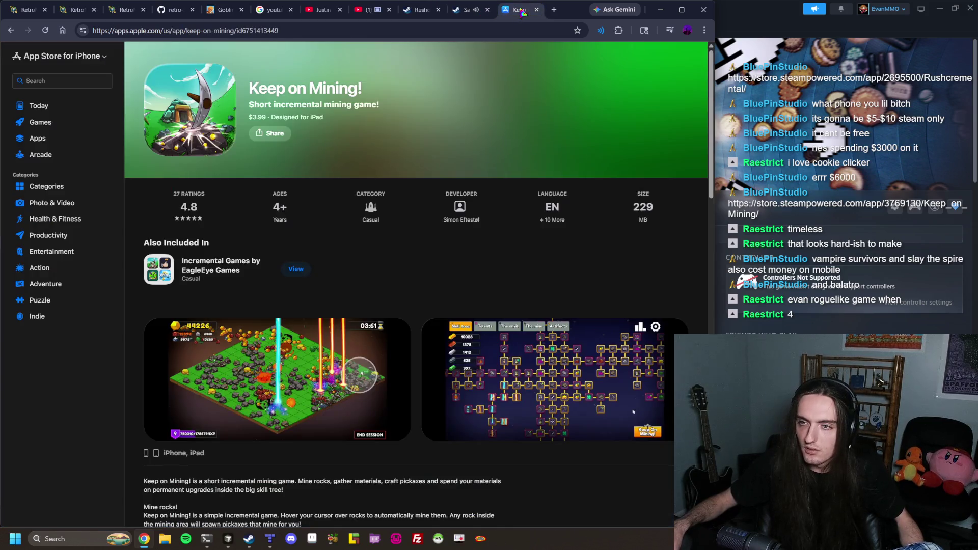
pyautogui.click(190, 203)
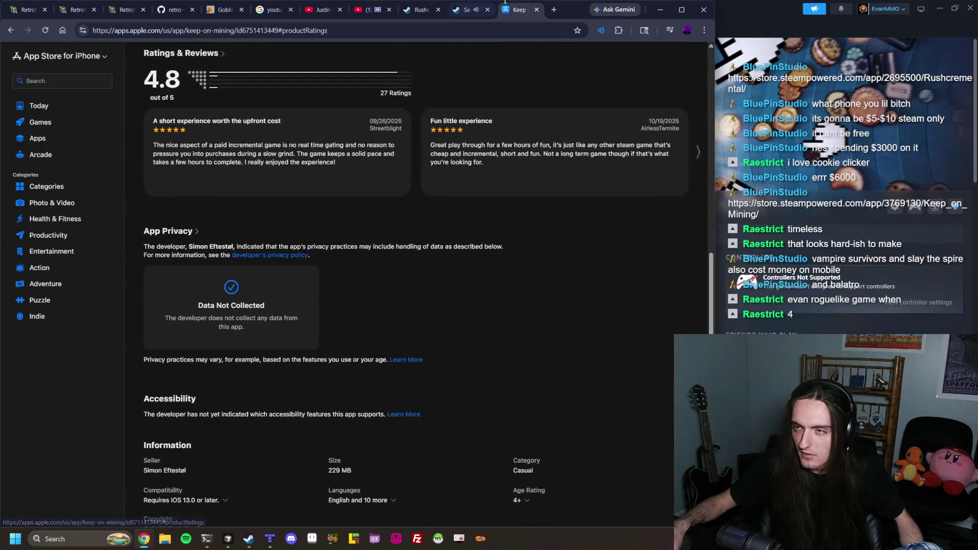
# Pause the Keep on Mining! trailer, review its Steam purchase options, and glance at Cookie Clicker's library page
pyautogui.click(467, 10)
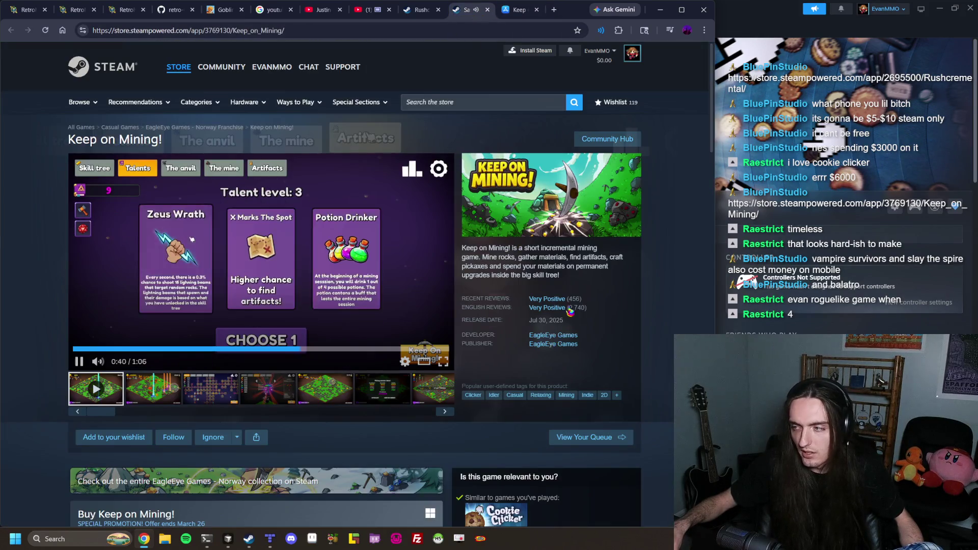
pyautogui.click(79, 363)
pyautogui.scroll(-5, 245, 283)
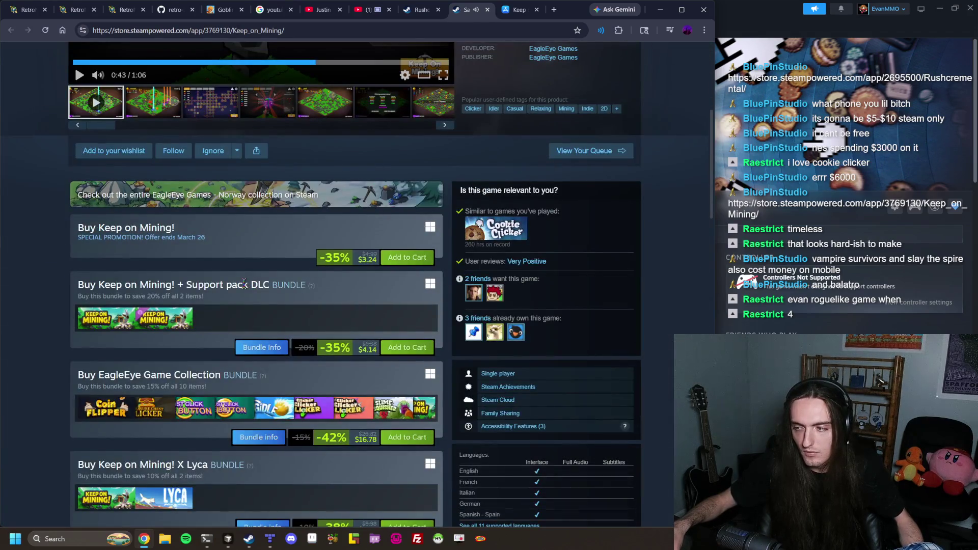
pyautogui.scroll(-7, 226, 228)
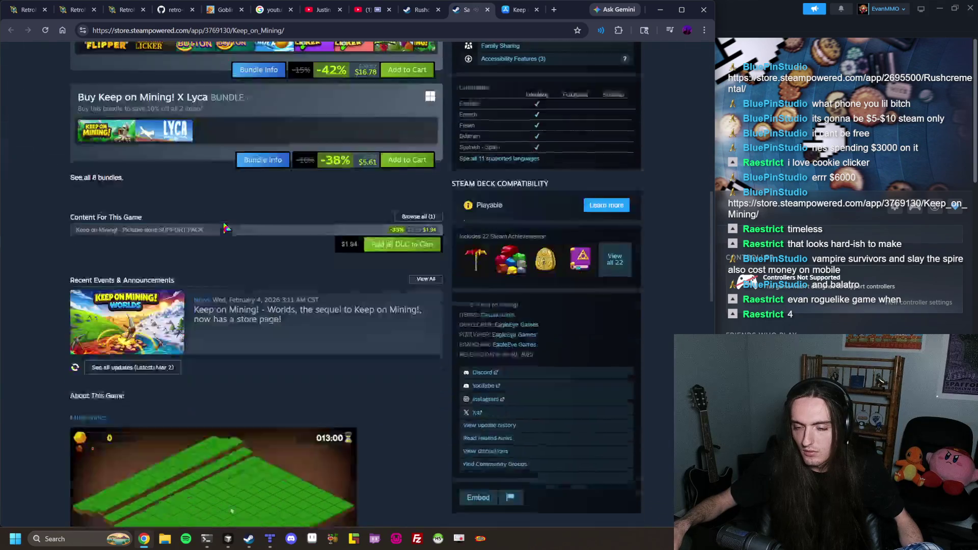
pyautogui.scroll(-3, 226, 227)
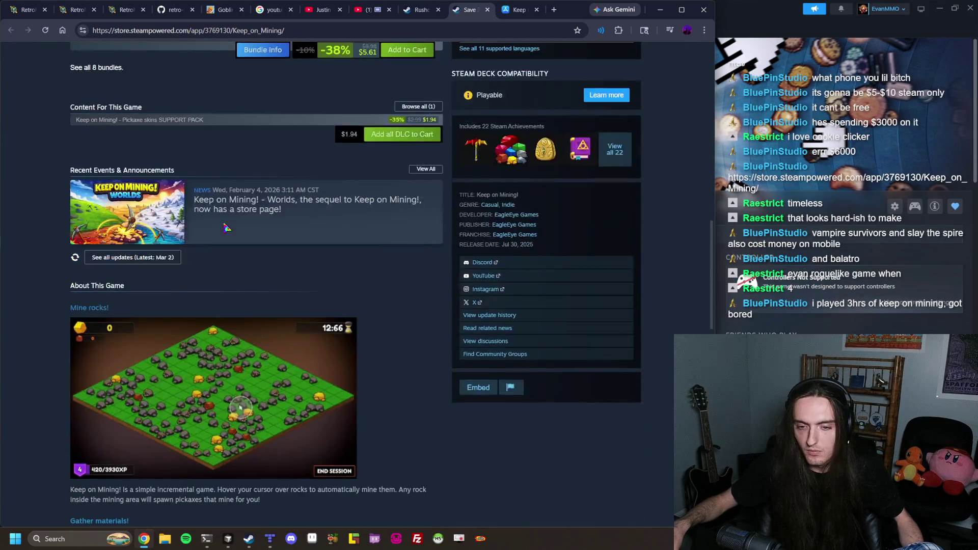
pyautogui.scroll(6, 225, 228)
pyautogui.scroll(5, 226, 227)
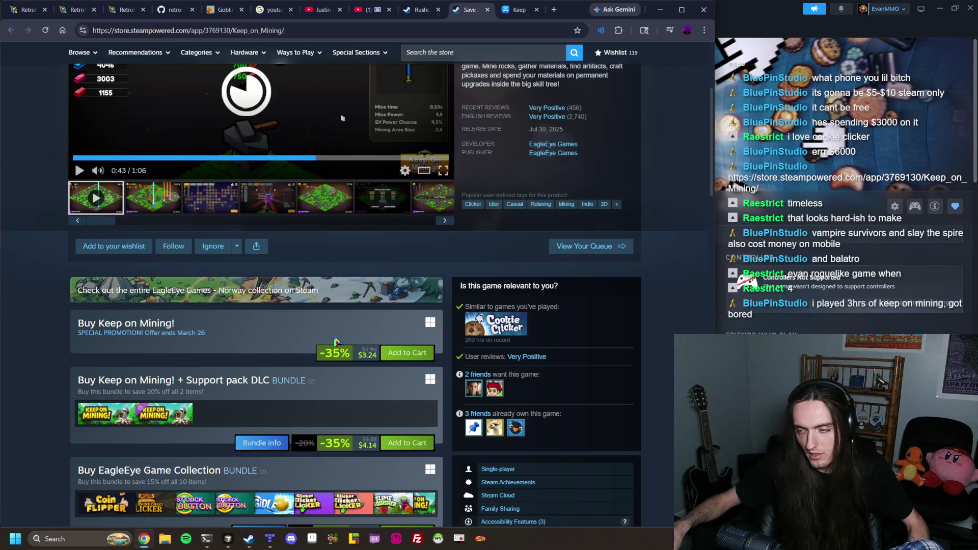
pyautogui.scroll(4, 335, 340)
pyautogui.scroll(-3, 337, 341)
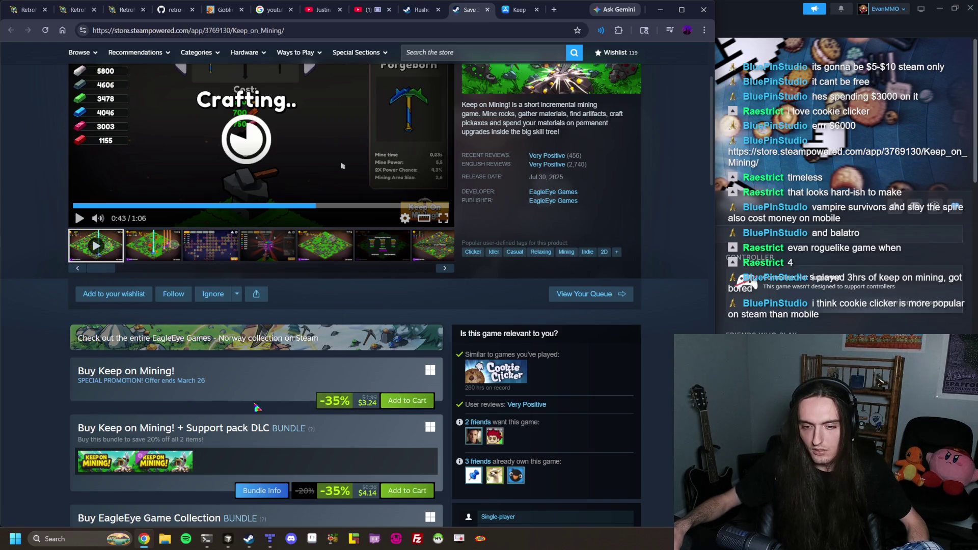
pyautogui.click(248, 539)
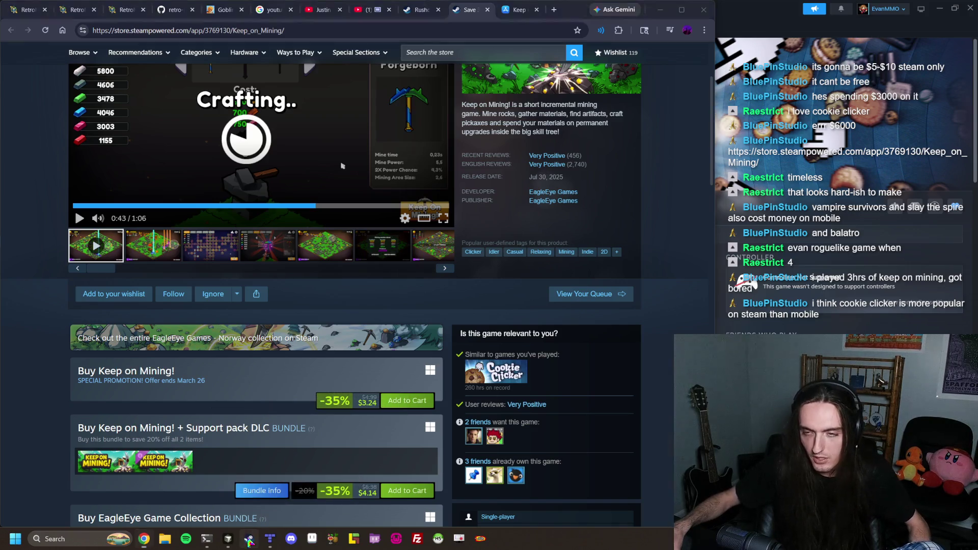
pyautogui.click(144, 539)
# Search 'cookie clicker iphone' and read the Cookie Clicker Wiki's Mobile App article
pyautogui.click(552, 12)
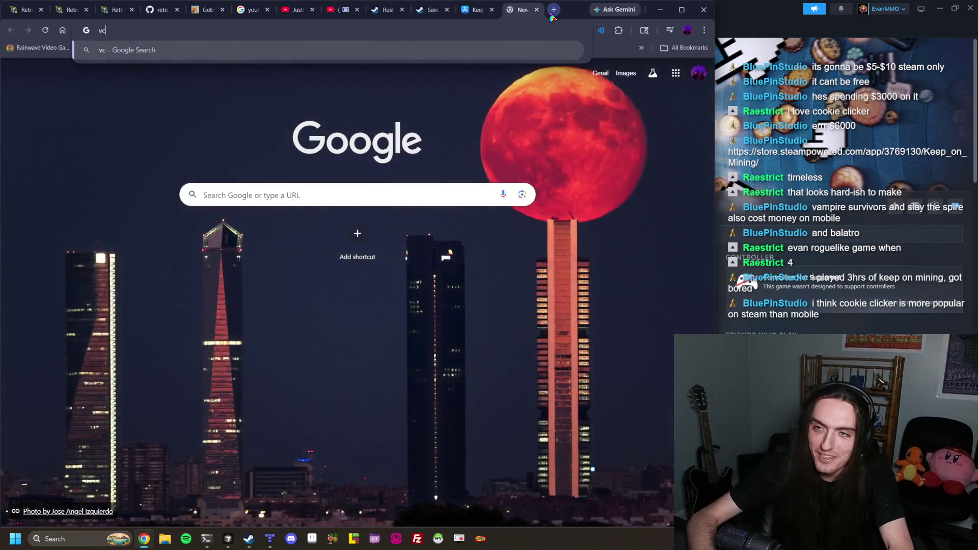
pyautogui.write('cookie cli')
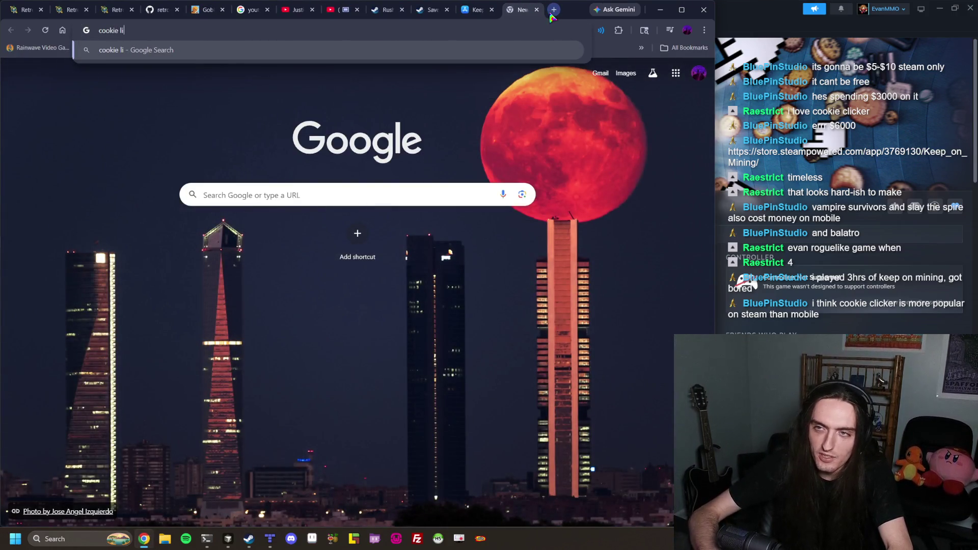
pyautogui.write('cker iphone')
pyautogui.press('Return')
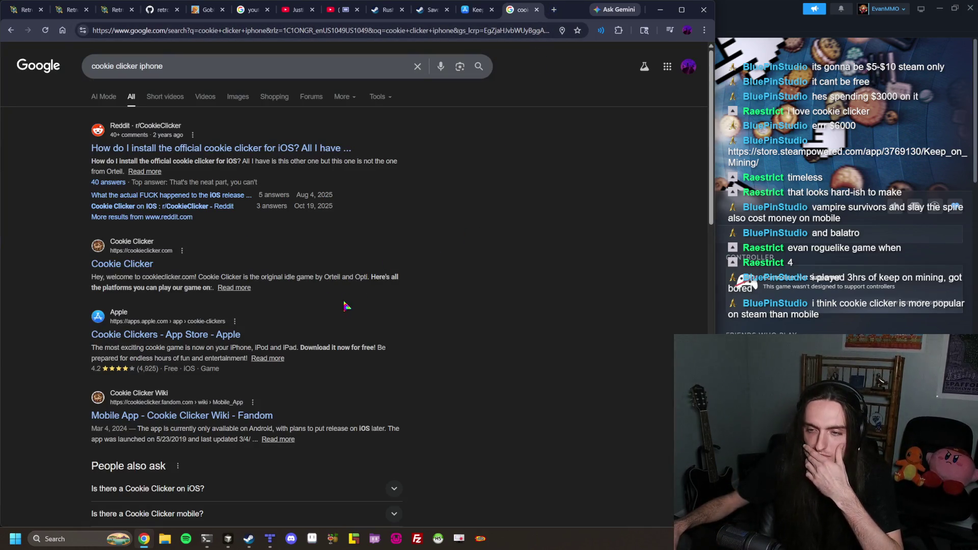
pyautogui.click(211, 415)
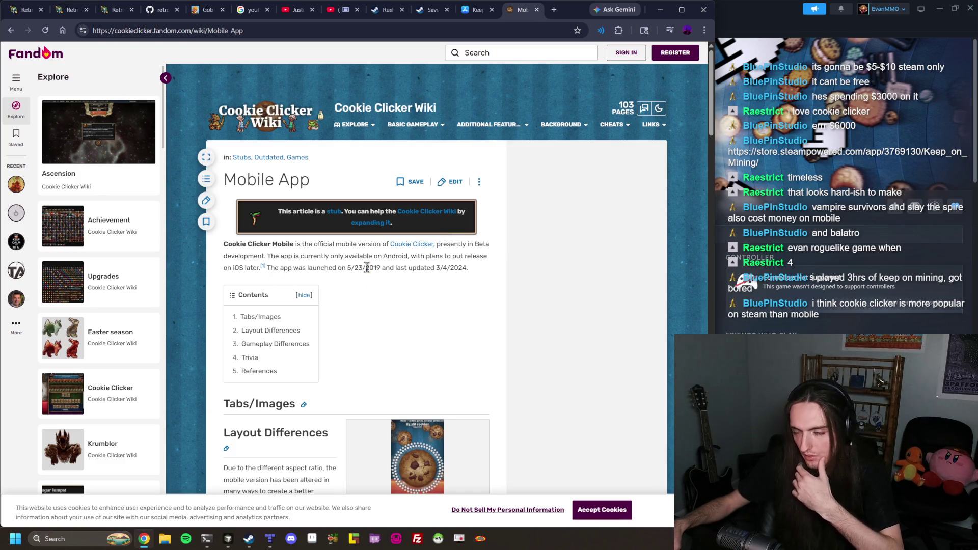
pyautogui.scroll(-15, 367, 268)
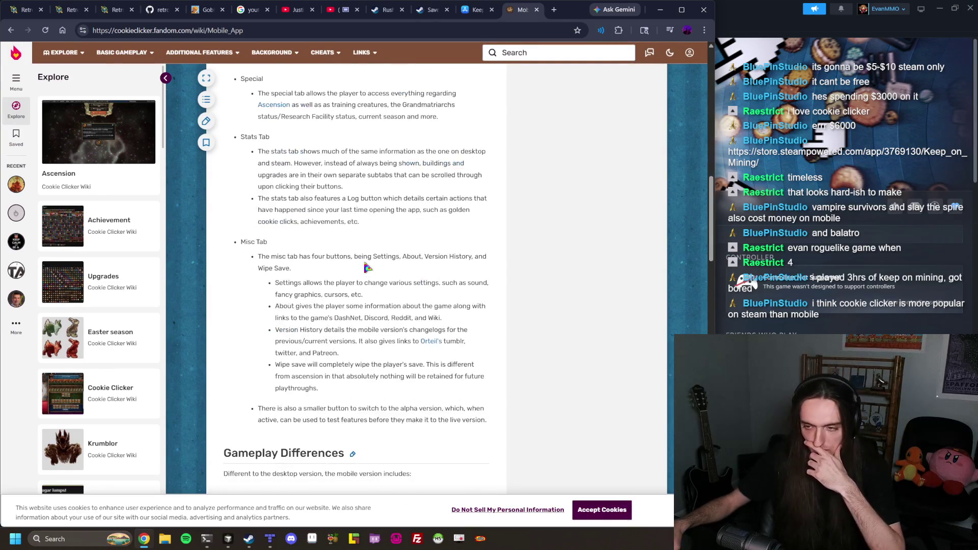
pyautogui.scroll(-5, 368, 267)
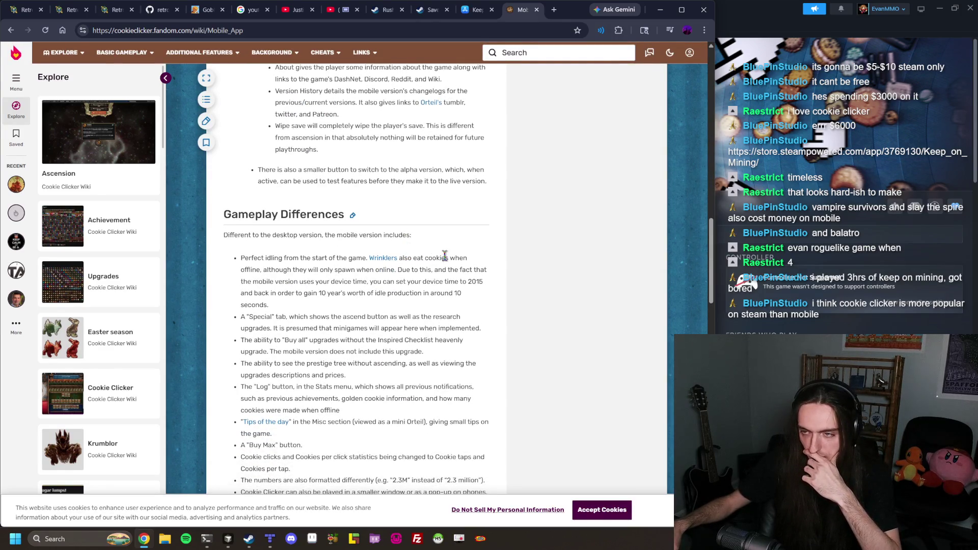
pyautogui.scroll(-10, 445, 255)
pyautogui.hotkey('alt', 'Left')
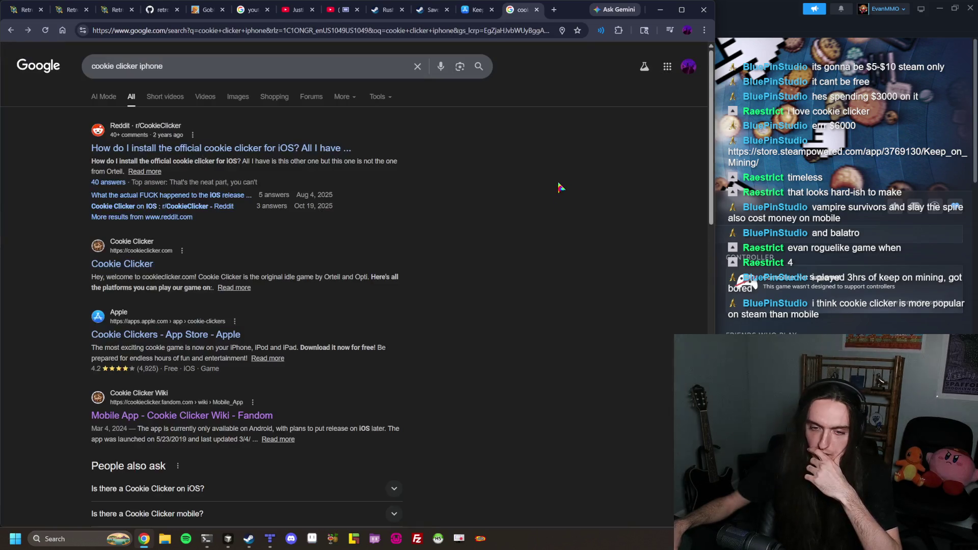
# Glance at the Steam library, then return to the browser and open a new tab
pyautogui.click(740, 23)
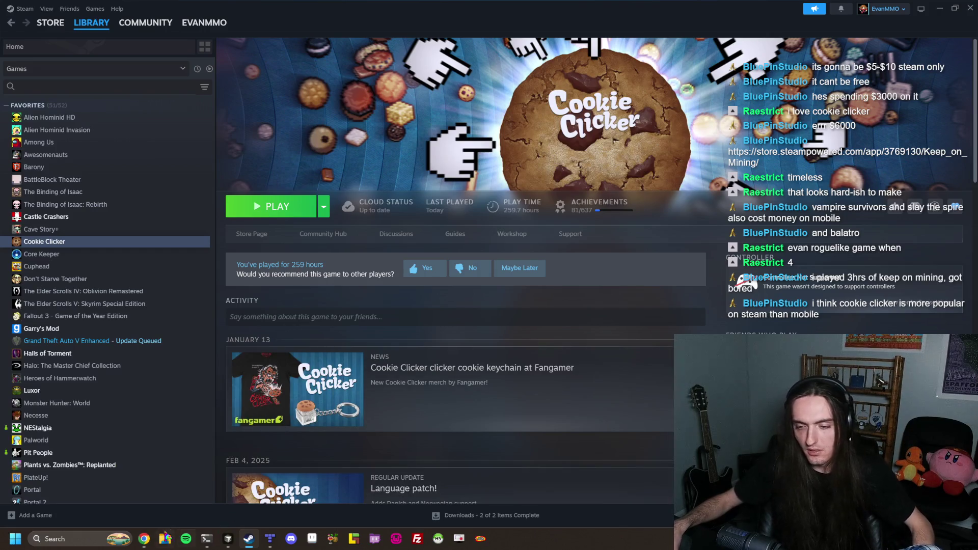
pyautogui.click(145, 543)
pyautogui.click(555, 10)
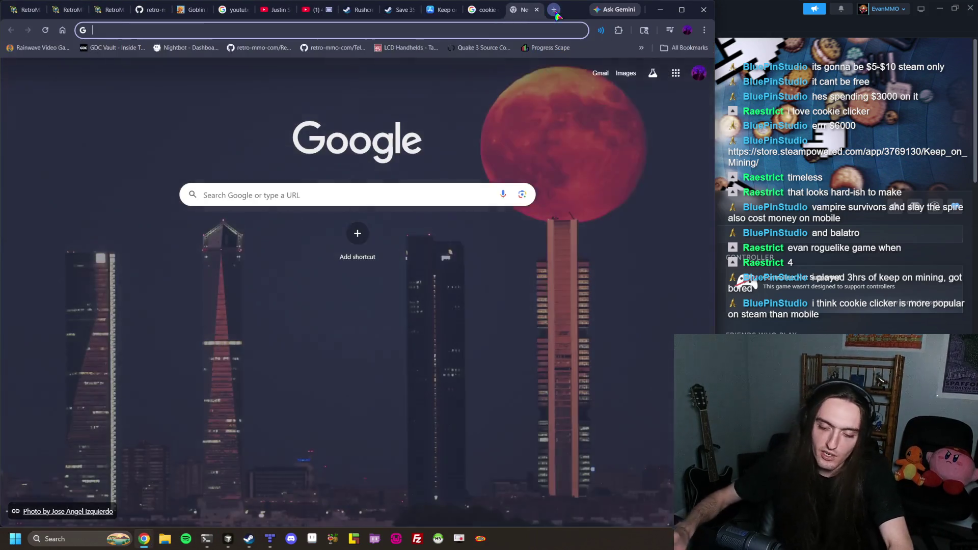
# Open classic Cookie Clicker at orteil.dashnet.org, bake 10 cookies, and inspect the page
pyautogui.write('cooki')
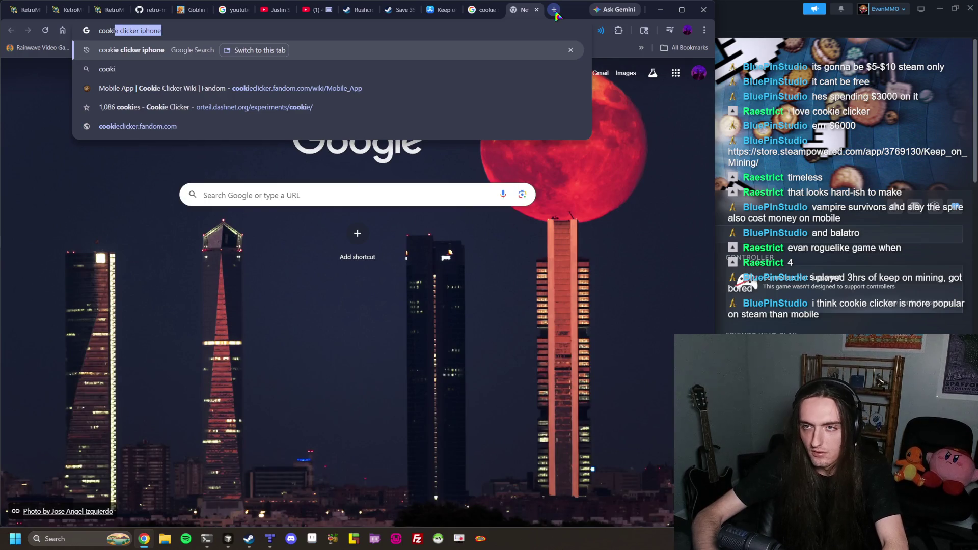
pyautogui.write('e clicker classic')
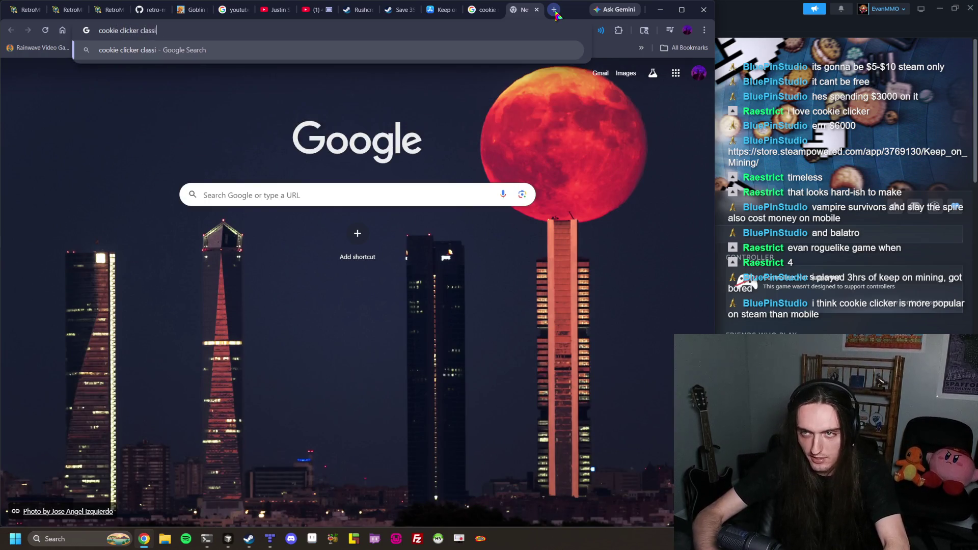
pyautogui.press('Return')
pyautogui.click(157, 147)
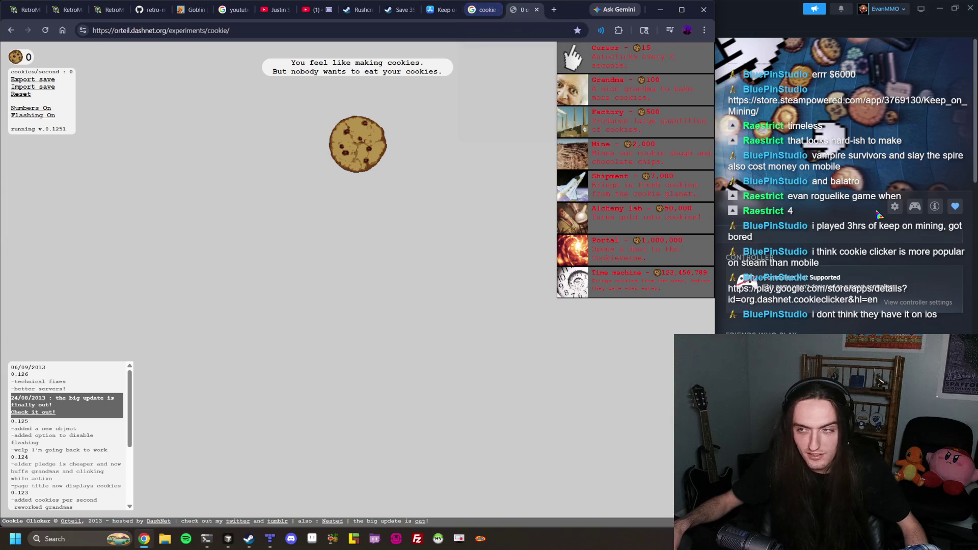
pyautogui.doubleClick(350, 161)
pyautogui.tripleClick(350, 161)
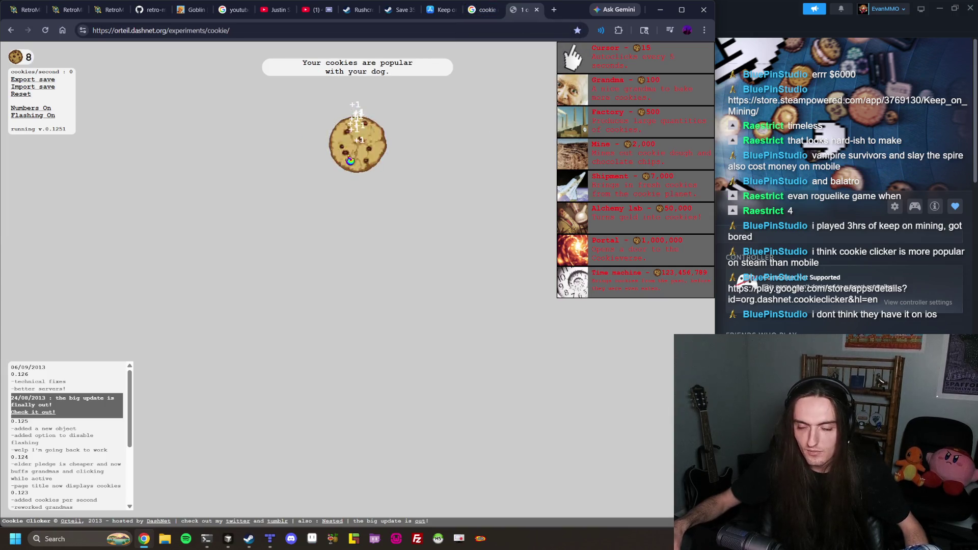
pyautogui.tripleClick(350, 160)
pyautogui.rightClick(441, 202)
pyautogui.click(491, 408)
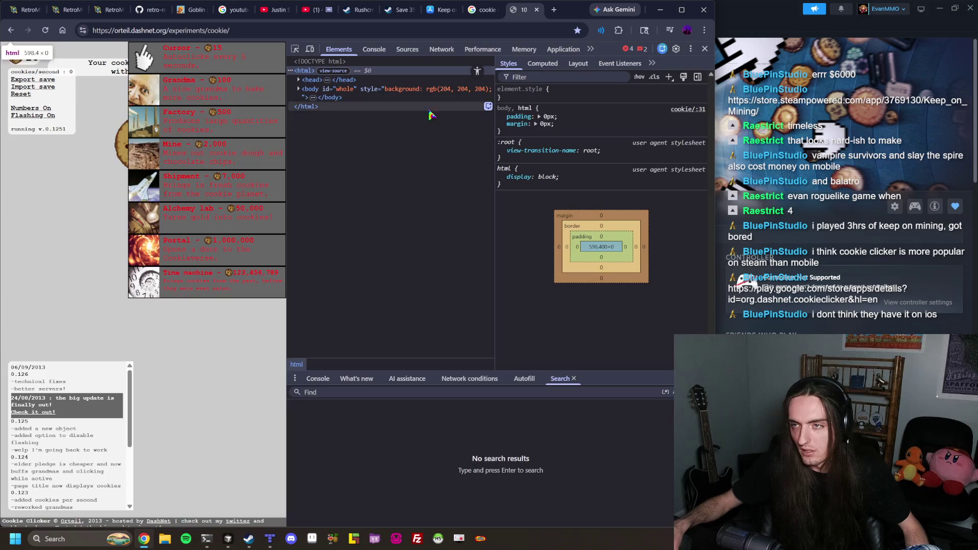
# Inspect the Time machine store item's markup, then close DevTools and click the cookie
pyautogui.moveTo(287, 86); pyautogui.dragTo(507, 86)
pyautogui.click(516, 48)
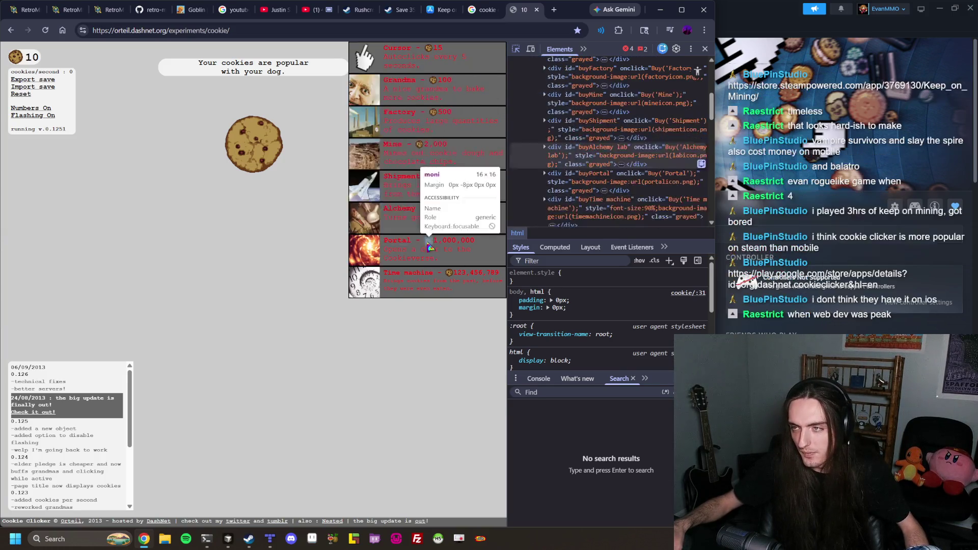
pyautogui.click(411, 290)
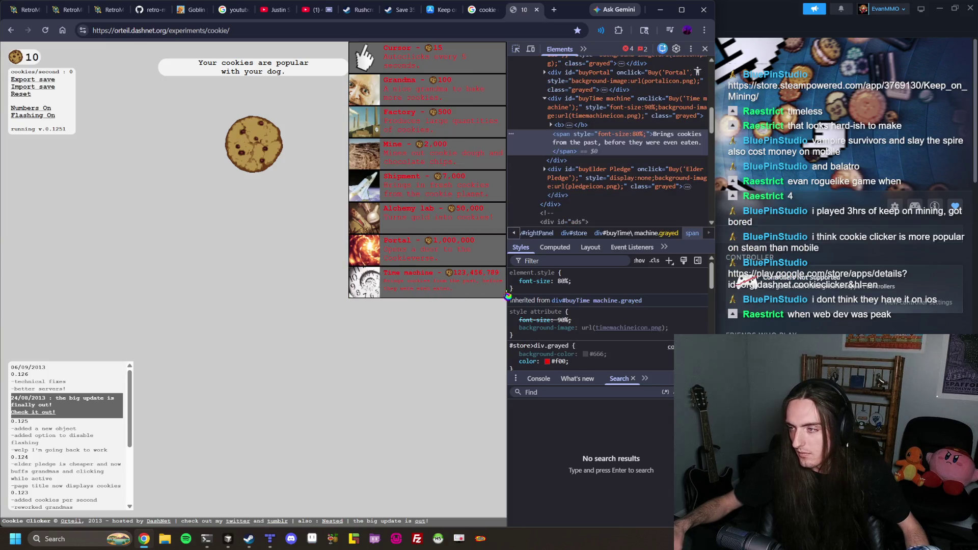
pyautogui.scroll(-5, 607, 292)
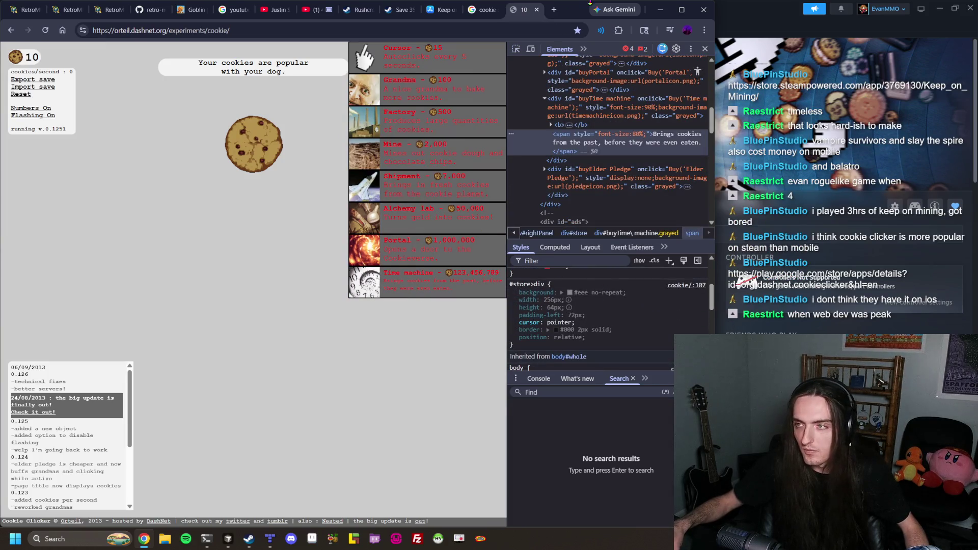
pyautogui.click(705, 48)
pyautogui.click(358, 162)
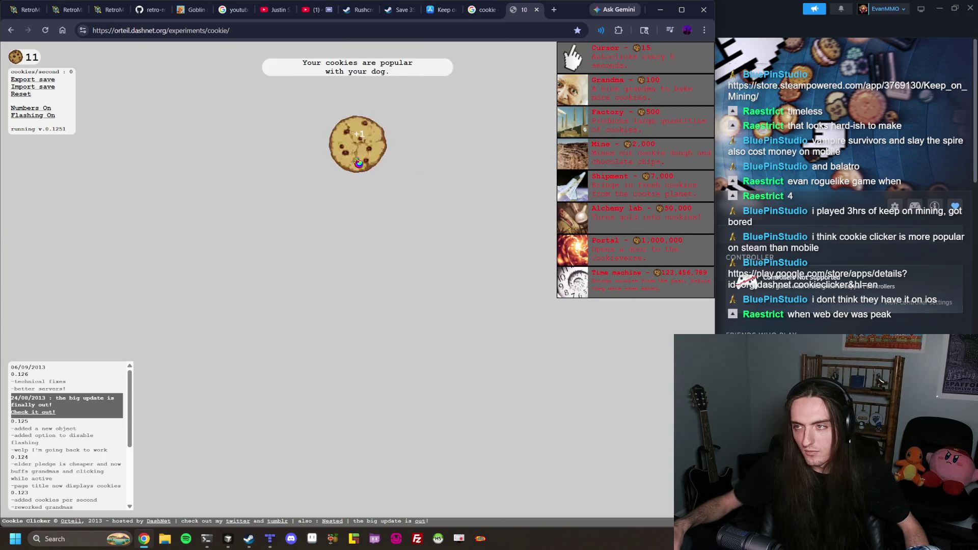
# Click the big cookie repeatedly and buy two Cursors
pyautogui.click(359, 162)
pyautogui.click(358, 163)
pyautogui.tripleClick(358, 162)
pyautogui.tripleClick(358, 162)
pyautogui.tripleClick(359, 162)
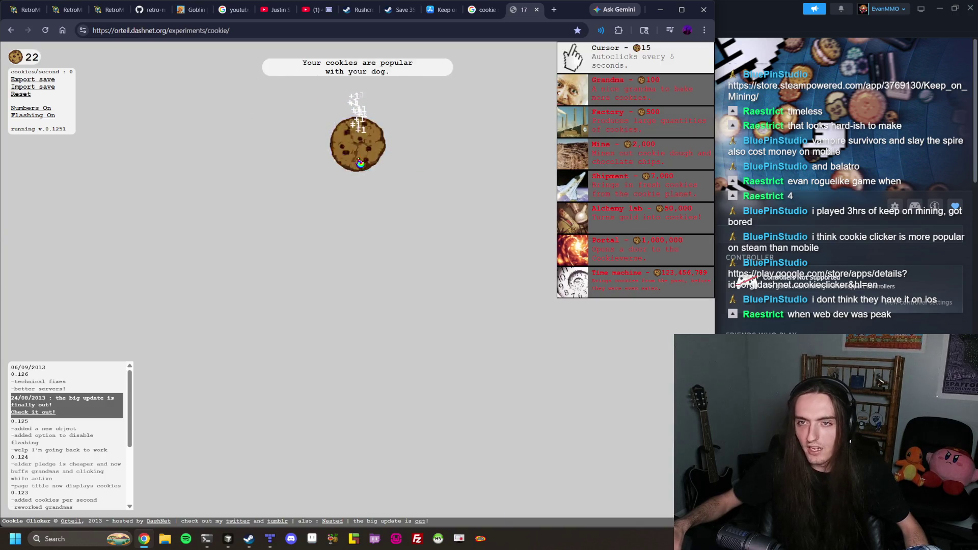
pyautogui.doubleClick(358, 162)
pyautogui.tripleClick(358, 161)
pyautogui.tripleClick(357, 161)
pyautogui.tripleClick(354, 161)
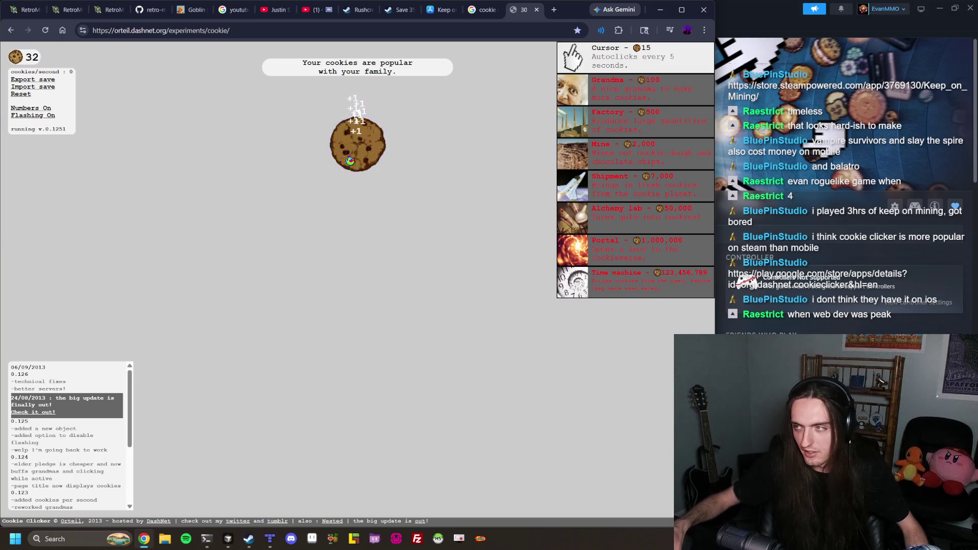
pyautogui.doubleClick(350, 160)
pyautogui.doubleClick(350, 159)
pyautogui.click(573, 56)
pyautogui.click(573, 56)
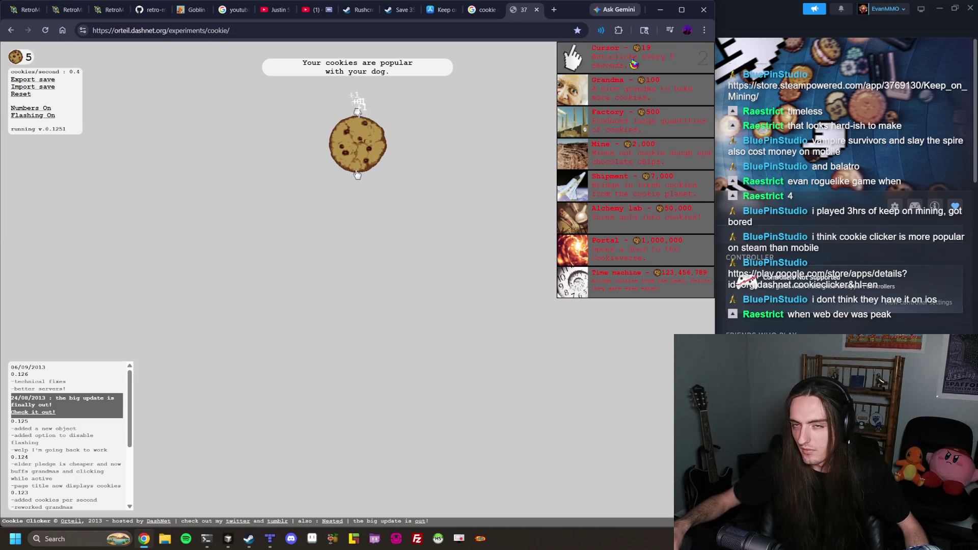
# Keep clicking the big cookie for more cookies, then open a new browser tab
pyautogui.click(366, 146)
pyautogui.tripleClick(366, 147)
pyautogui.doubleClick(365, 149)
pyautogui.doubleClick(366, 149)
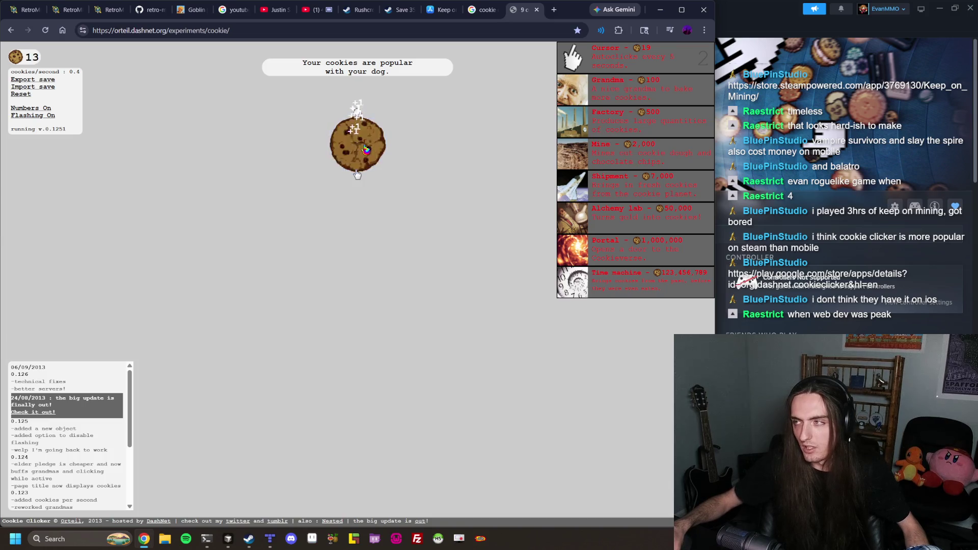
pyautogui.tripleClick(366, 151)
pyautogui.tripleClick(357, 173)
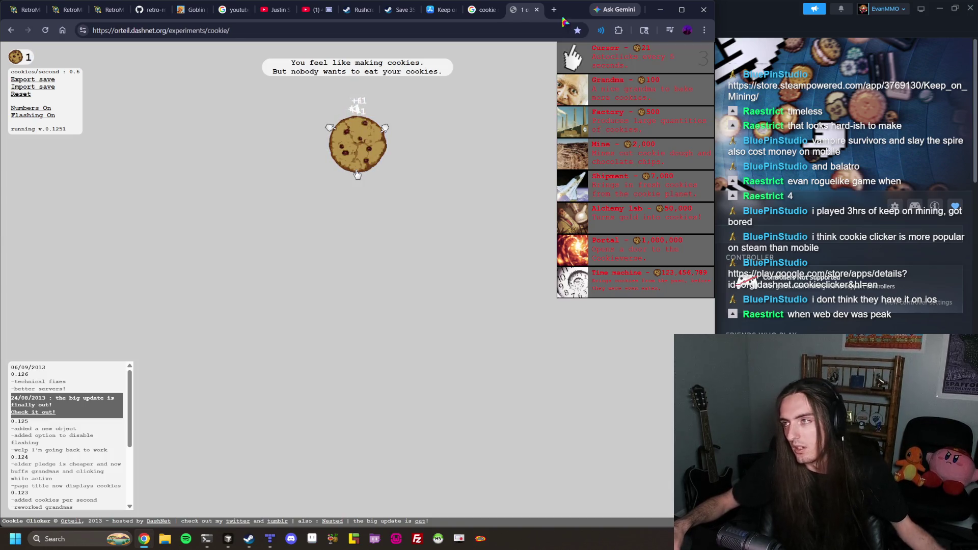
pyautogui.click(554, 10)
# Search 'idle game maker' and start the Bunny Clicker example game
pyautogui.write('i')
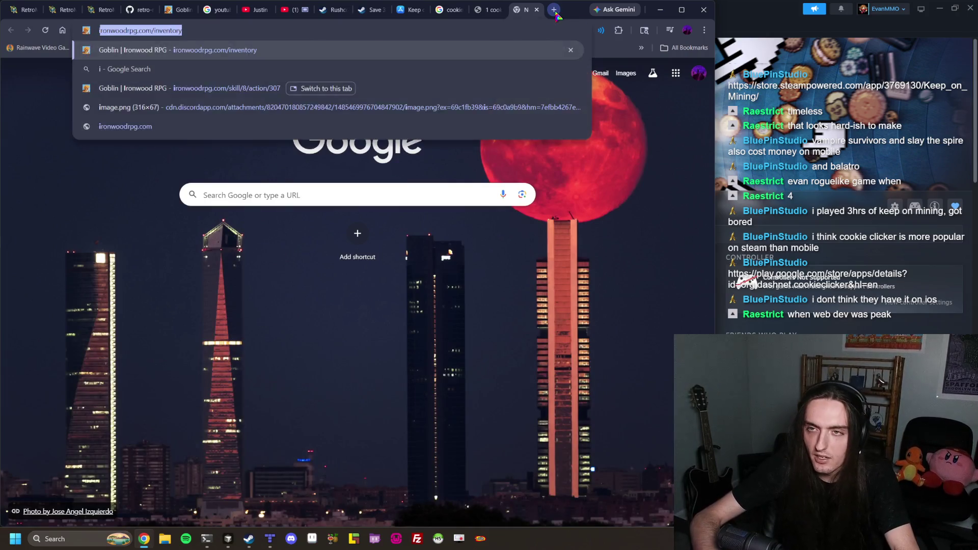
pyautogui.write('dle game maker')
pyautogui.press('Return')
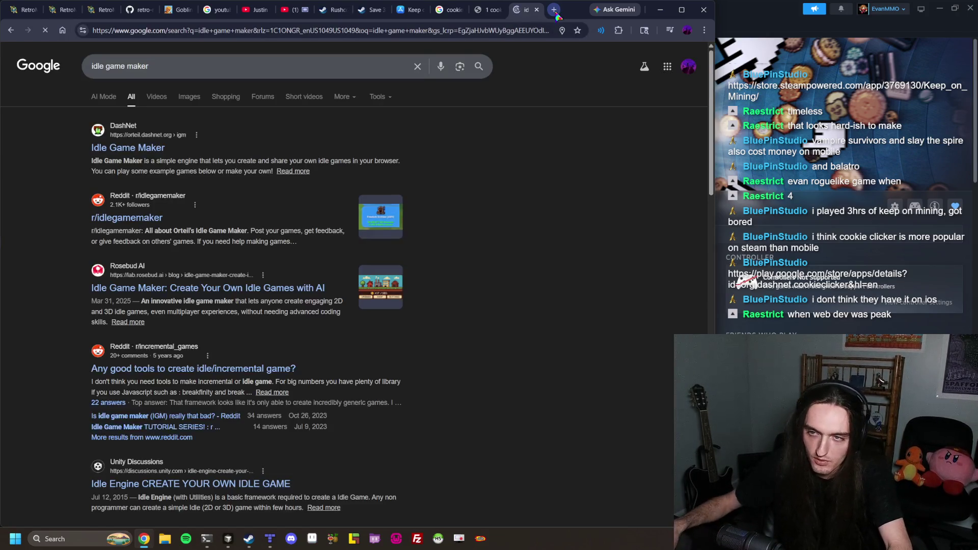
pyautogui.click(127, 151)
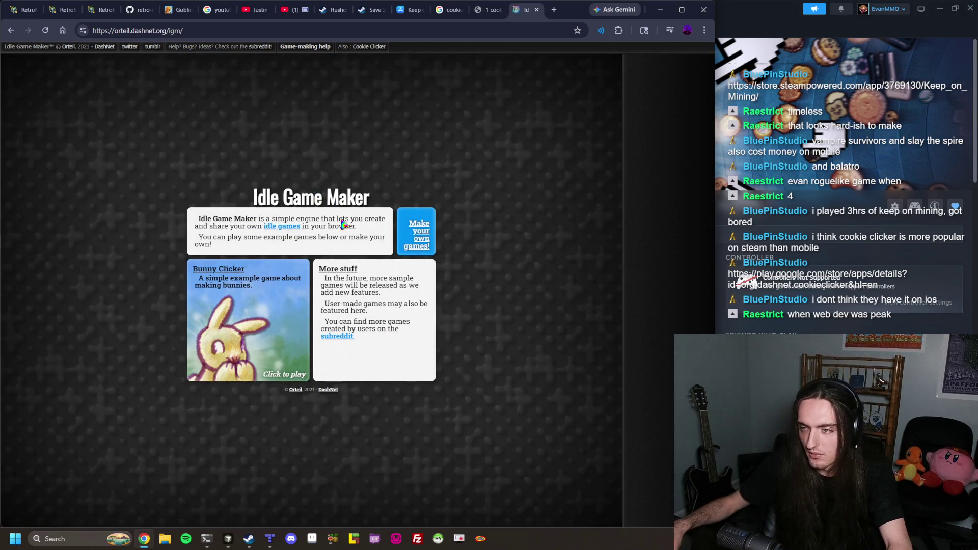
pyautogui.click(227, 273)
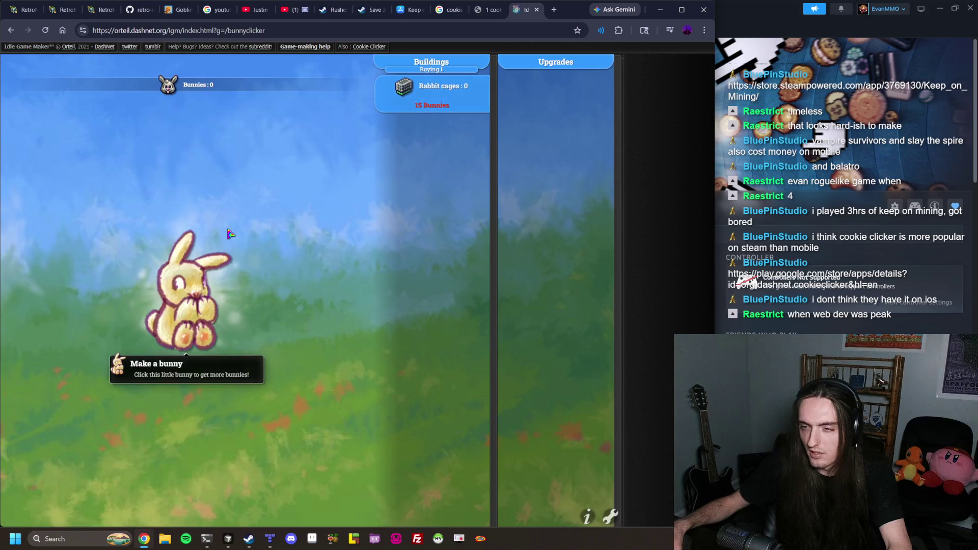
# Click the big bunny repeatedly to earn bunnies, then buy the first Rabbit cage
pyautogui.click(224, 298)
pyautogui.click(220, 300)
pyautogui.click(217, 302)
pyautogui.click(214, 303)
pyautogui.click(210, 305)
pyautogui.click(207, 308)
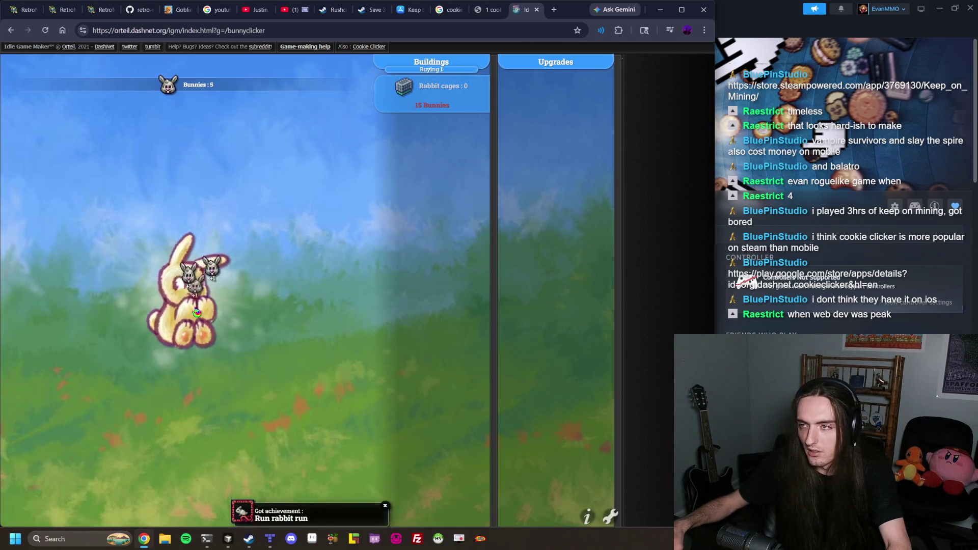
pyautogui.click(204, 310)
pyautogui.click(201, 312)
pyautogui.click(200, 312)
pyautogui.click(200, 312)
pyautogui.click(199, 313)
pyautogui.click(199, 312)
pyautogui.click(198, 313)
pyautogui.click(197, 312)
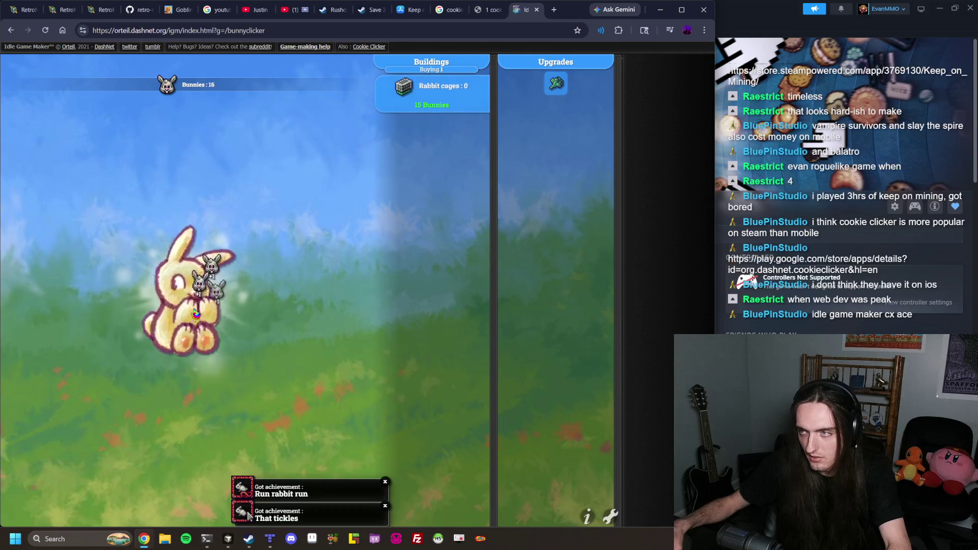
pyautogui.click(196, 313)
pyautogui.click(196, 313)
pyautogui.click(196, 314)
pyautogui.click(195, 313)
pyautogui.click(195, 314)
pyautogui.click(195, 313)
pyautogui.click(195, 313)
pyautogui.click(195, 312)
pyautogui.click(195, 312)
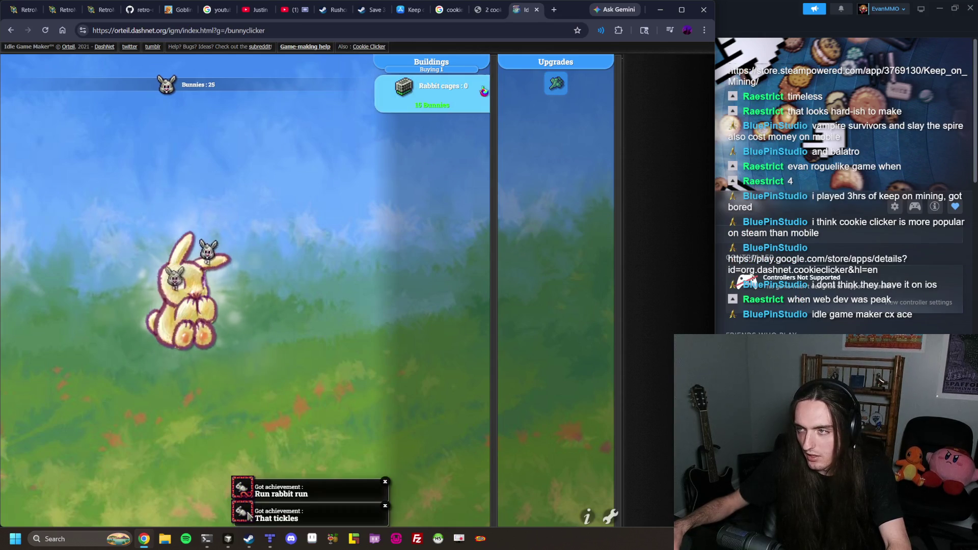
pyautogui.click(442, 99)
# Earn a few more bunnies, then begin a web search for Goomy Clicker
pyautogui.click(194, 321)
pyautogui.click(194, 321)
pyautogui.click(194, 321)
pyautogui.click(193, 321)
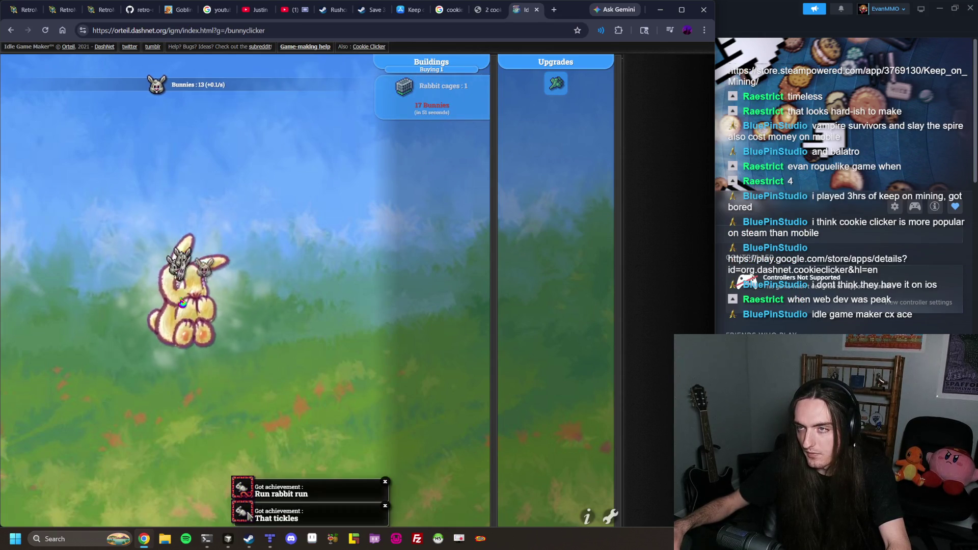
pyautogui.click(194, 321)
pyautogui.click(303, 29)
# Search 'goomy clicker' in Chrome and open the Goomy Clicker game page
pyautogui.write('goomy clicker')
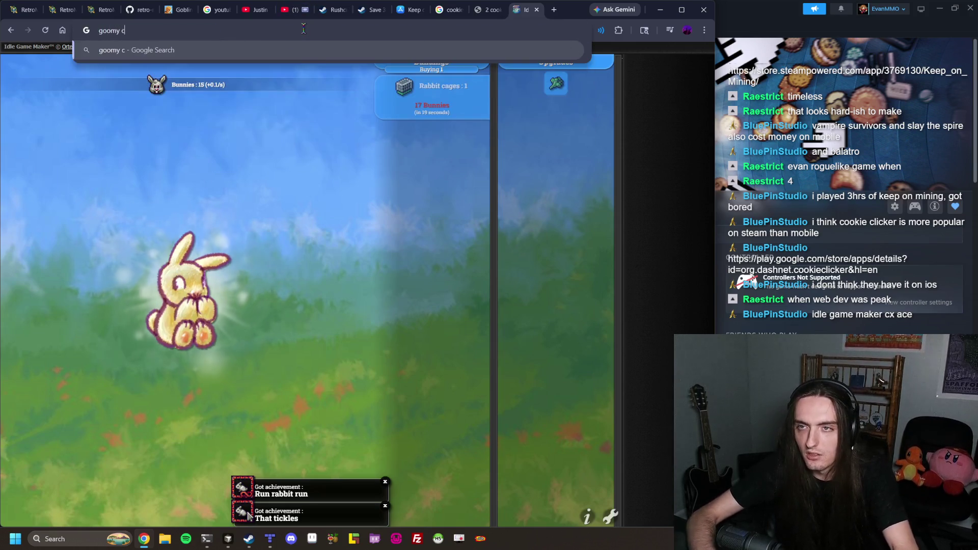
pyautogui.press('Return')
pyautogui.click(130, 149)
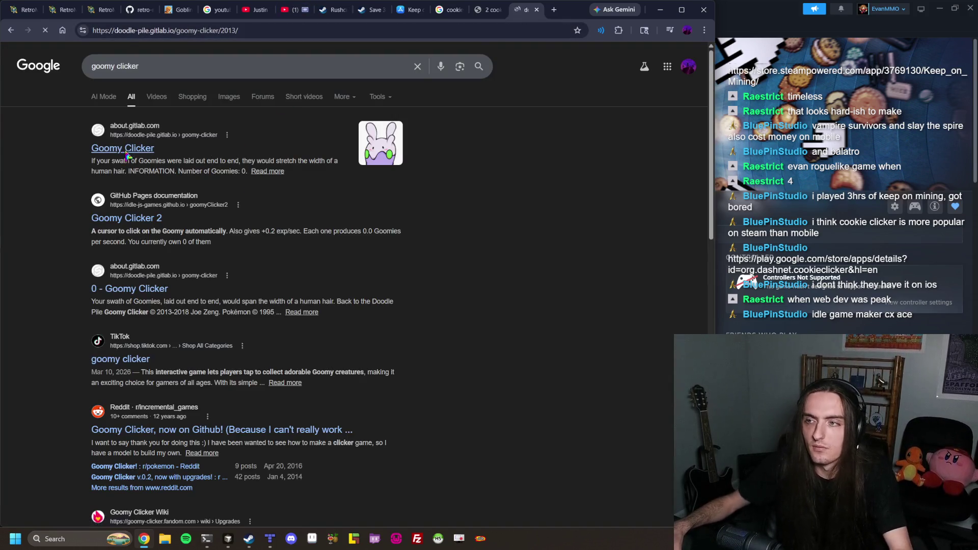
# Click Goomy repeatedly to build up a stock of Goomies
pyautogui.click(337, 288)
pyautogui.click(337, 288)
pyautogui.click(337, 288)
pyautogui.click(337, 287)
pyautogui.click(336, 288)
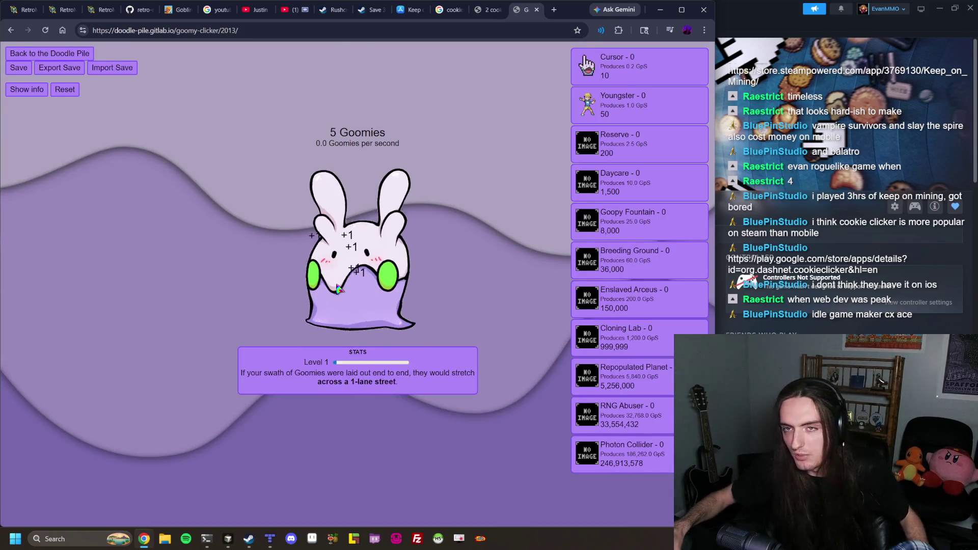
pyautogui.click(337, 287)
pyautogui.click(336, 288)
pyautogui.click(337, 288)
pyautogui.click(335, 289)
pyautogui.doubleClick(335, 289)
pyautogui.doubleClick(332, 290)
pyautogui.click(330, 291)
pyautogui.doubleClick(329, 291)
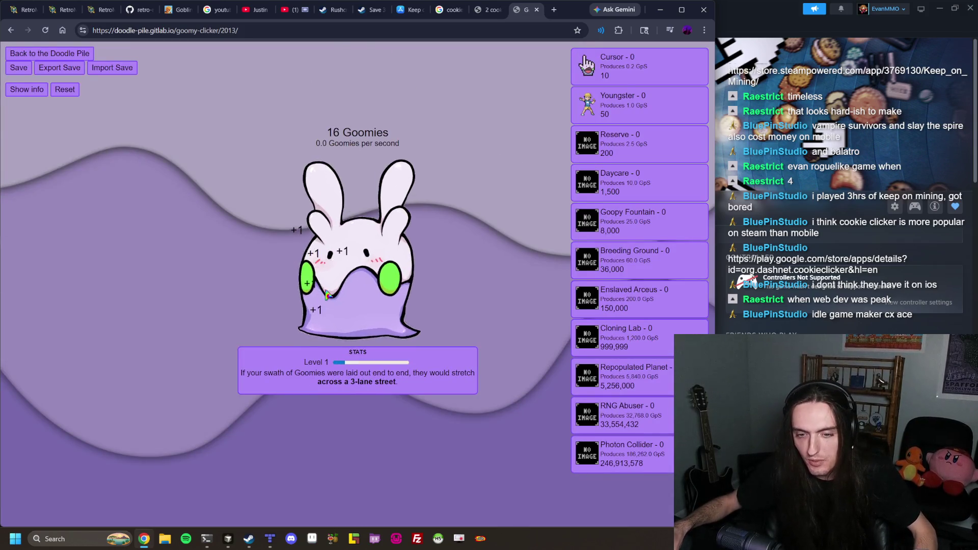
pyautogui.doubleClick(327, 293)
pyautogui.click(327, 295)
pyautogui.doubleClick(327, 294)
pyautogui.doubleClick(326, 295)
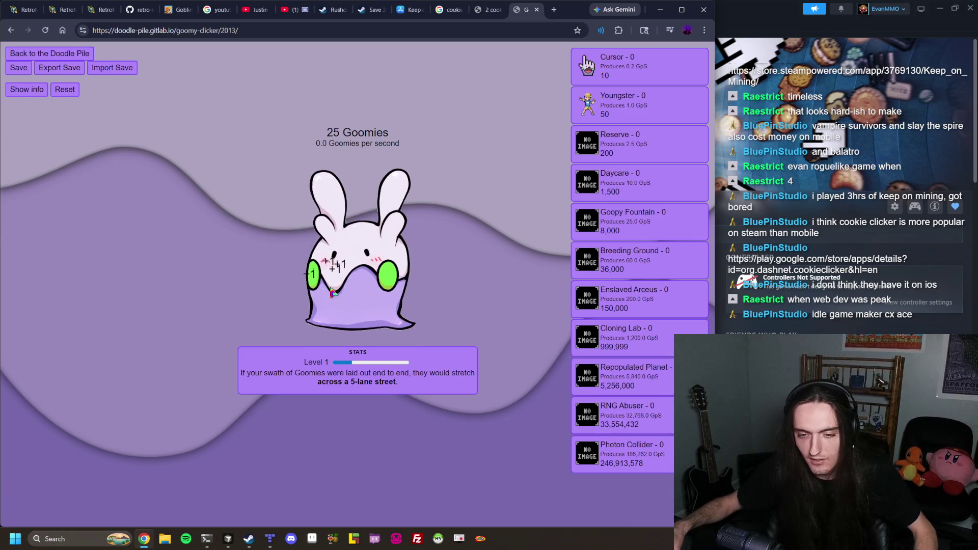
pyautogui.click(338, 299)
pyautogui.click(342, 289)
pyautogui.doubleClick(342, 287)
pyautogui.click(343, 285)
pyautogui.doubleClick(342, 284)
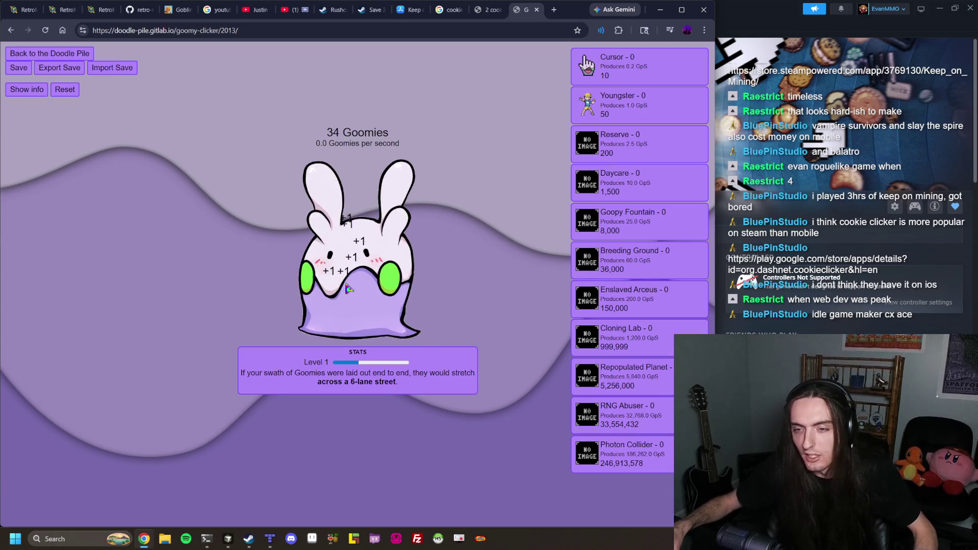
pyautogui.doubleClick(343, 281)
pyautogui.click(343, 279)
pyautogui.doubleClick(344, 278)
pyautogui.click(340, 275)
pyautogui.doubleClick(340, 274)
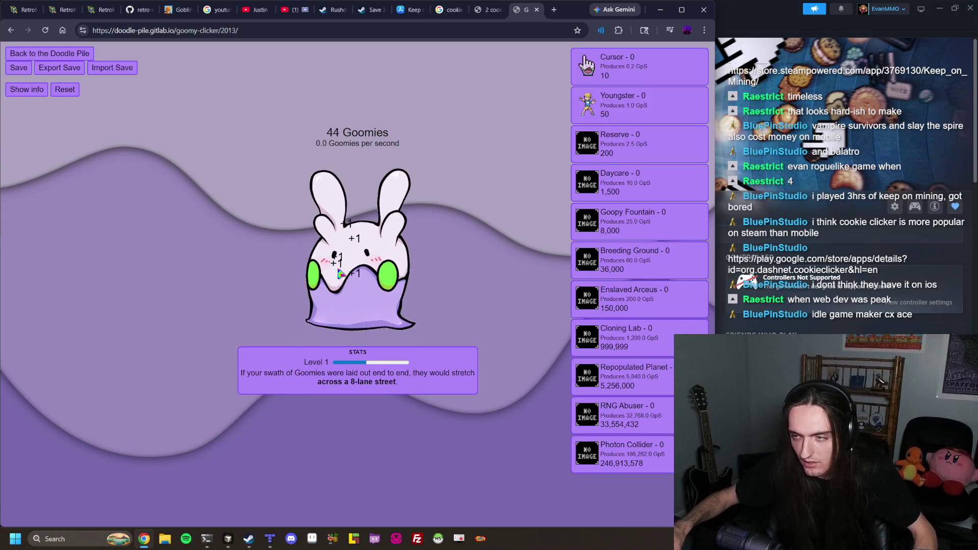
pyautogui.click(335, 283)
pyautogui.doubleClick(341, 278)
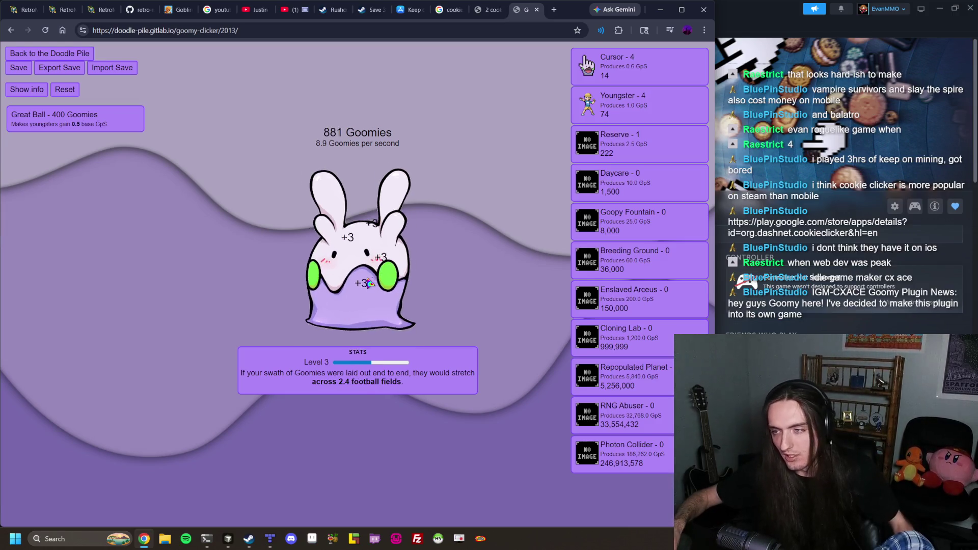
pyautogui.click(368, 283)
pyautogui.doubleClick(369, 284)
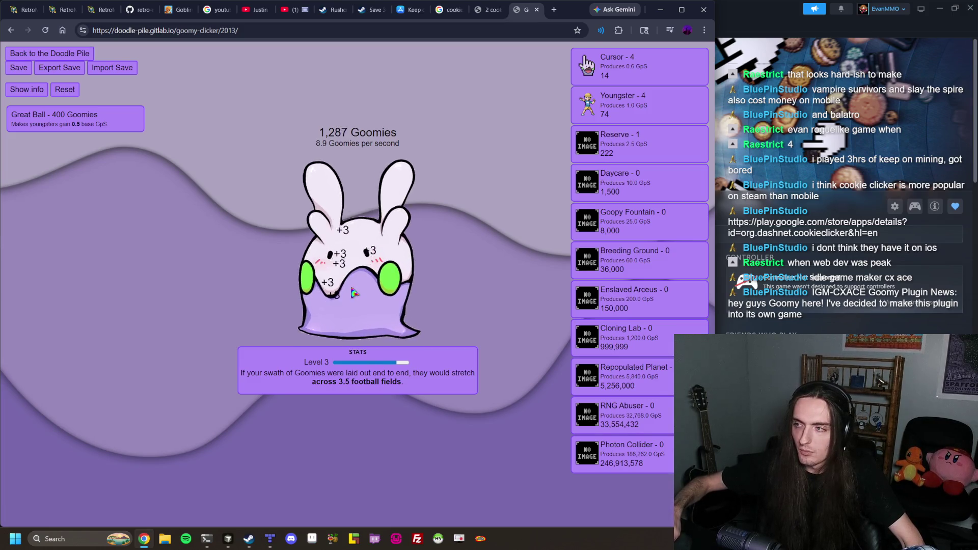
# Click Goomy for extra Goomies up to 1,454, then close the tab and return to Steam
pyautogui.click(350, 299)
pyautogui.click(350, 298)
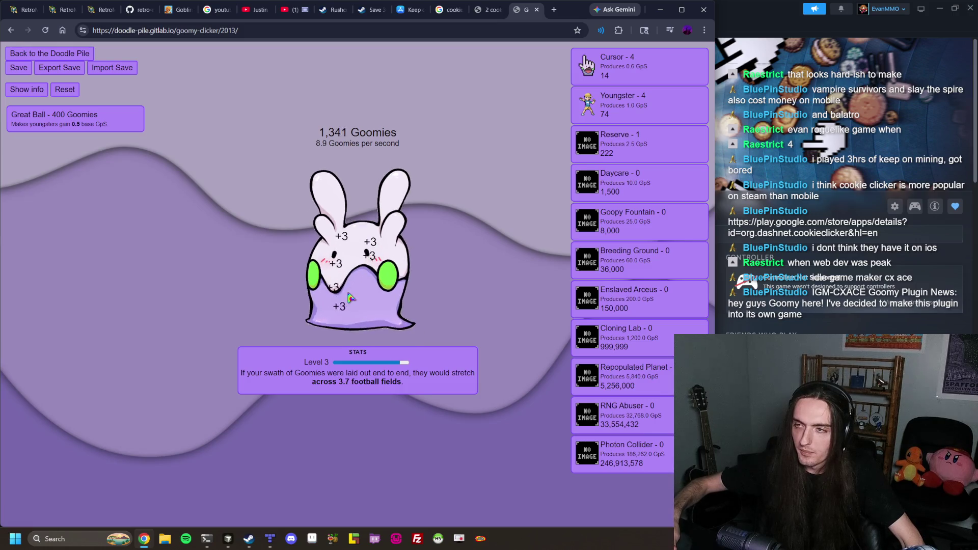
pyautogui.click(349, 299)
pyautogui.click(350, 299)
pyautogui.click(349, 298)
pyautogui.click(348, 298)
pyautogui.click(346, 298)
pyautogui.click(347, 298)
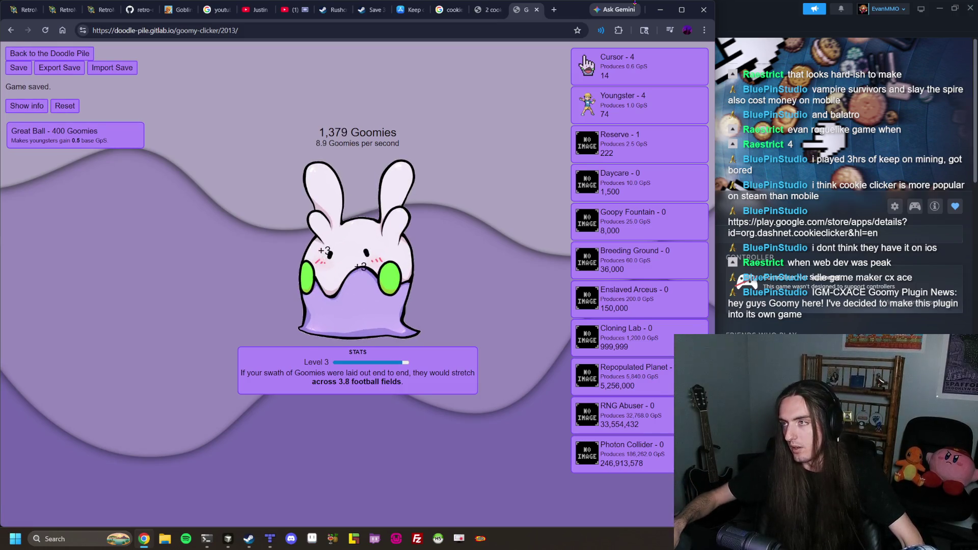
pyautogui.click(381, 239)
pyautogui.click(379, 240)
pyautogui.click(374, 245)
pyautogui.click(371, 247)
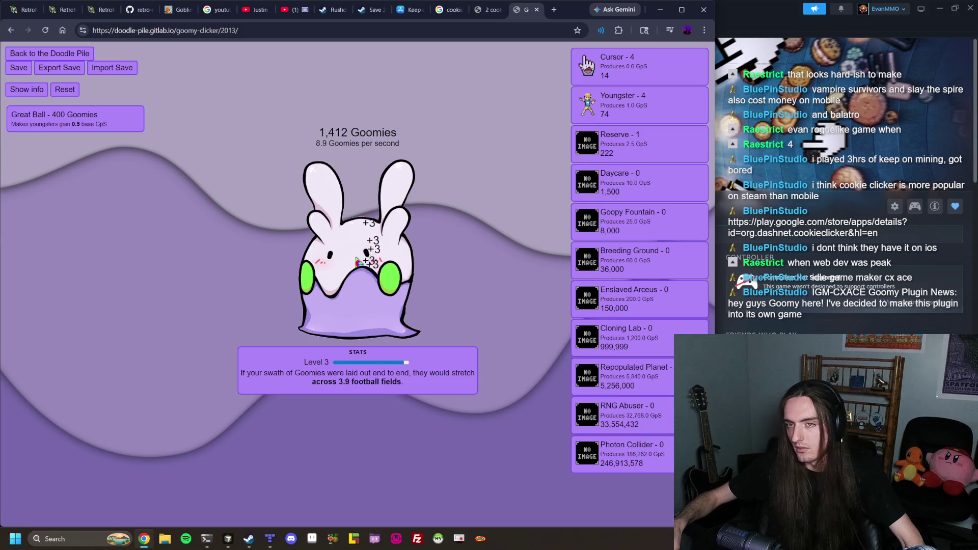
pyautogui.click(367, 253)
pyautogui.click(365, 255)
pyautogui.click(361, 259)
pyautogui.click(360, 259)
pyautogui.click(359, 260)
pyautogui.click(357, 261)
pyautogui.click(356, 261)
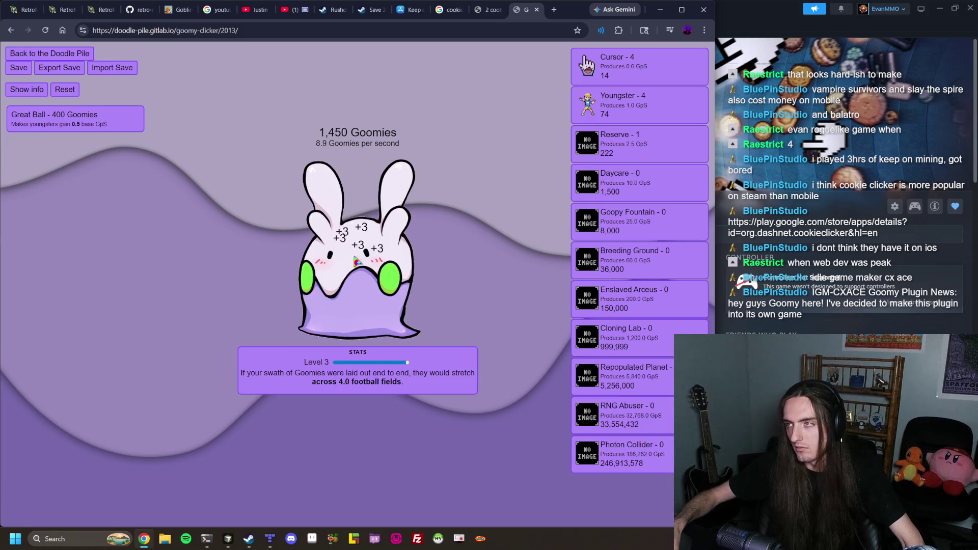
pyautogui.click(537, 9)
pyautogui.click(250, 541)
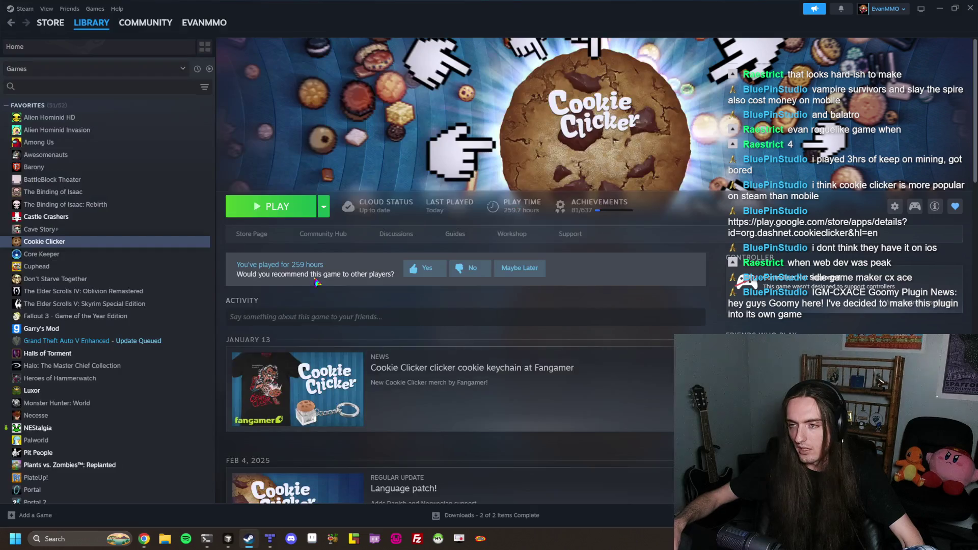
# Press PLAY on the Cookie Clicker library page to start the game
pyautogui.click(275, 212)
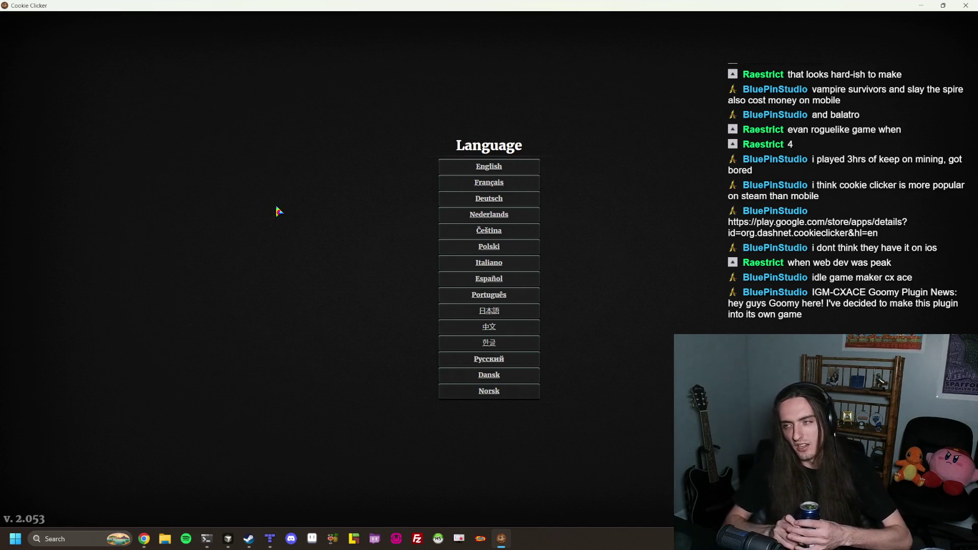
# Choose English, then restore the game window and drag its corner to enlarge it
pyautogui.click(501, 171)
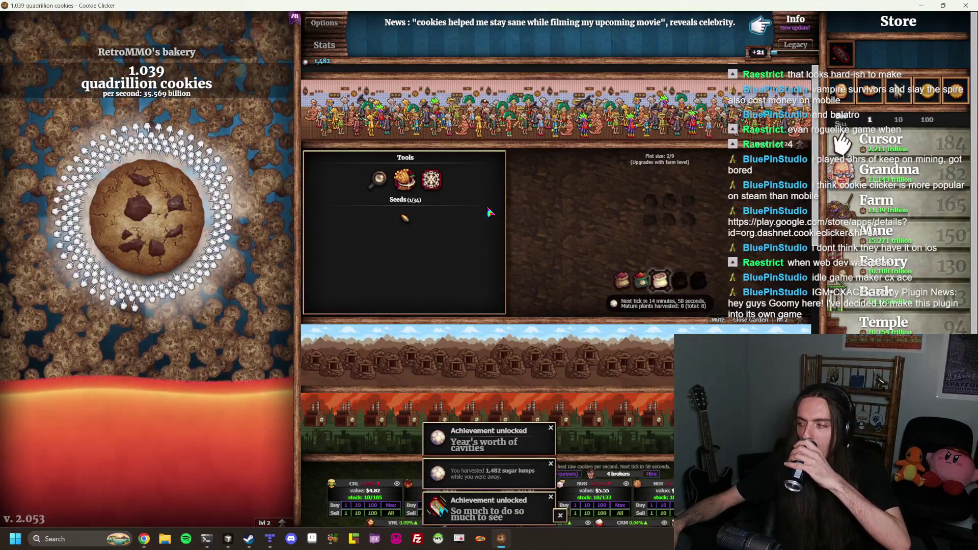
pyautogui.moveTo(448, 5)
pyautogui.mouseDown()
pyautogui.moveTo(288, 43)
pyautogui.moveTo(294, 27)
pyautogui.mouseUp()
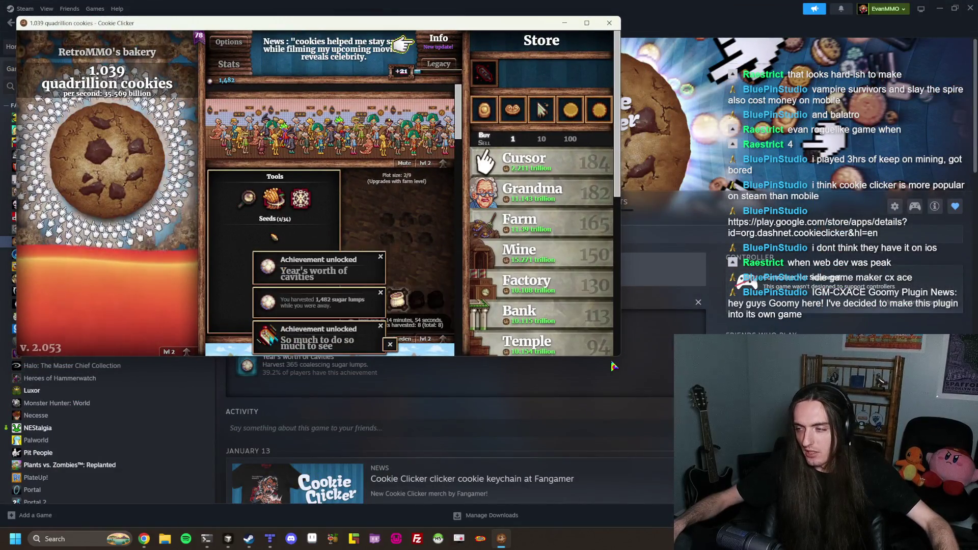
pyautogui.moveTo(618, 360)
pyautogui.mouseDown()
pyautogui.moveTo(671, 502)
pyautogui.moveTo(736, 488)
pyautogui.moveTo(715, 505)
pyautogui.mouseUp()
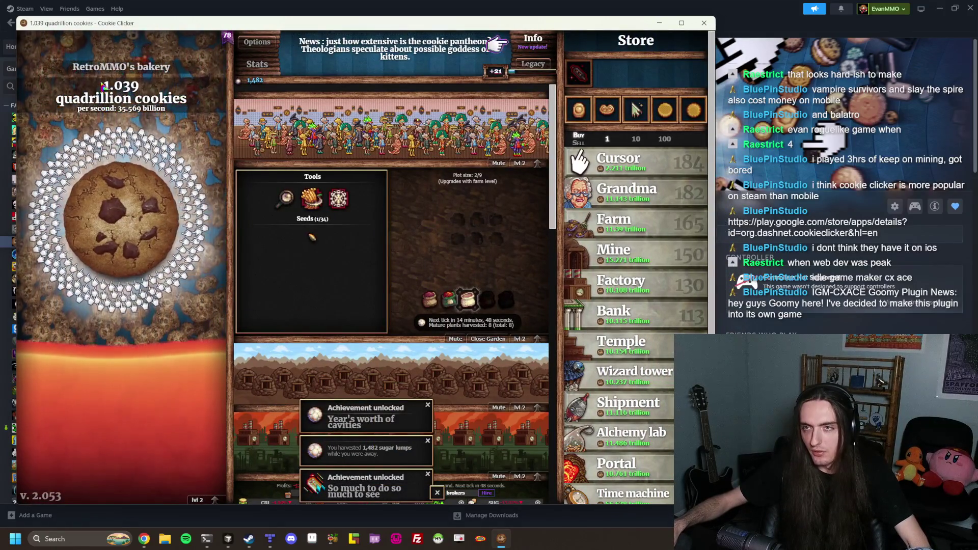
# Browse the Info panel's version history from the 07/05/2023 entry, then open Options
pyautogui.click(525, 48)
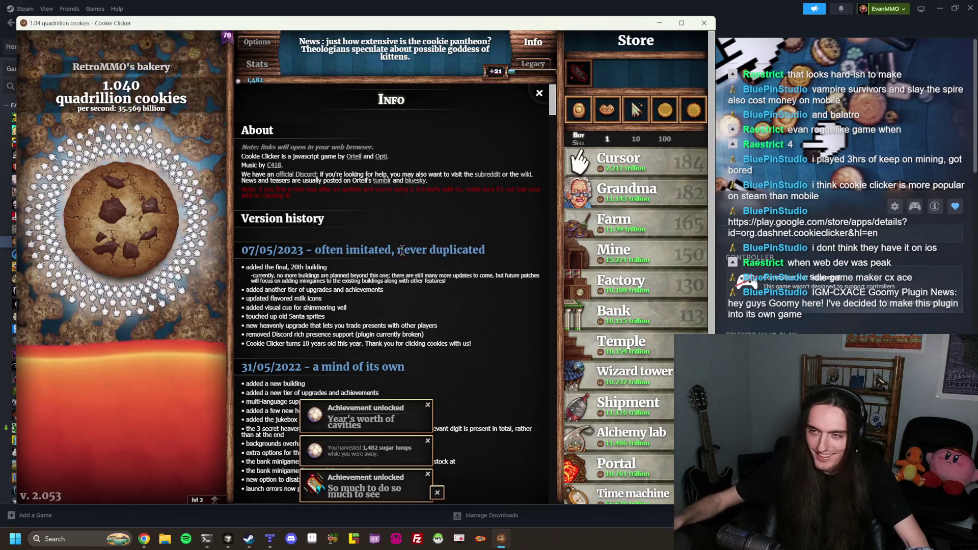
pyautogui.moveTo(242, 250); pyautogui.dragTo(384, 243)
pyautogui.click(384, 242)
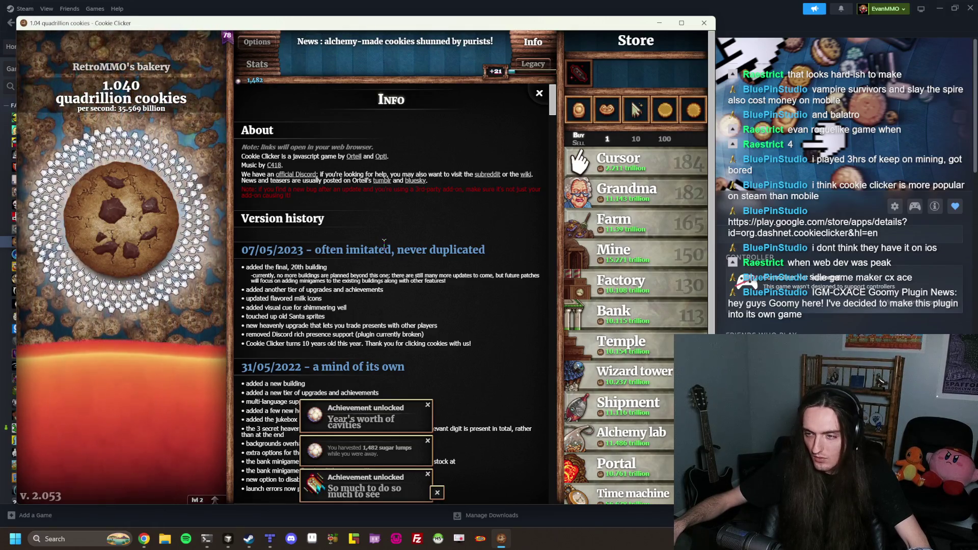
pyautogui.scroll(-6, 384, 243)
pyautogui.scroll(6, 385, 243)
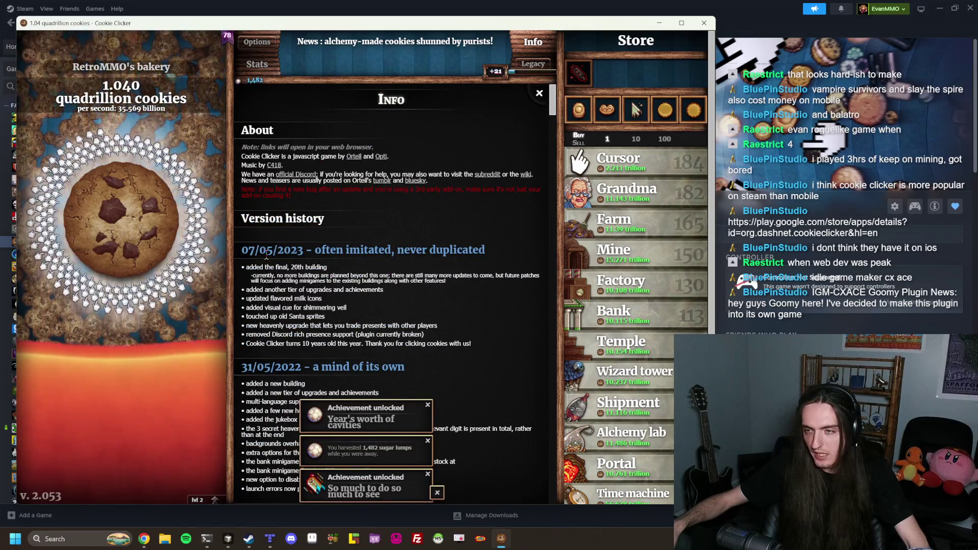
pyautogui.scroll(-3, 334, 255)
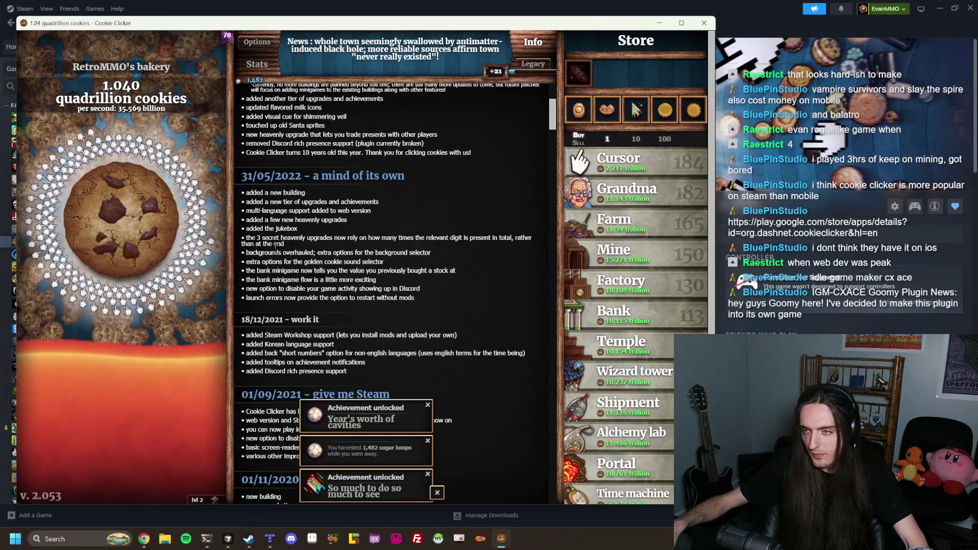
pyautogui.scroll(-2, 276, 250)
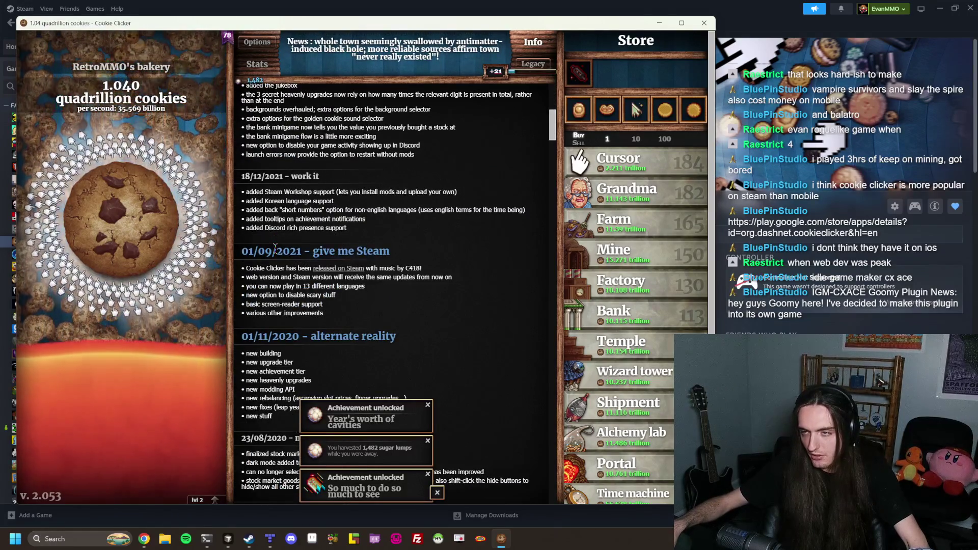
pyautogui.scroll(6, 275, 247)
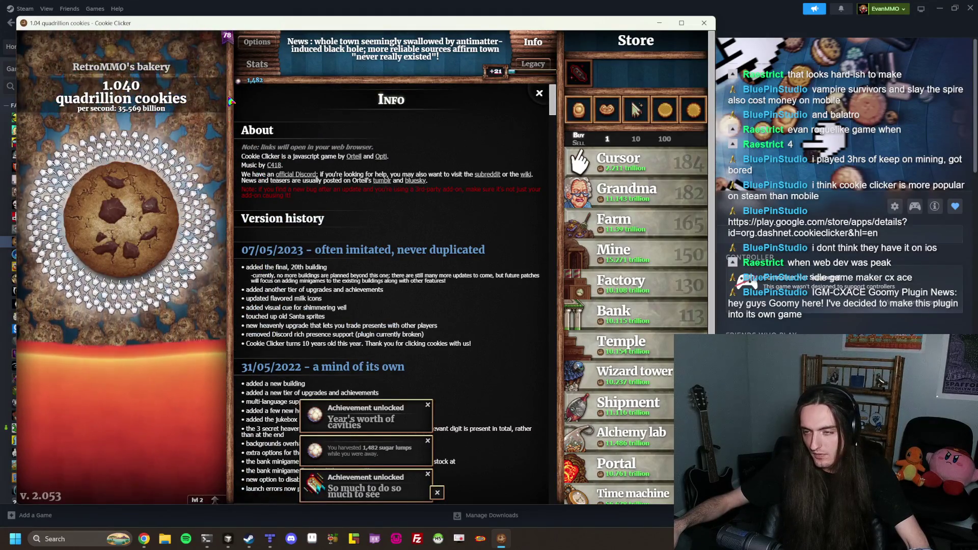
pyautogui.moveTo(243, 82)
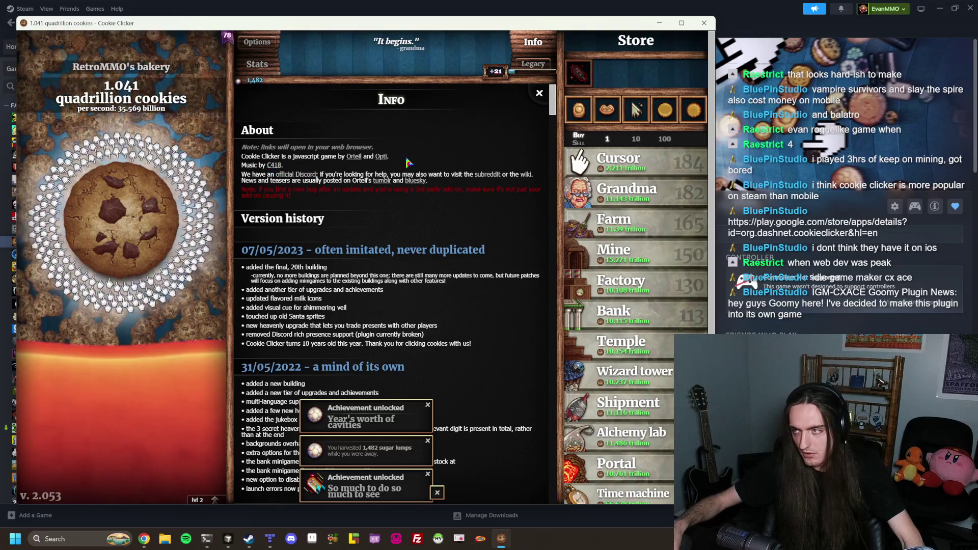
pyautogui.click(260, 43)
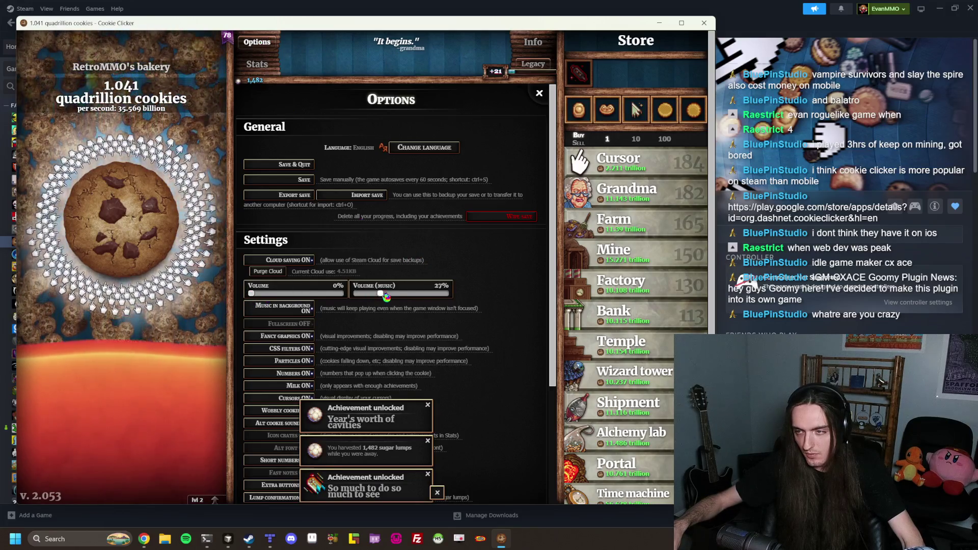
# Set music volume to 100%, skim Cookie Clicker's Steam store page, then return to Chrome
pyautogui.click(447, 294)
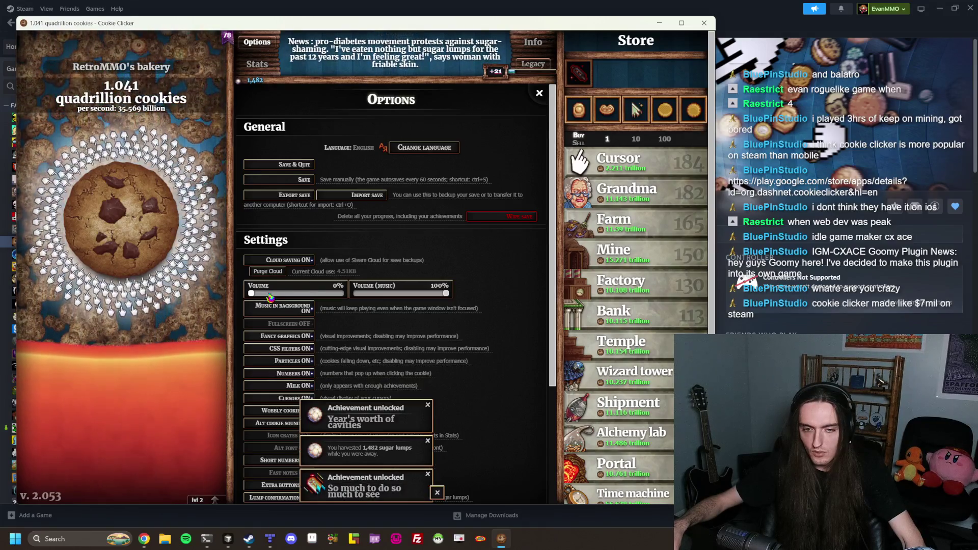
pyautogui.hotkey('alt', 'Tab')
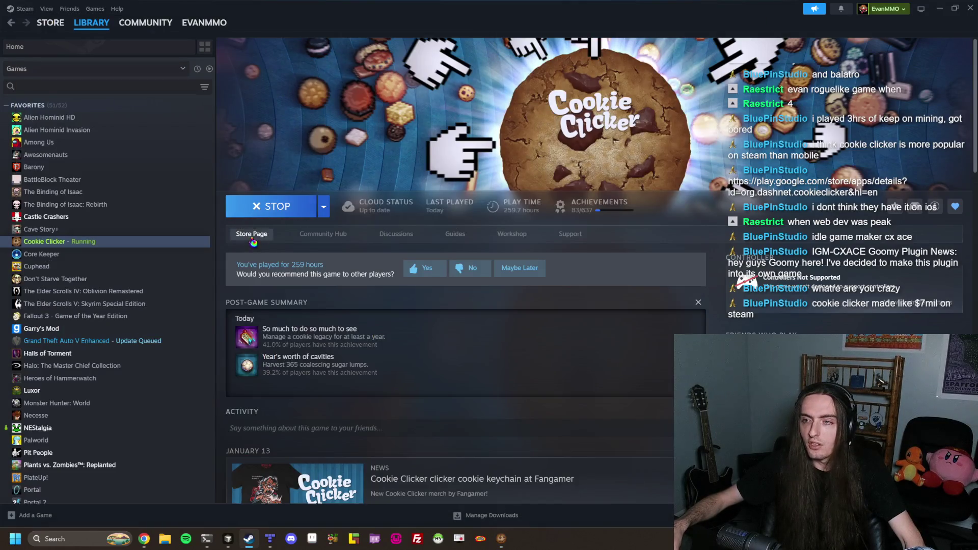
pyautogui.click(252, 239)
pyautogui.scroll(-6, 248, 228)
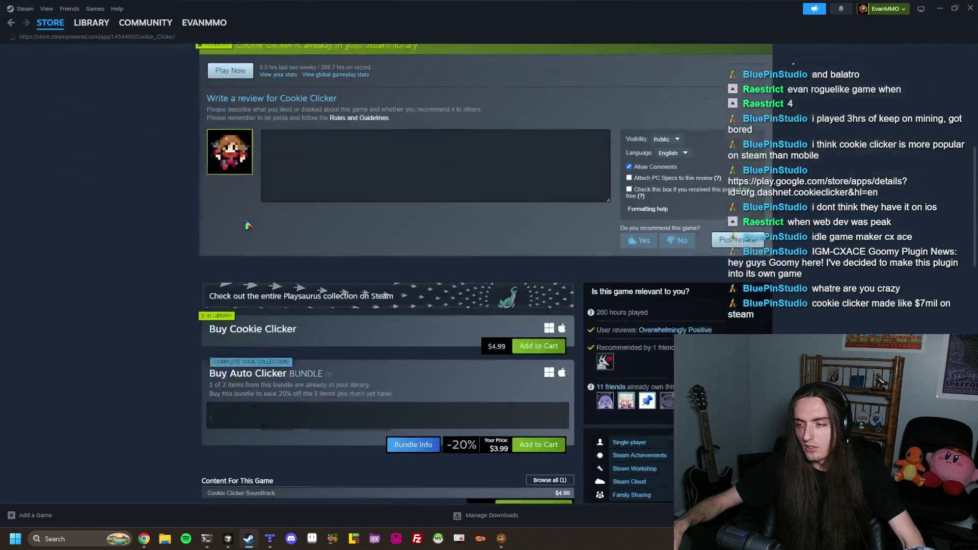
pyautogui.scroll(-6, 246, 225)
pyautogui.scroll(7, 249, 225)
pyautogui.click(144, 539)
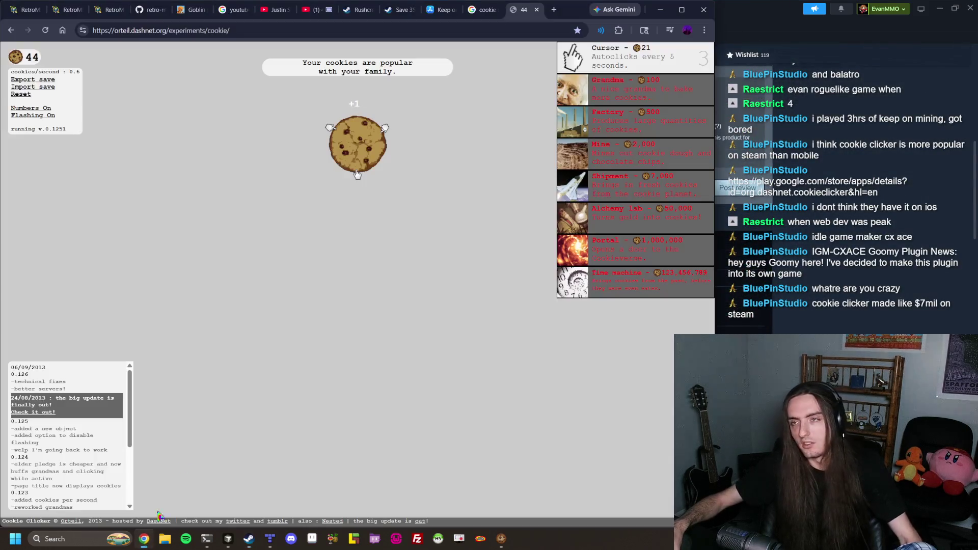
pyautogui.click(554, 9)
pyautogui.write('cxo')
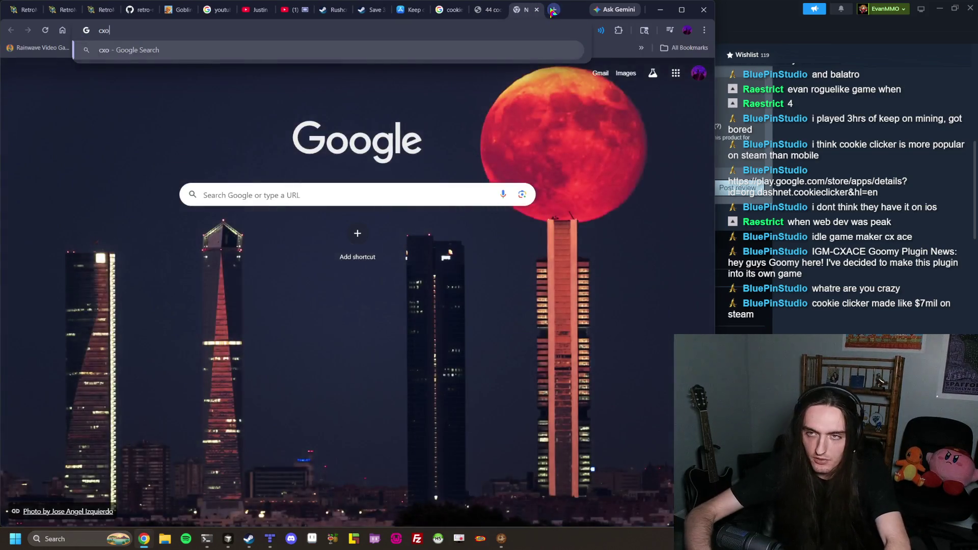
pyautogui.press('BackSpace')
pyautogui.press('BackSpace')
pyautogui.write('ookie cli')
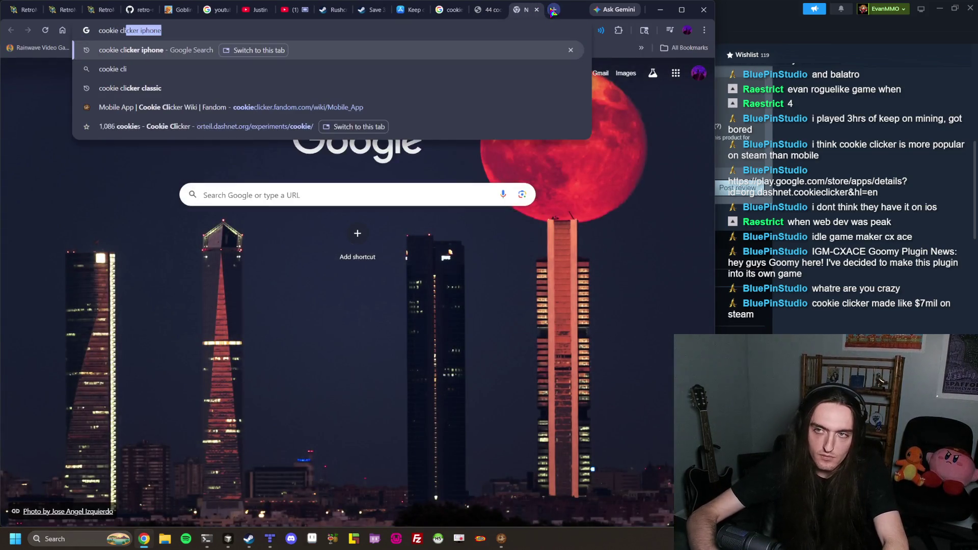
pyautogui.write('cker')
pyautogui.press('Return')
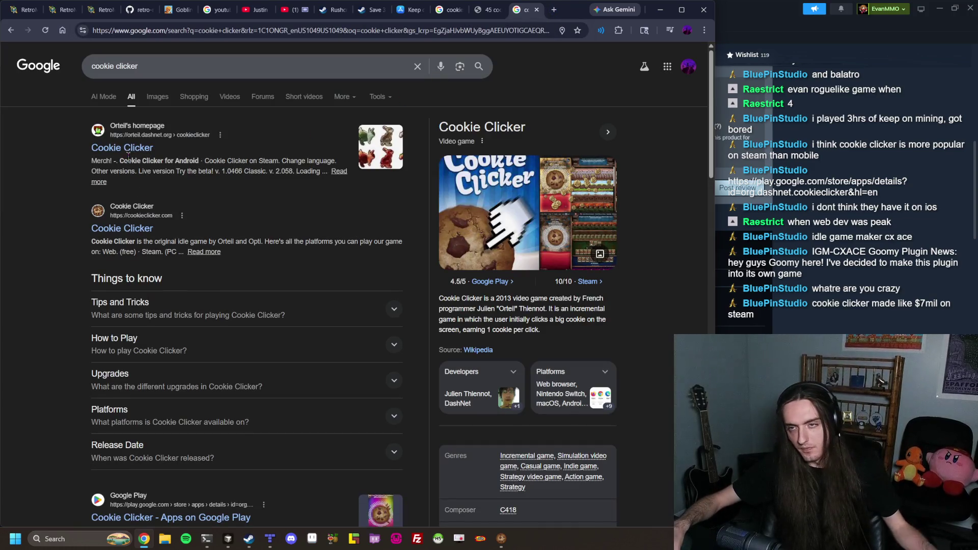
pyautogui.click(125, 148)
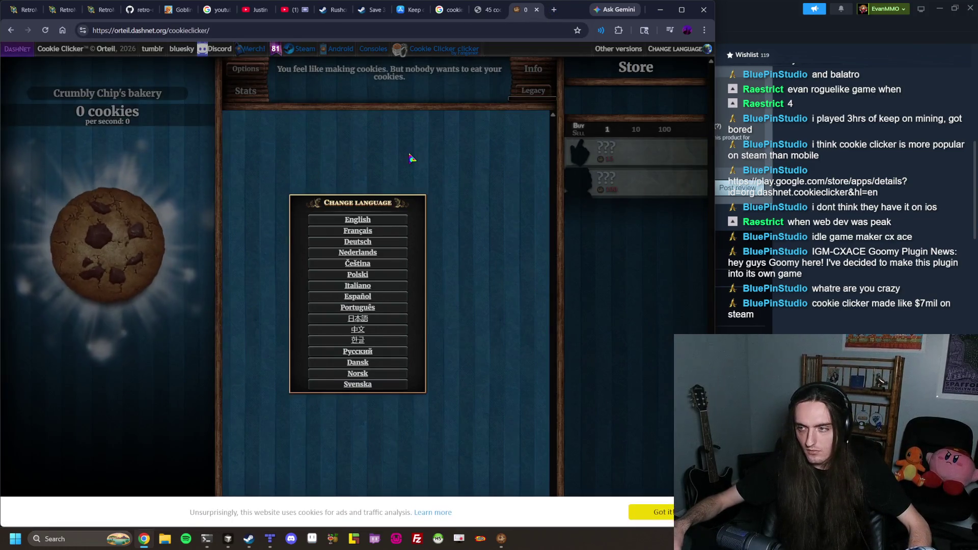
pyautogui.click(374, 220)
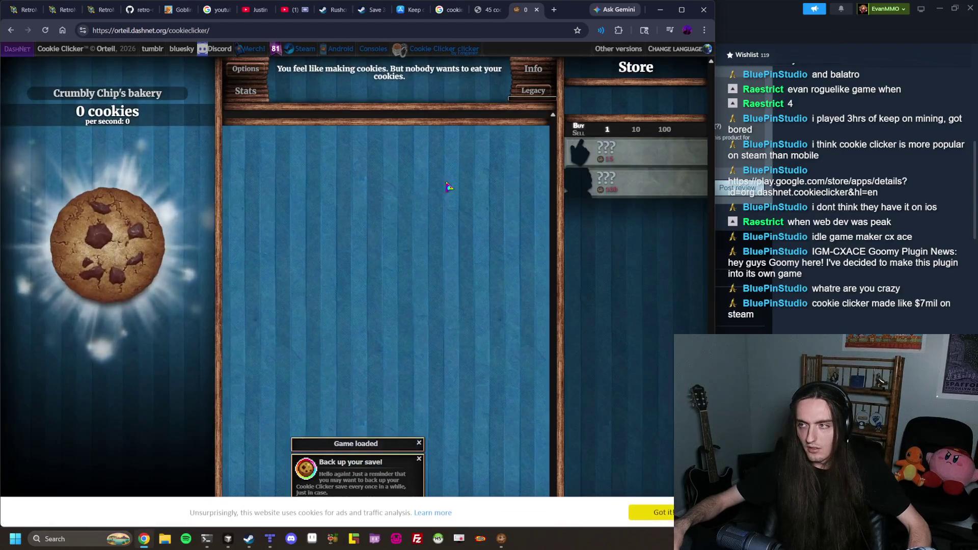
pyautogui.click(533, 69)
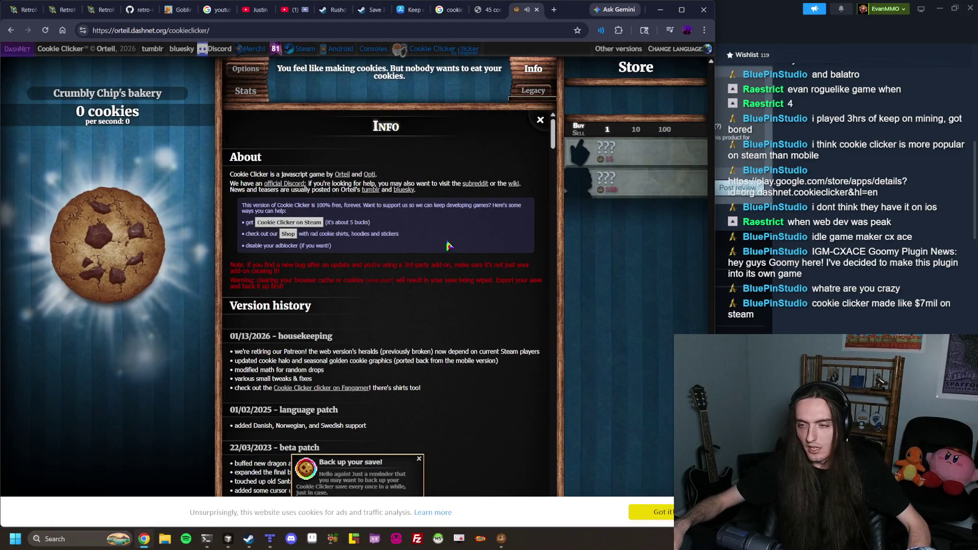
pyautogui.scroll(-4, 423, 253)
pyautogui.scroll(2, 357, 280)
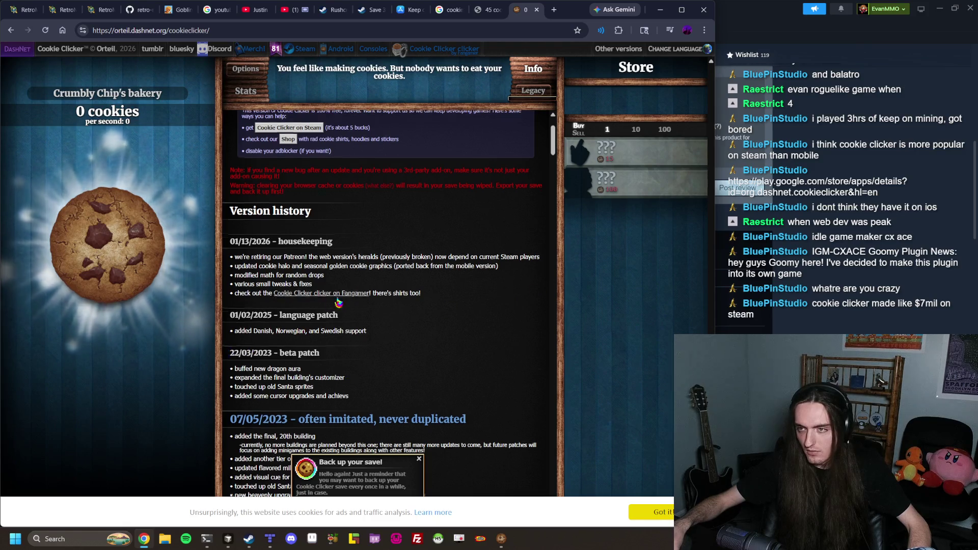
pyautogui.scroll(2, 336, 306)
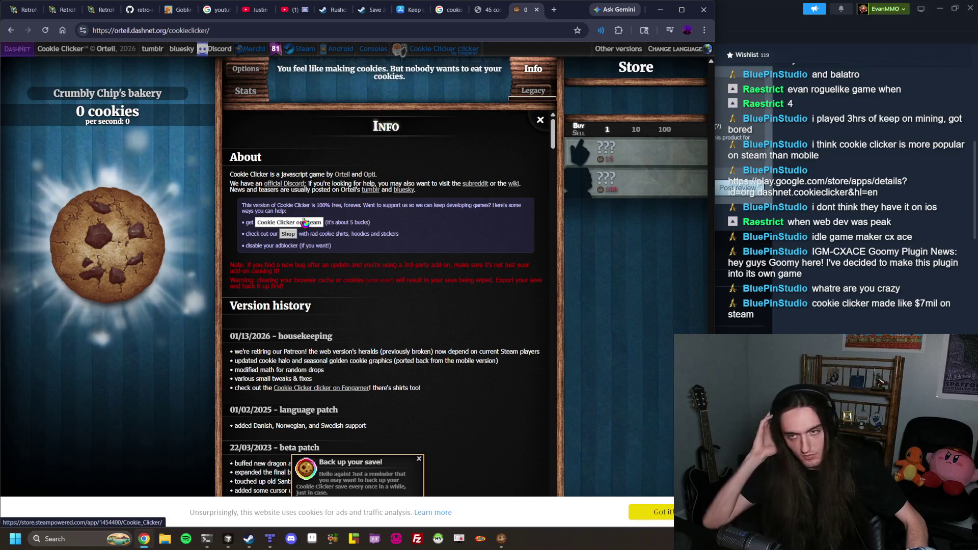
pyautogui.click(389, 29)
pyautogui.write('orteil.dashnet.org/experiments/cookie/')
pyautogui.press('Return')
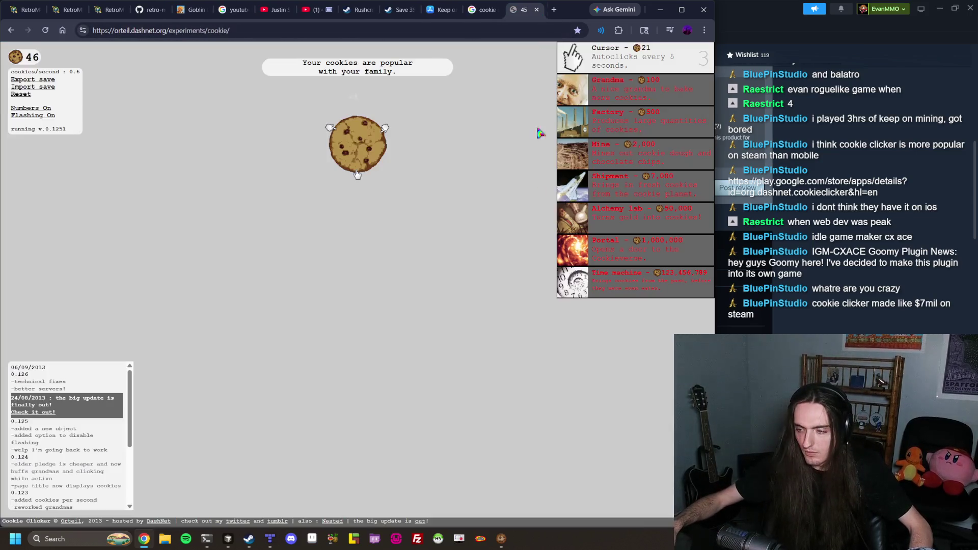
# Lower the music volume to 89% and restore the game window to a smaller size
pyautogui.click(501, 532)
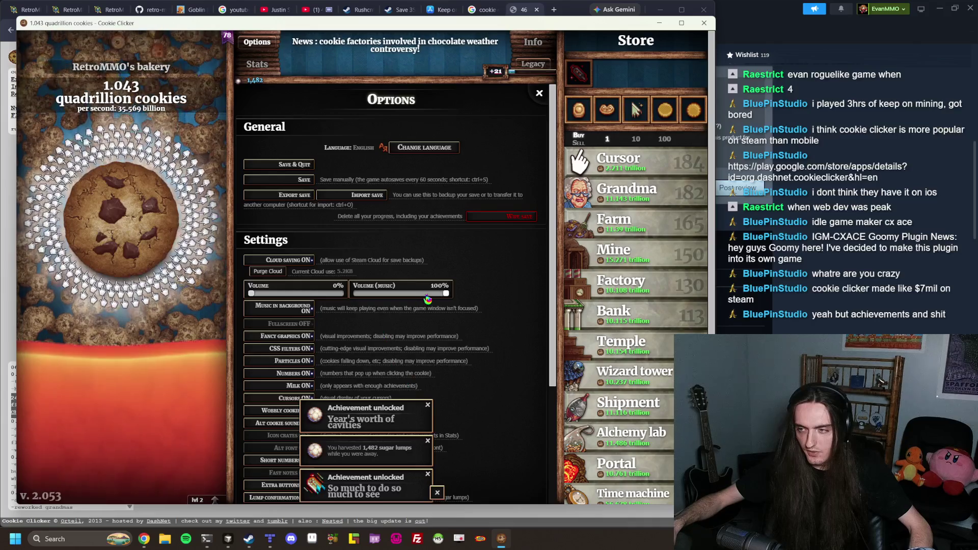
pyautogui.moveTo(431, 296); pyautogui.dragTo(436, 298)
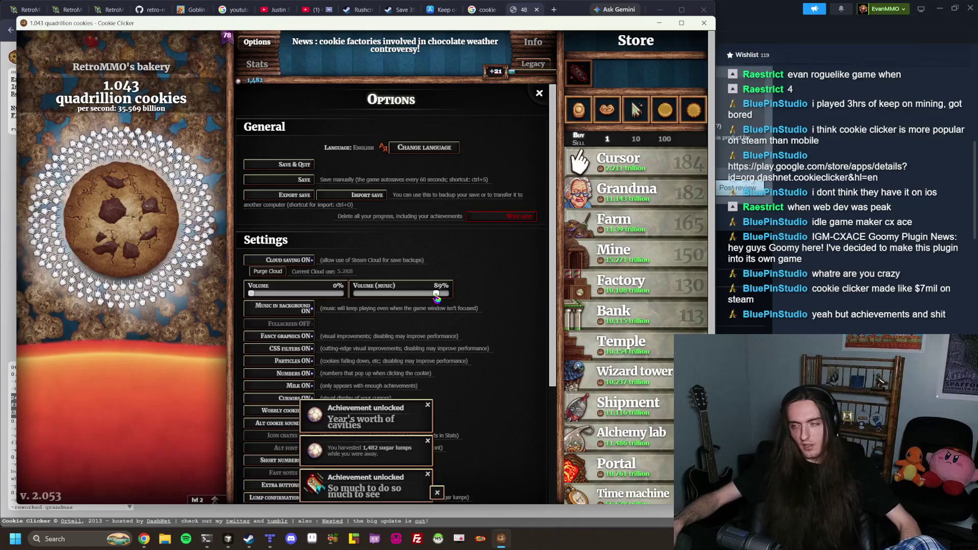
pyautogui.click(682, 23)
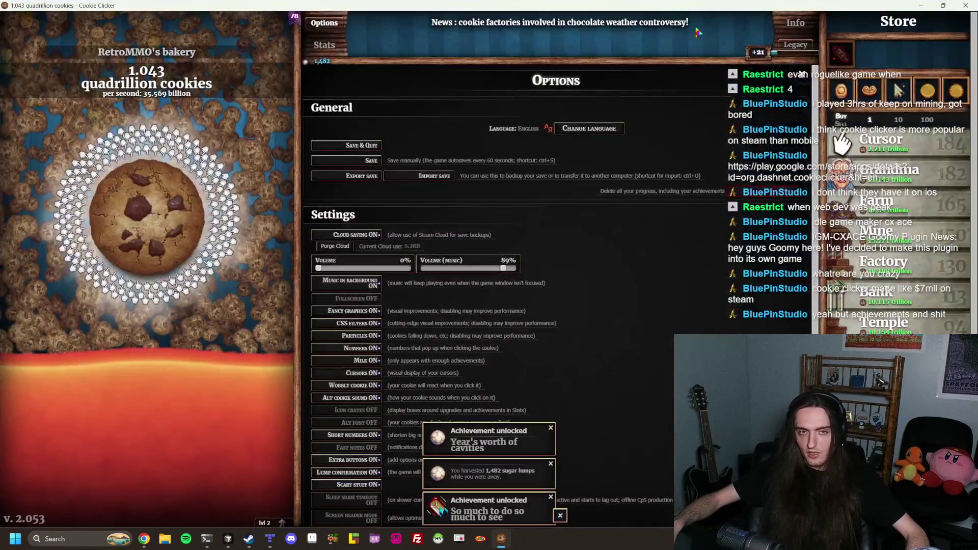
pyautogui.moveTo(437, 5); pyautogui.dragTo(437, 20)
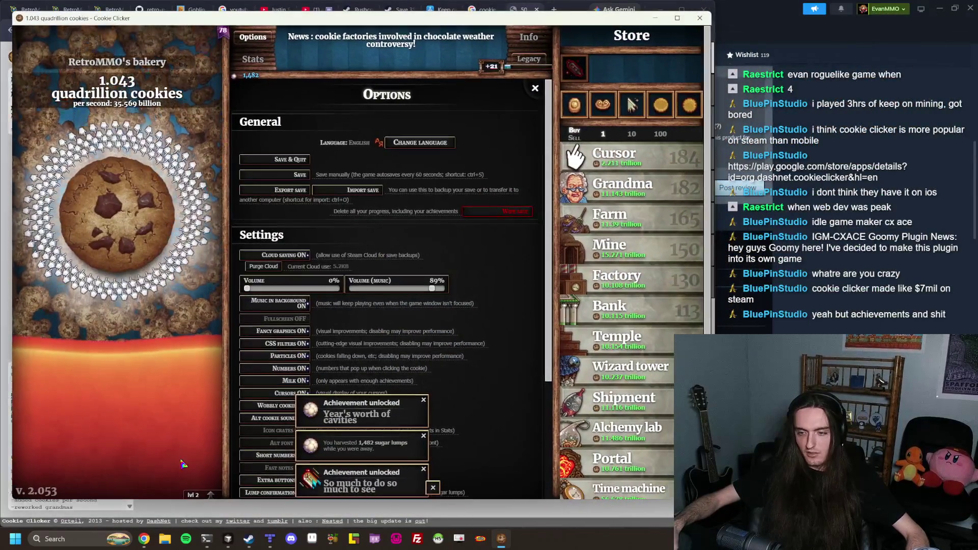
# Check the terminal's Twitch Chat tab, then return to the Cookie Clicker window
pyautogui.click(206, 539)
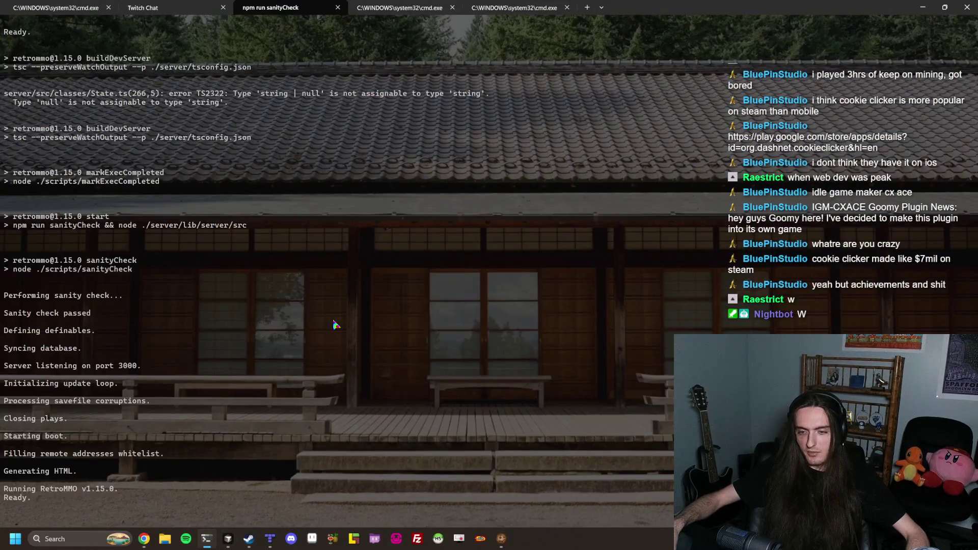
pyautogui.click(62, 5)
pyautogui.click(168, 6)
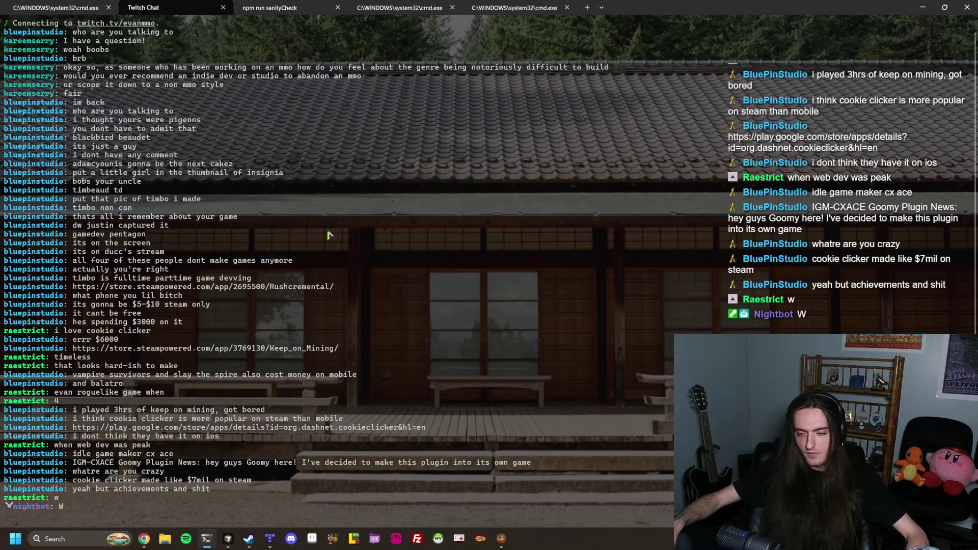
pyautogui.click(502, 538)
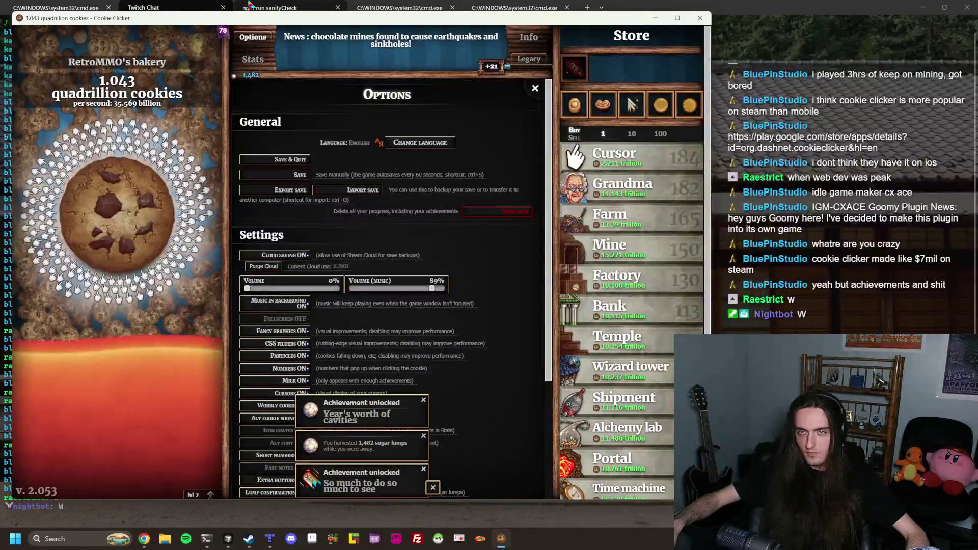
# Widen the game window, dismiss all notifications, and collect a golden cookie for a Lucky bonus
pyautogui.moveTo(251, 15); pyautogui.dragTo(251, 4)
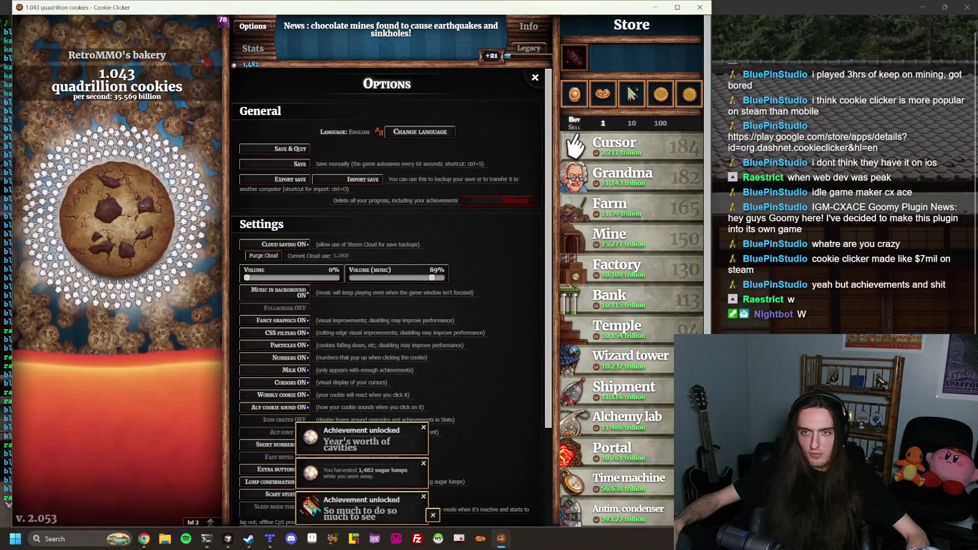
pyautogui.moveTo(10, 77); pyautogui.dragTo(2, 71)
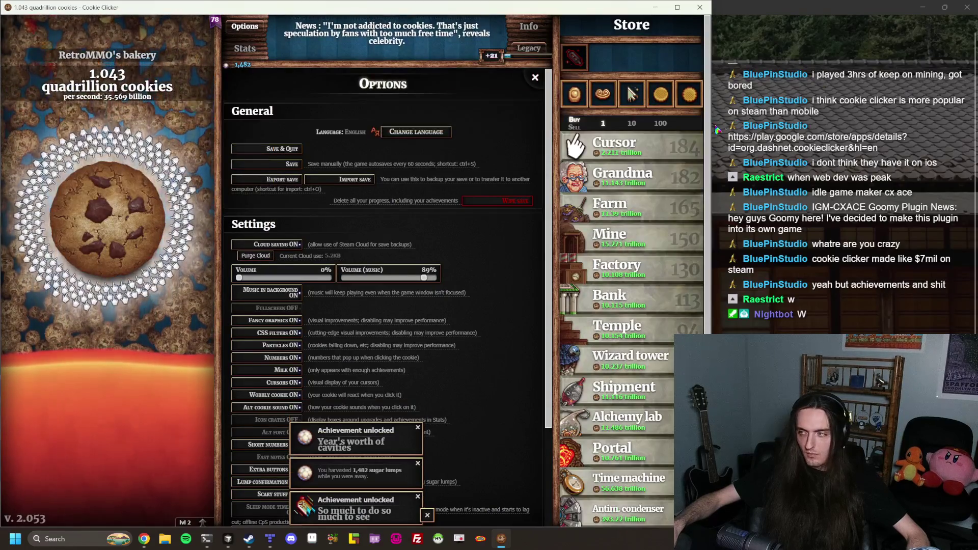
pyautogui.moveTo(712, 134); pyautogui.dragTo(727, 134)
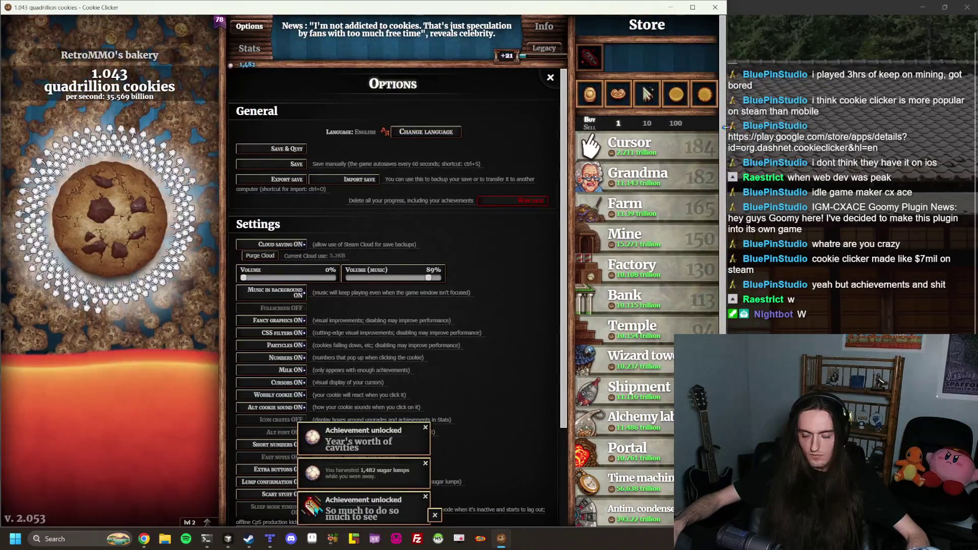
pyautogui.click(435, 515)
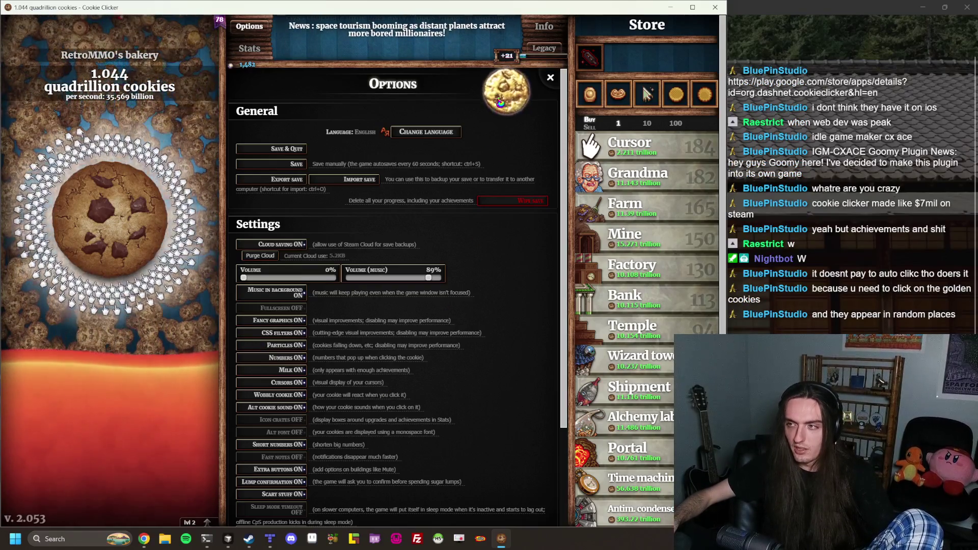
pyautogui.click(501, 103)
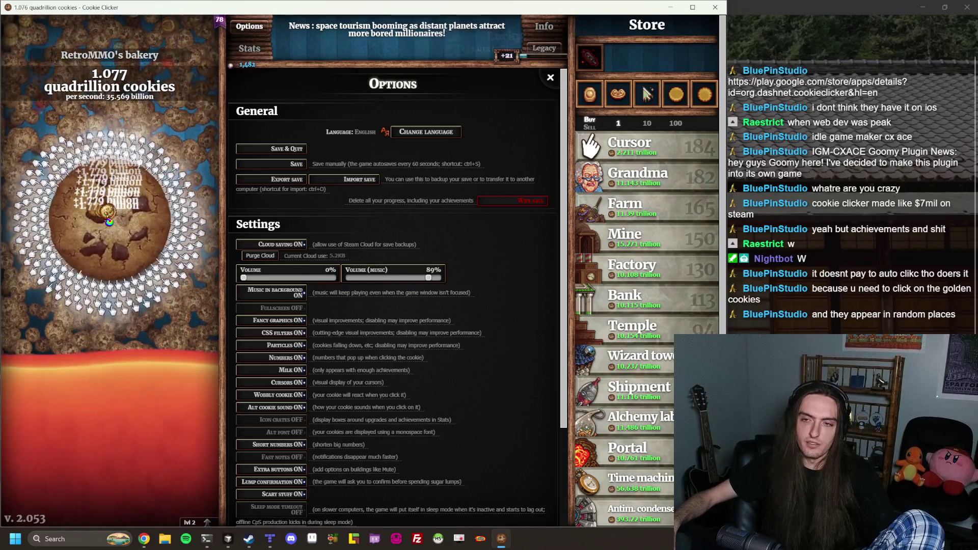
pyautogui.click(109, 222)
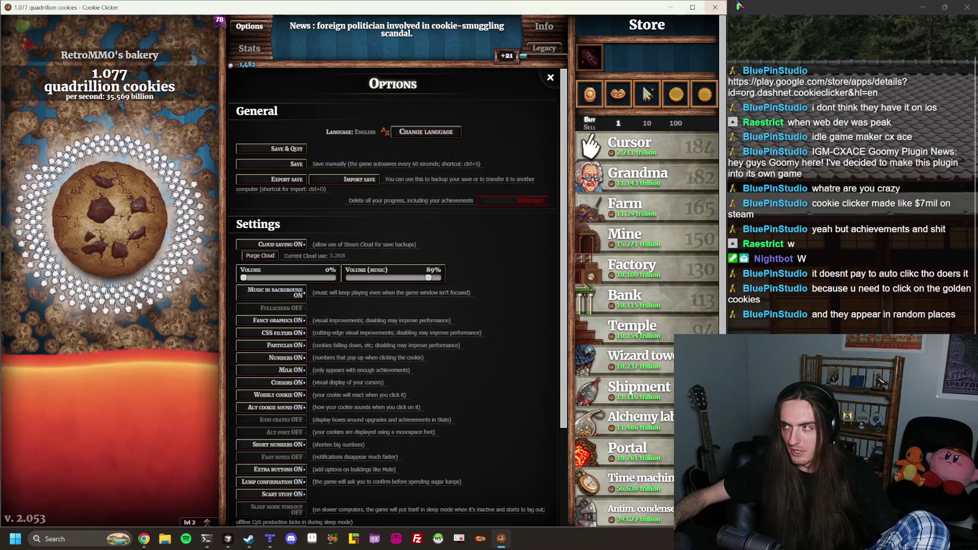
# Move the game window to the left edge at full height and widen it to show full options
pyautogui.moveTo(439, 6)
pyautogui.mouseDown()
pyautogui.moveTo(219, 252)
pyautogui.moveTo(178, 268)
pyautogui.moveTo(364, 166)
pyautogui.moveTo(316, 160)
pyautogui.mouseUp()
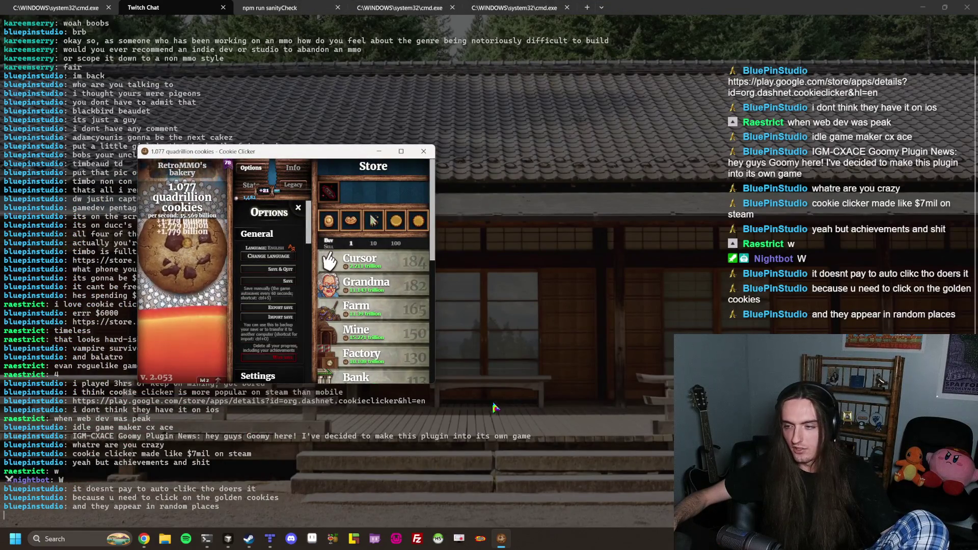
pyautogui.scroll(-4, 367, 316)
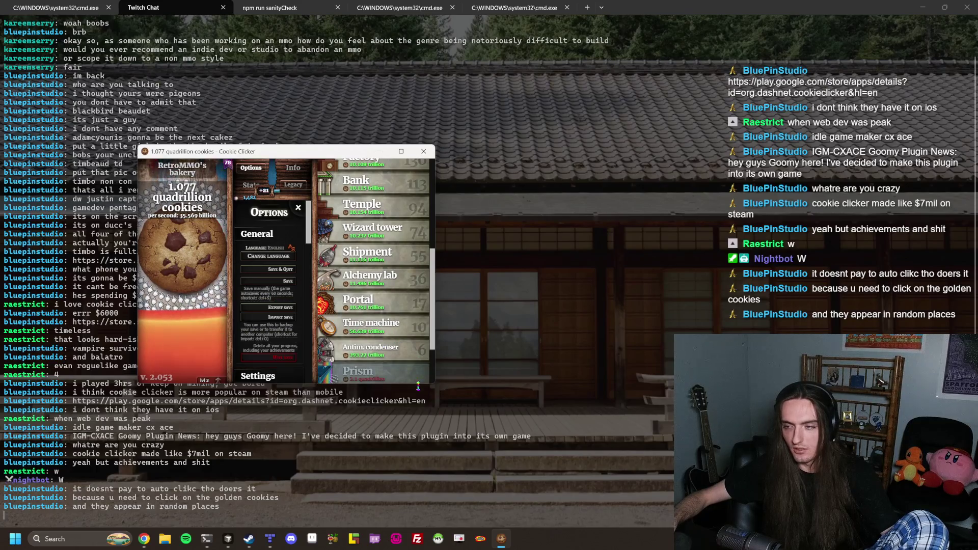
pyautogui.moveTo(435, 384)
pyautogui.mouseDown()
pyautogui.moveTo(360, 350)
pyautogui.moveTo(273, 227)
pyautogui.mouseUp()
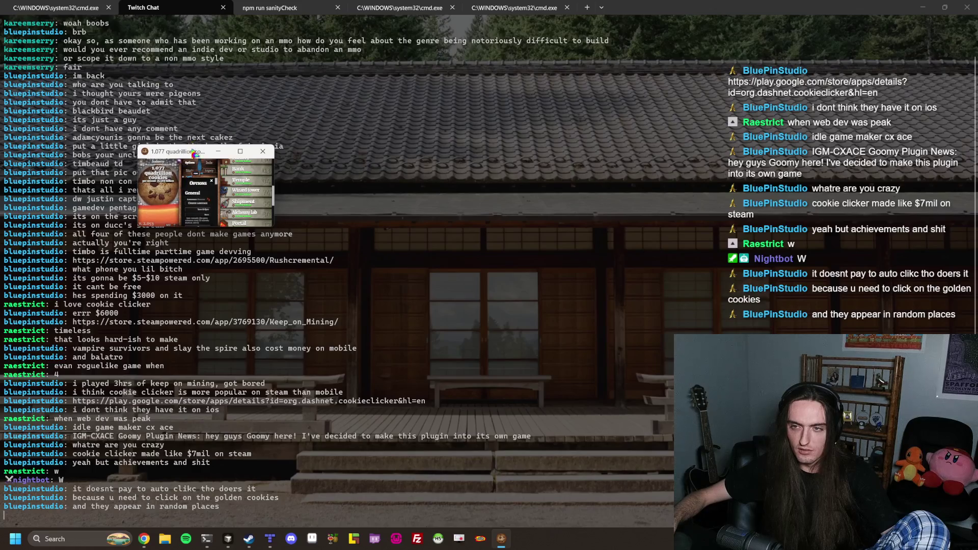
pyautogui.moveTo(193, 152); pyautogui.dragTo(60, 150)
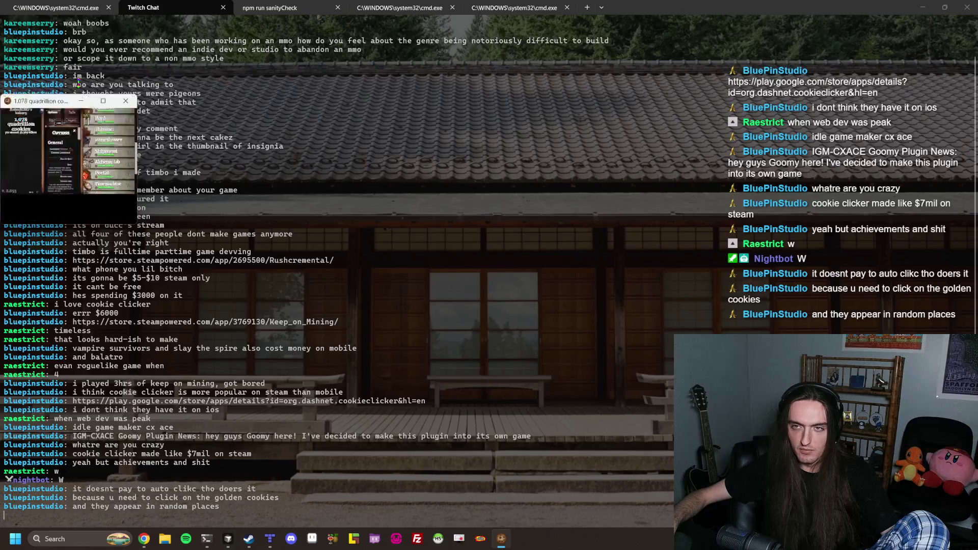
pyautogui.moveTo(78, 81); pyautogui.dragTo(78, 1)
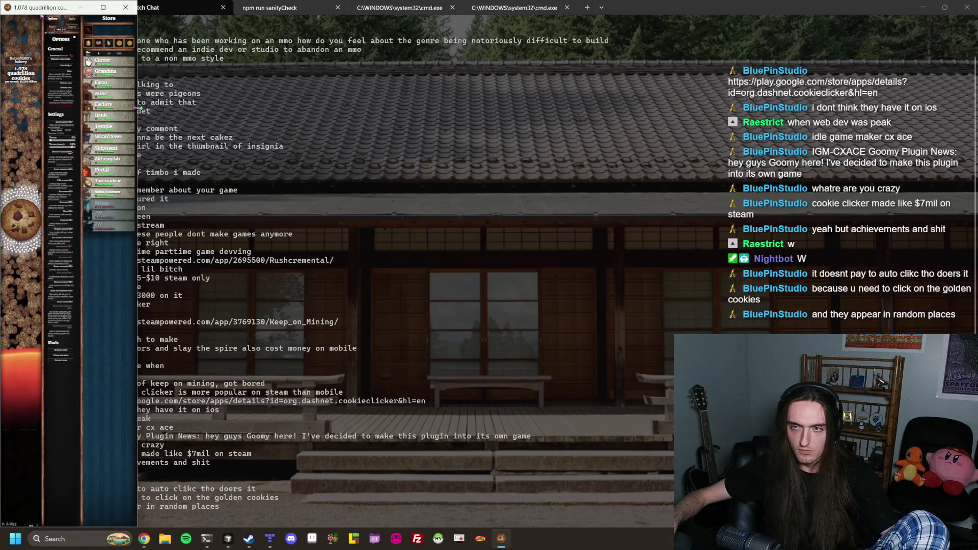
pyautogui.moveTo(138, 109)
pyautogui.mouseDown()
pyautogui.moveTo(657, 178)
pyautogui.moveTo(724, 196)
pyautogui.mouseUp()
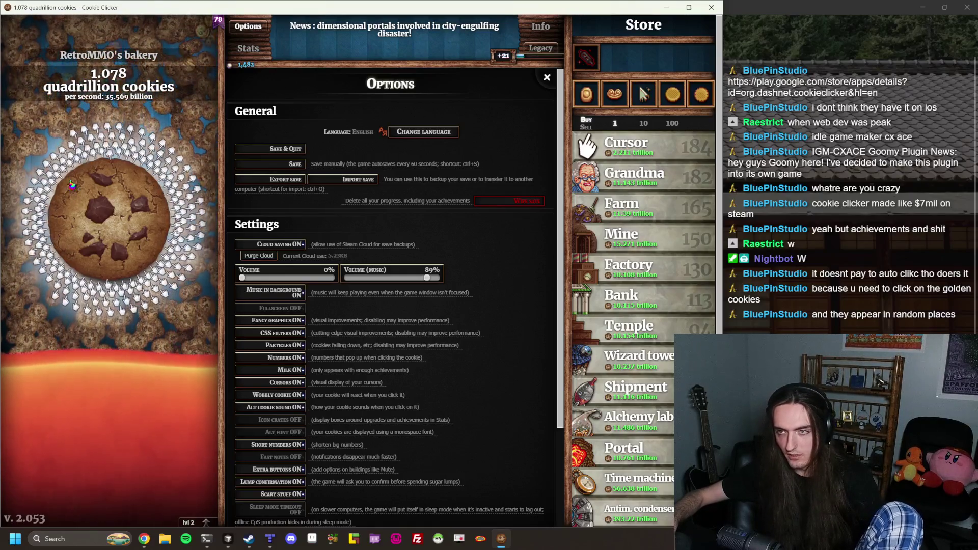
pyautogui.click(253, 24)
pyautogui.click(253, 24)
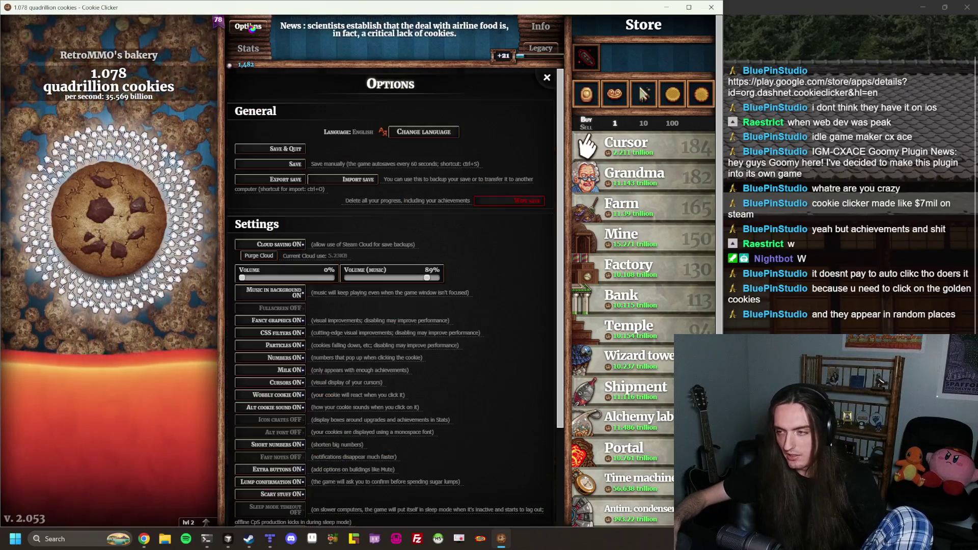
# Drag the music volume slider lower in Options, then close the panel to show the minigames
pyautogui.click(254, 24)
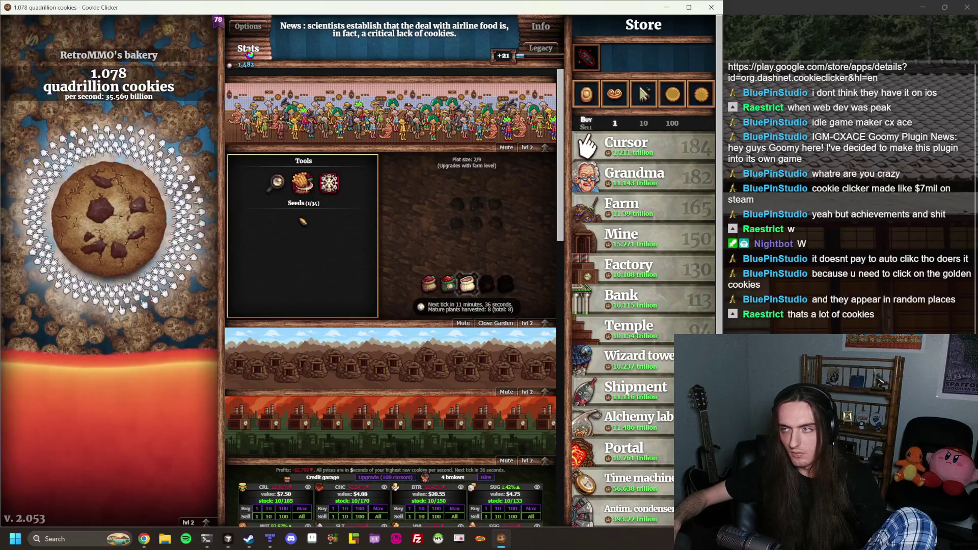
pyautogui.click(249, 30)
pyautogui.moveTo(427, 278); pyautogui.dragTo(417, 279)
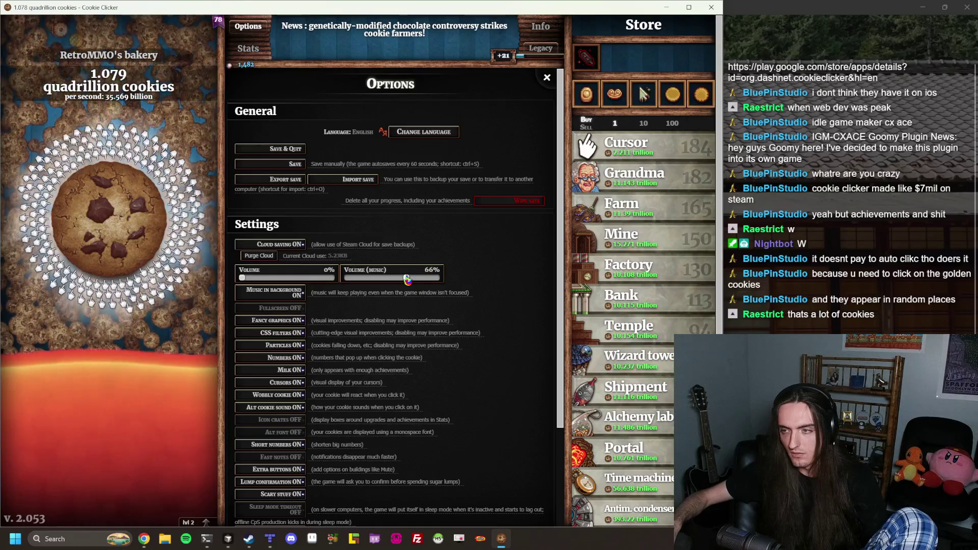
pyautogui.click(239, 27)
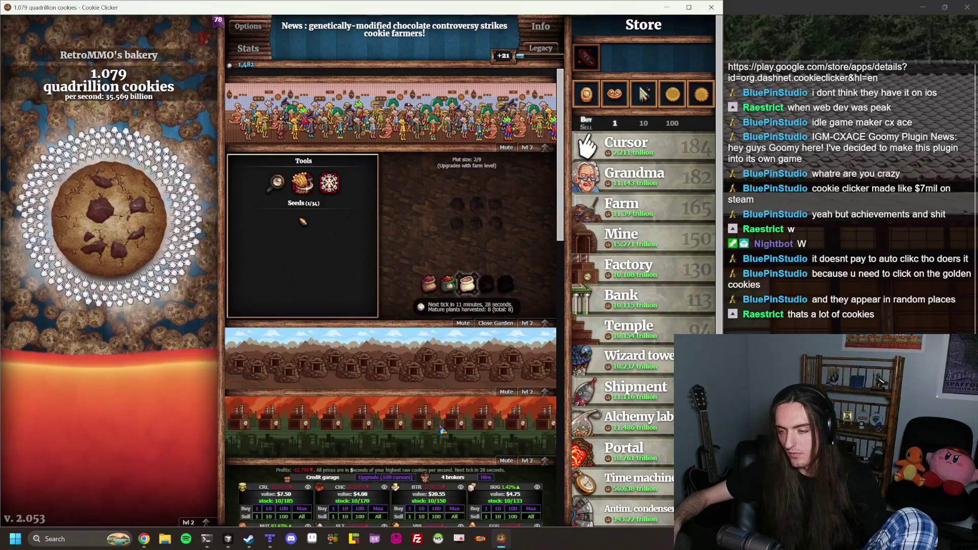
# Scroll through the garden and other minigame panels
pyautogui.scroll(-7, 399, 210)
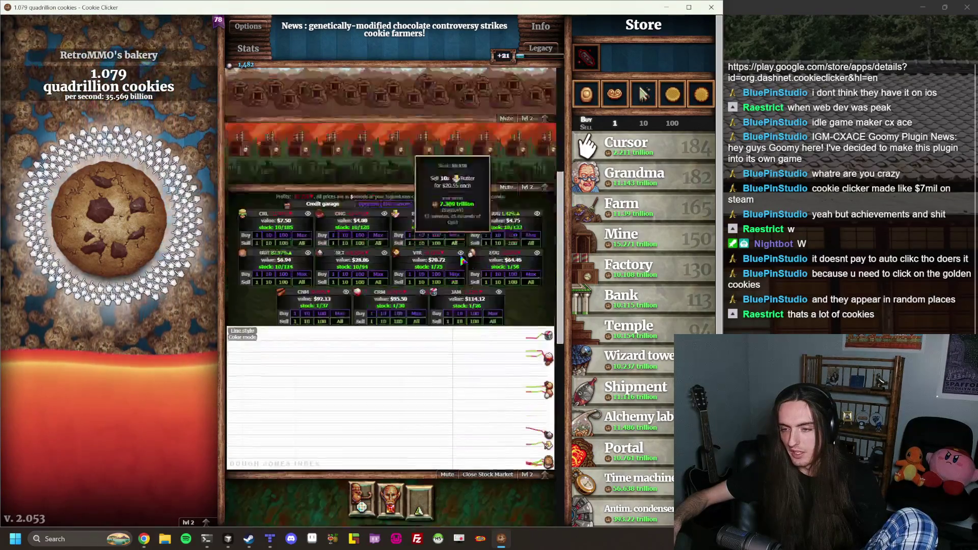
pyautogui.scroll(-4, 346, 204)
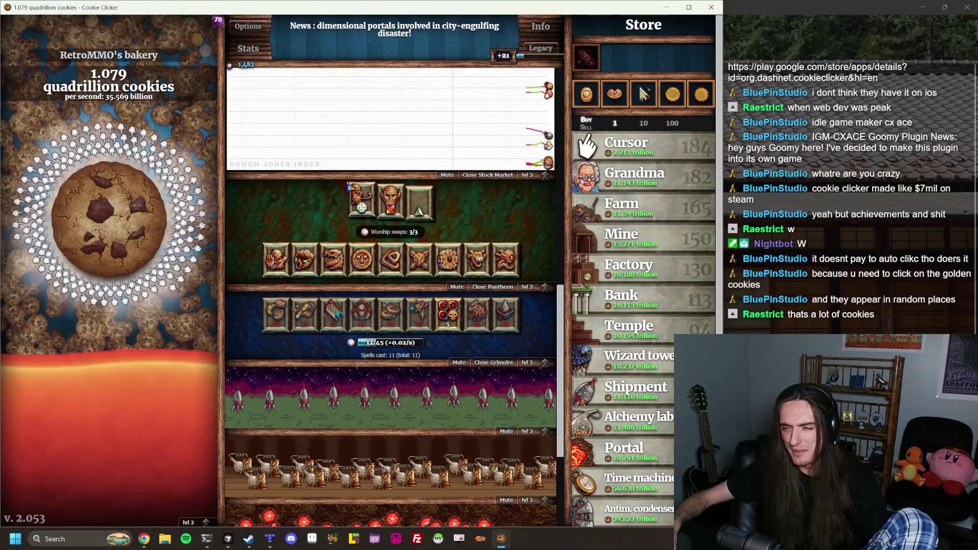
pyautogui.scroll(-3, 446, 219)
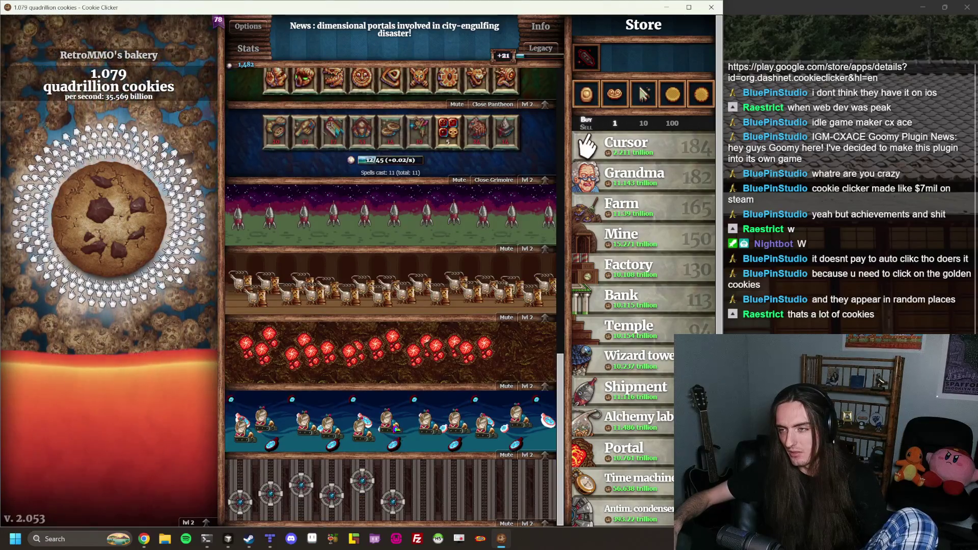
pyautogui.scroll(10, 397, 407)
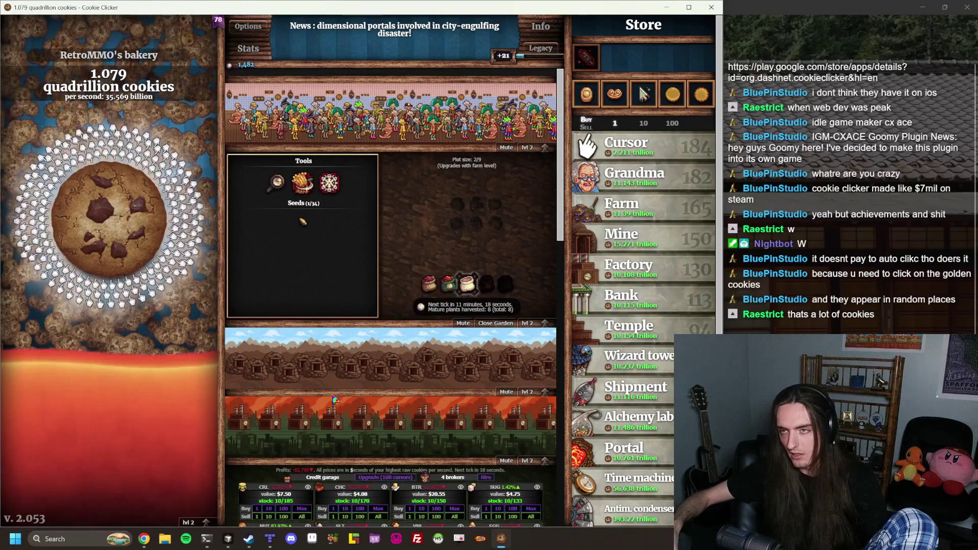
pyautogui.moveTo(467, 292)
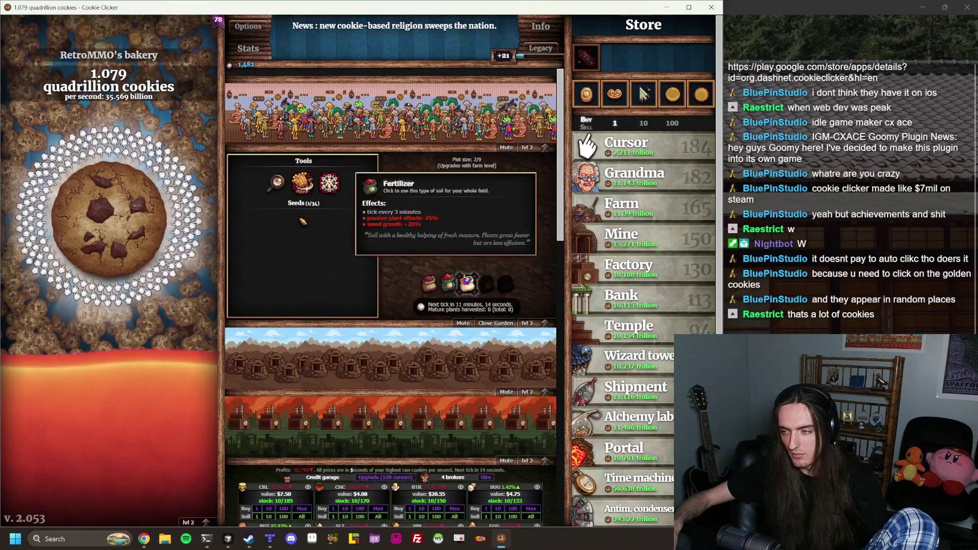
pyautogui.scroll(-5, 491, 285)
pyautogui.scroll(-8, 492, 286)
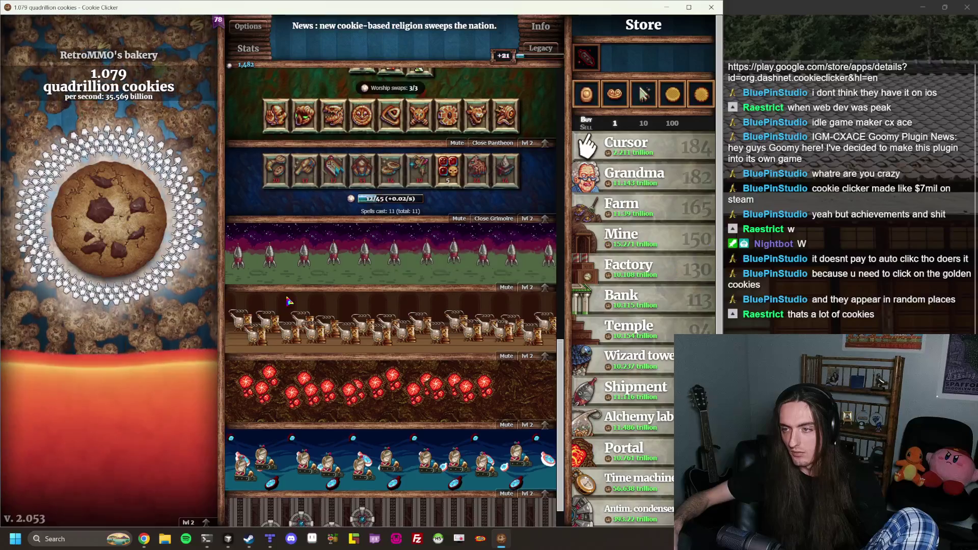
pyautogui.scroll(8, 351, 248)
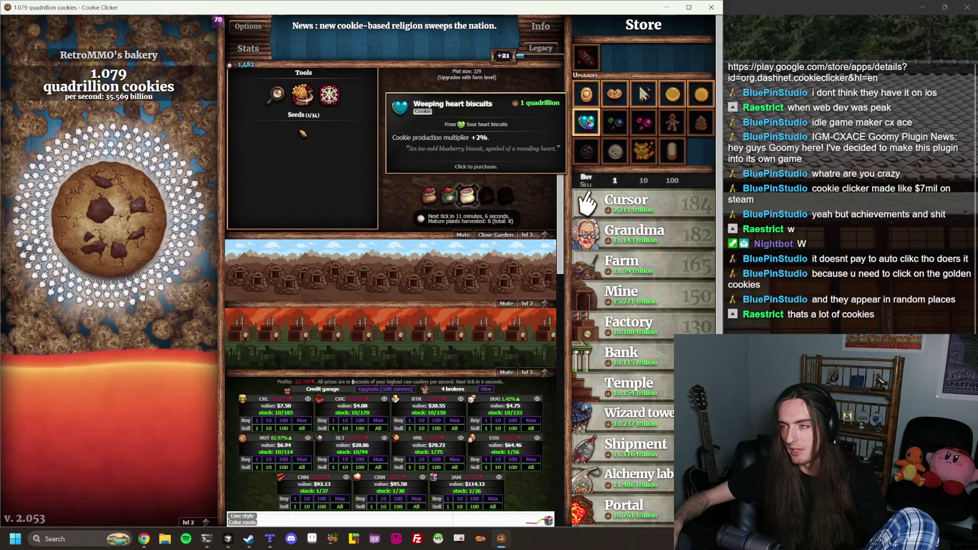
# Buy Weeping heart biscuits, dropping the bank to 79.867 trillion cookies, then open Options
pyautogui.click(586, 122)
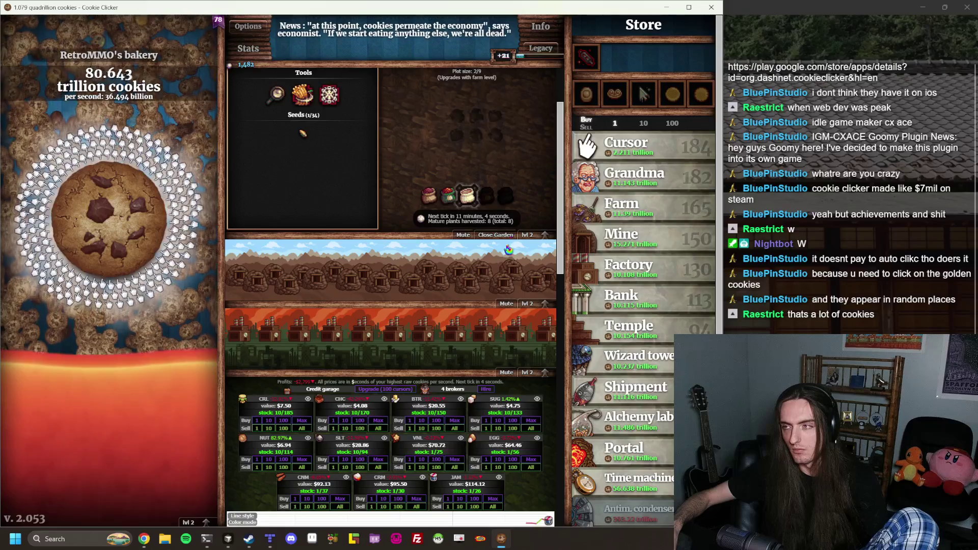
pyautogui.moveTo(578, 87)
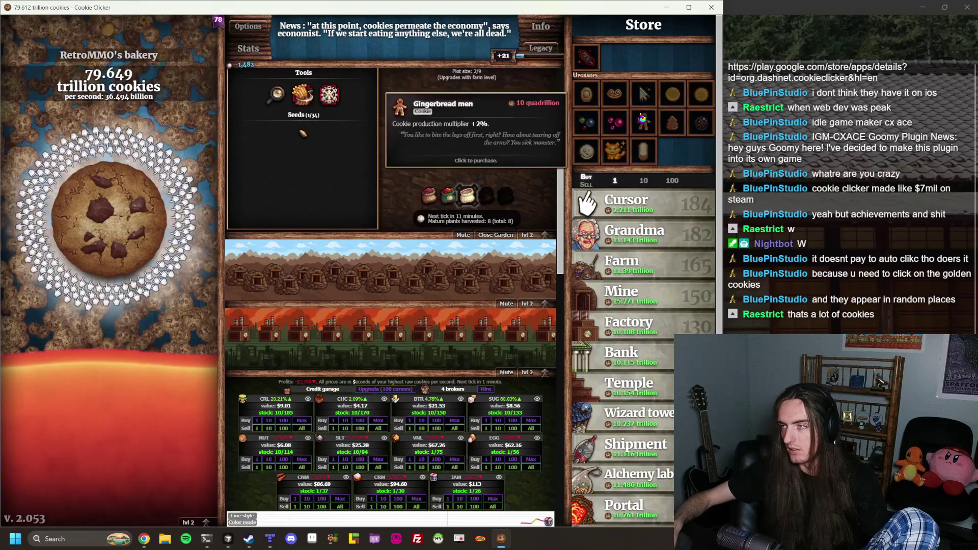
pyautogui.moveTo(546, 48)
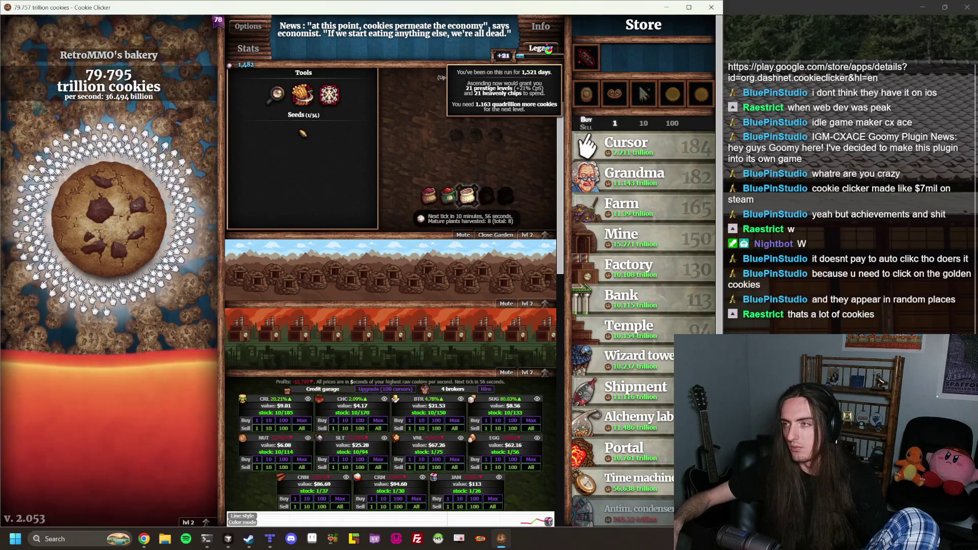
pyautogui.click(249, 29)
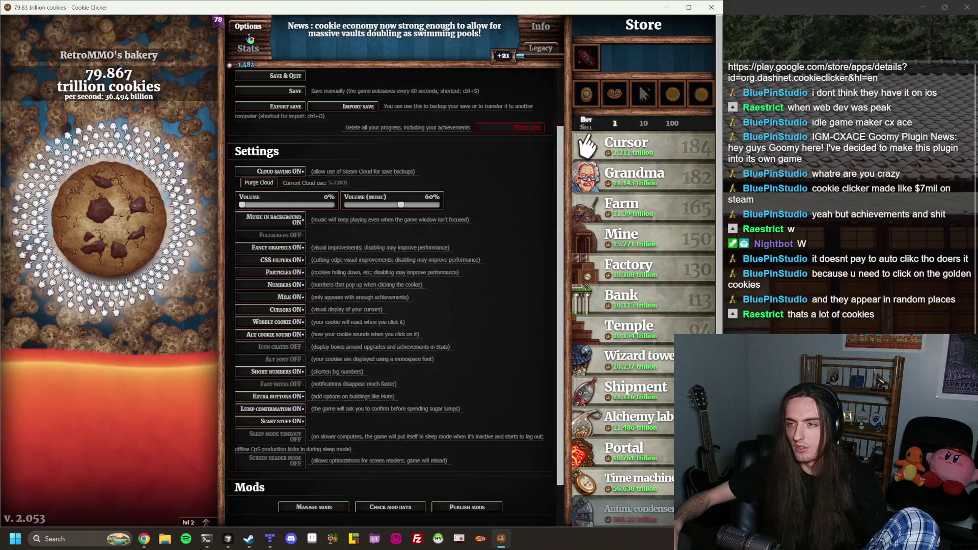
# Open the Stats page and scroll through the statistics and achievements
pyautogui.scroll(-1, 491, 178)
pyautogui.click(248, 48)
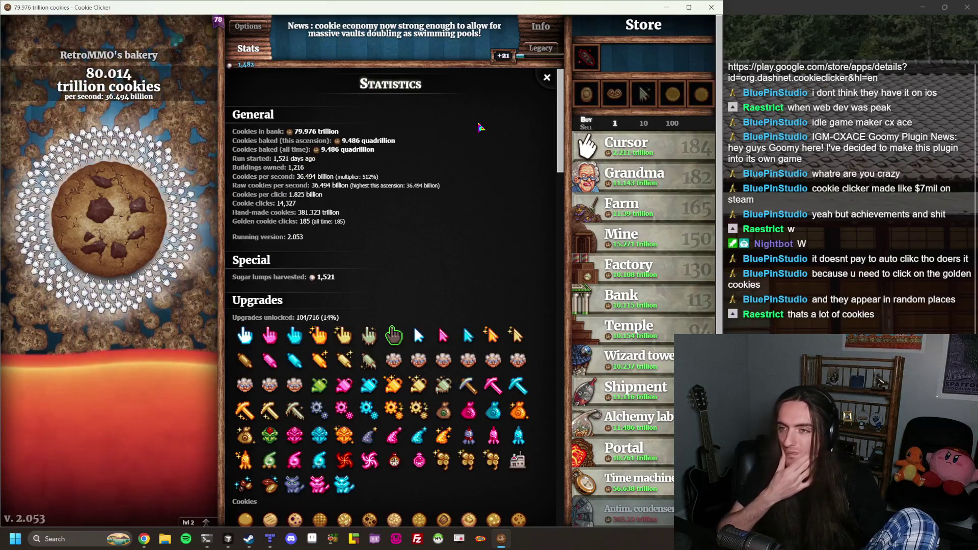
pyautogui.moveTo(531, 56)
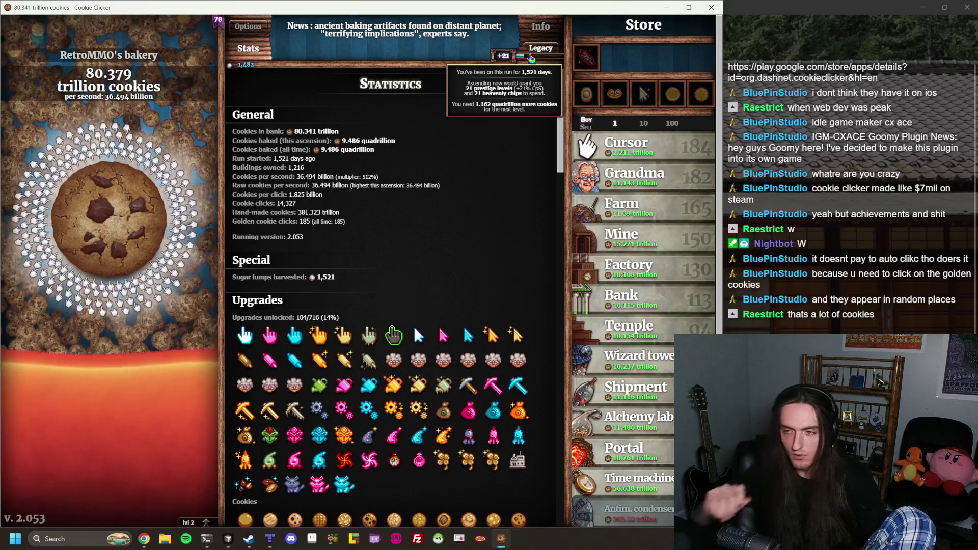
pyautogui.scroll(-5, 442, 272)
pyautogui.scroll(-20, 441, 272)
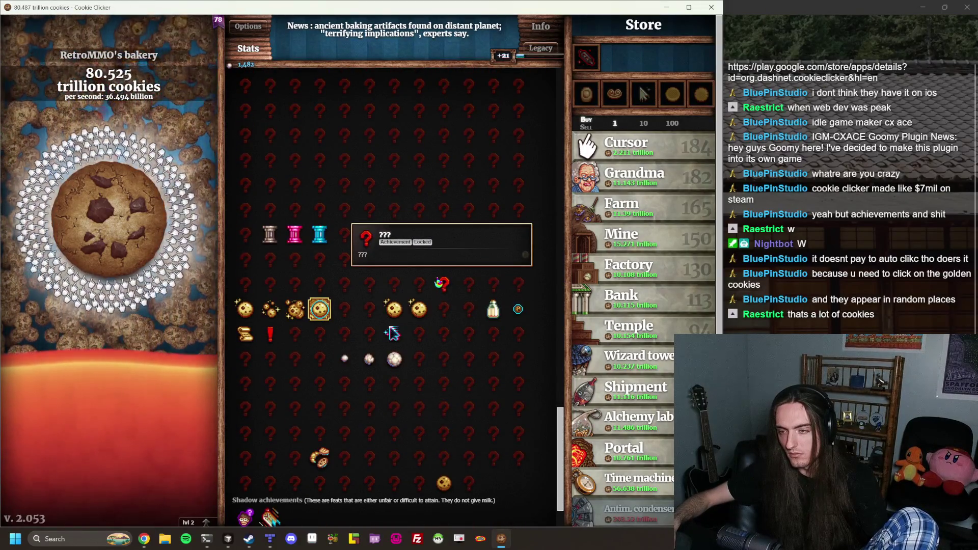
pyautogui.scroll(-3, 439, 288)
pyautogui.moveTo(269, 451)
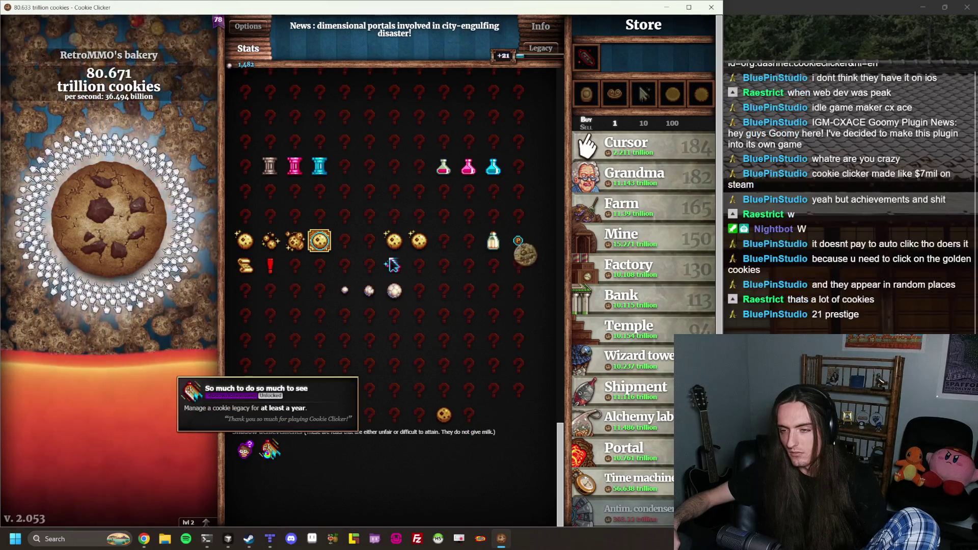
pyautogui.scroll(20, 367, 448)
pyautogui.scroll(1, 376, 462)
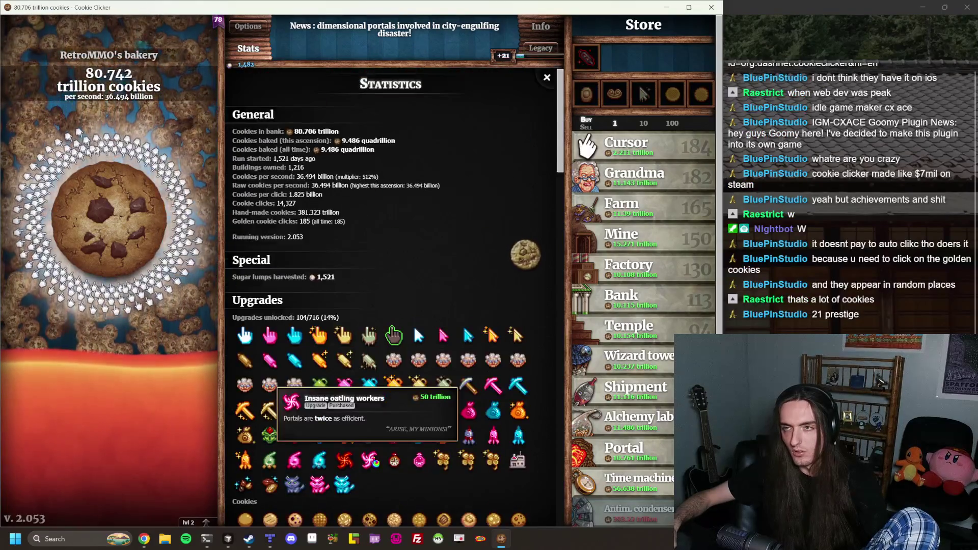
# Catch a golden cookie for a Frenzy and spam the big cookie, reaching 255.455 billion per second
pyautogui.click(534, 261)
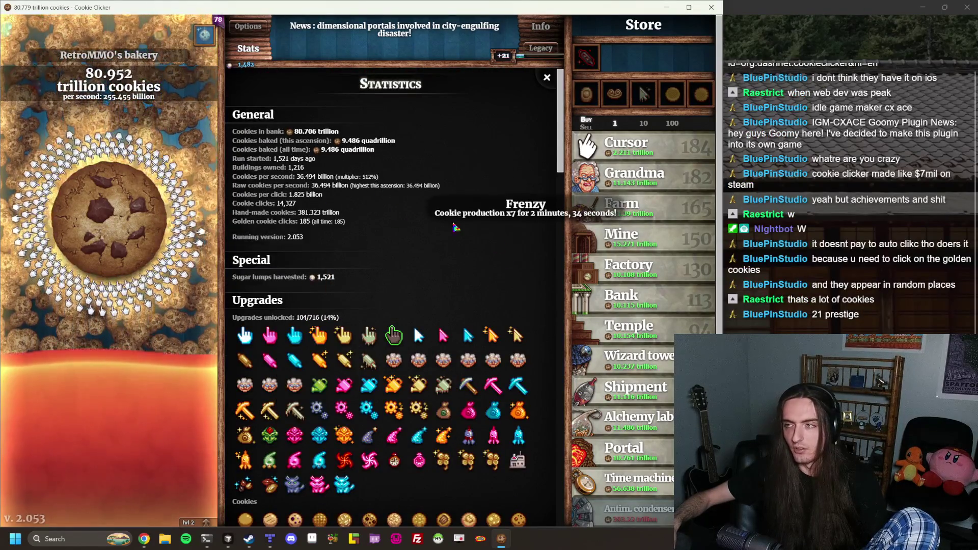
pyautogui.click(105, 200)
pyautogui.click(105, 199)
pyautogui.click(105, 199)
pyautogui.click(105, 199)
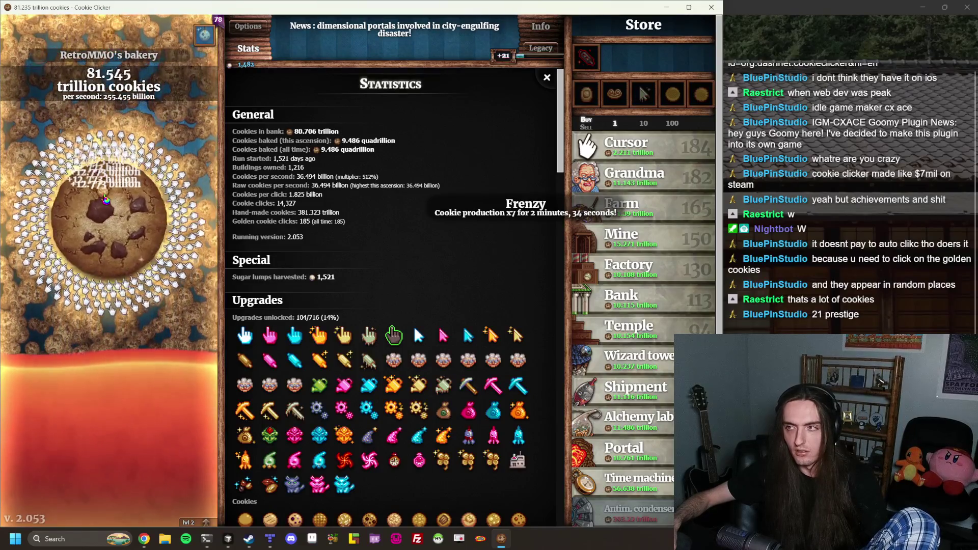
pyautogui.click(105, 200)
pyautogui.click(105, 200)
pyautogui.click(105, 200)
pyautogui.click(105, 200)
pyautogui.click(105, 200)
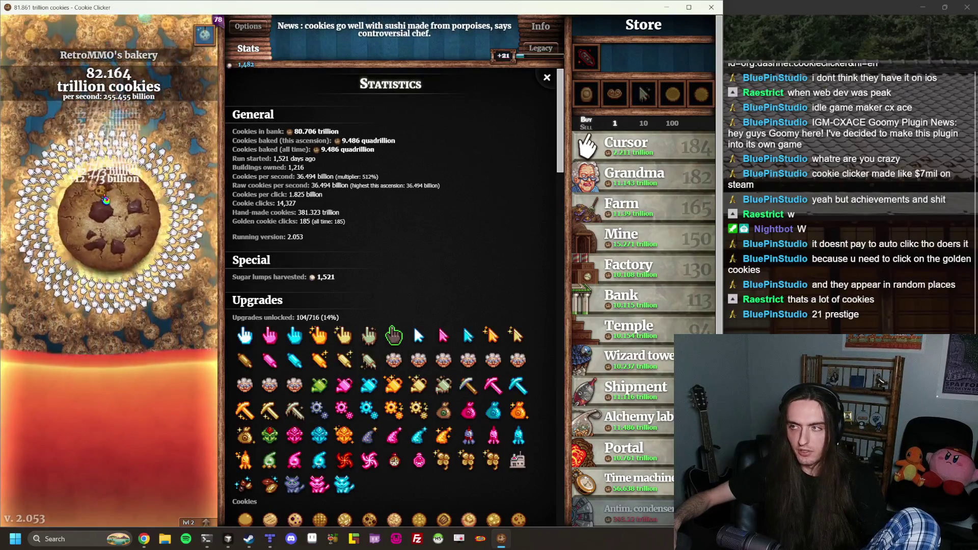
pyautogui.click(105, 200)
pyautogui.click(105, 200)
pyautogui.click(105, 200)
pyautogui.click(105, 200)
pyautogui.click(105, 199)
pyautogui.click(105, 199)
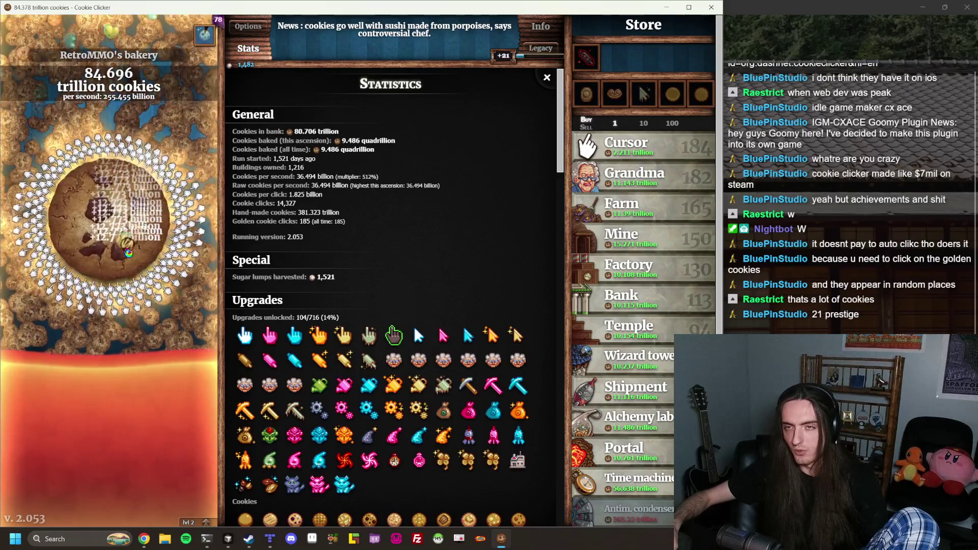
pyautogui.click(128, 252)
pyautogui.click(128, 251)
pyautogui.click(128, 252)
pyautogui.click(129, 252)
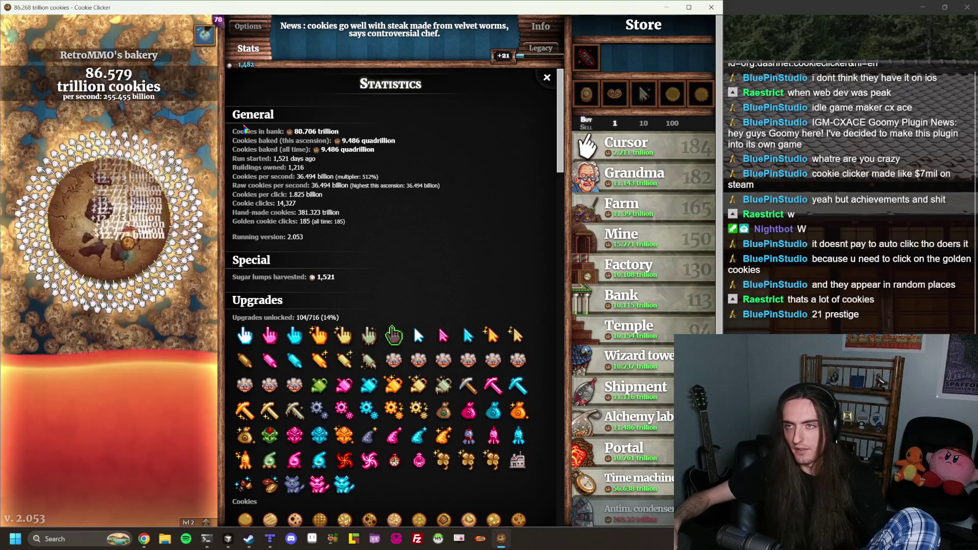
pyautogui.click(262, 29)
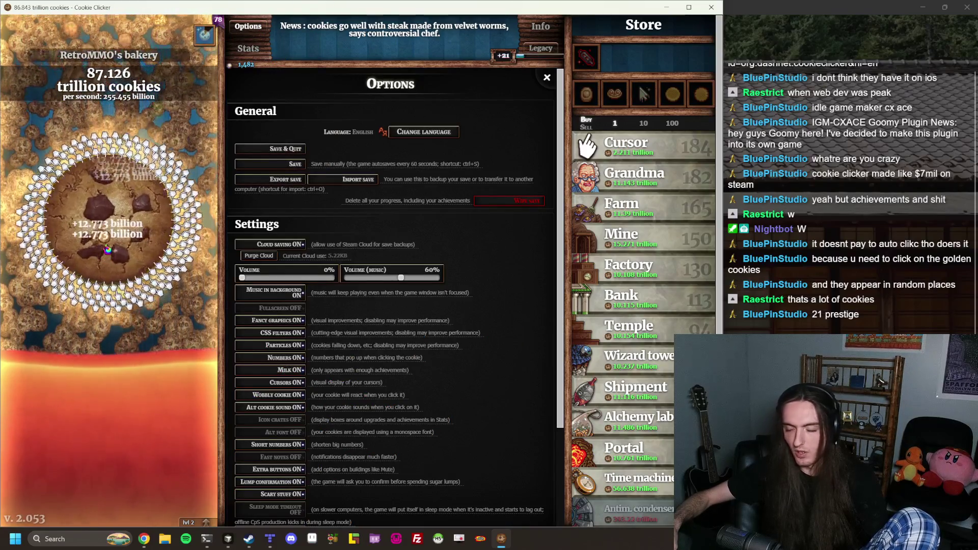
# Click the big cookie repeatedly to bank more cookies
pyautogui.click(106, 250)
pyautogui.click(106, 249)
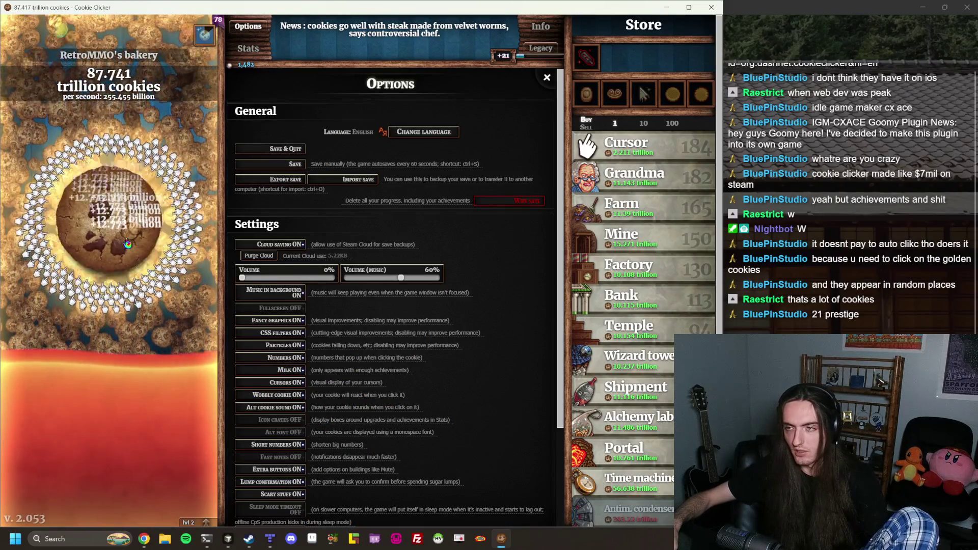
pyautogui.scroll(-3, 479, 211)
pyautogui.click(88, 221)
pyautogui.click(88, 221)
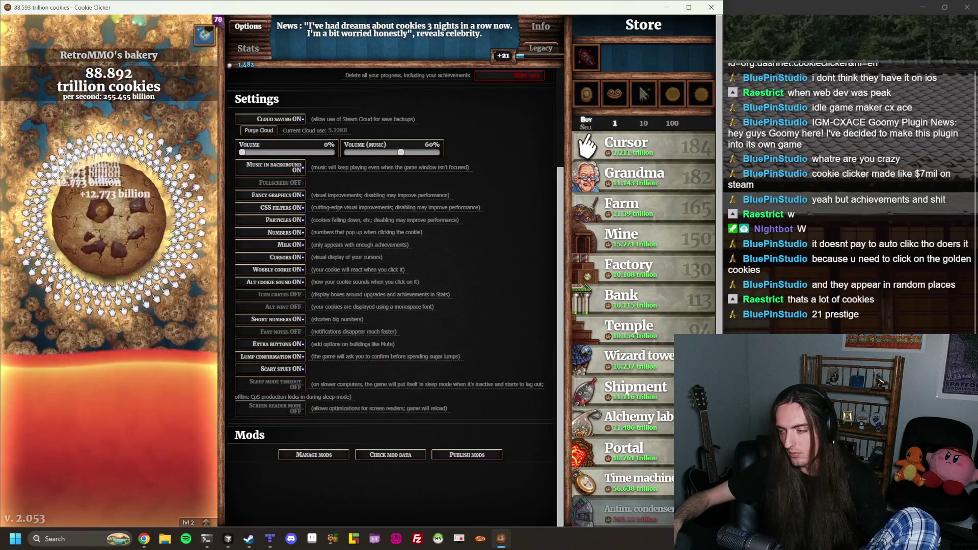
pyautogui.scroll(-3, 637, 356)
pyautogui.click(103, 195)
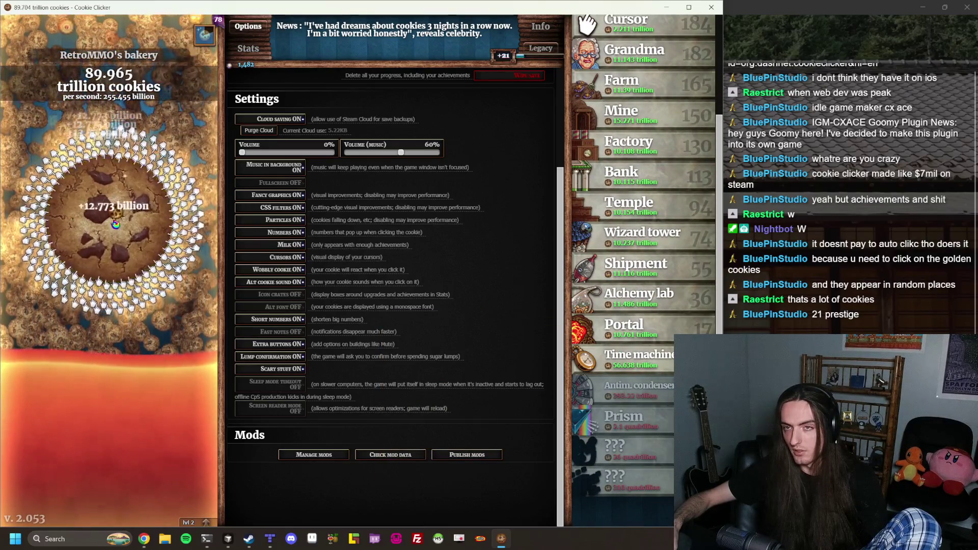
pyautogui.click(109, 226)
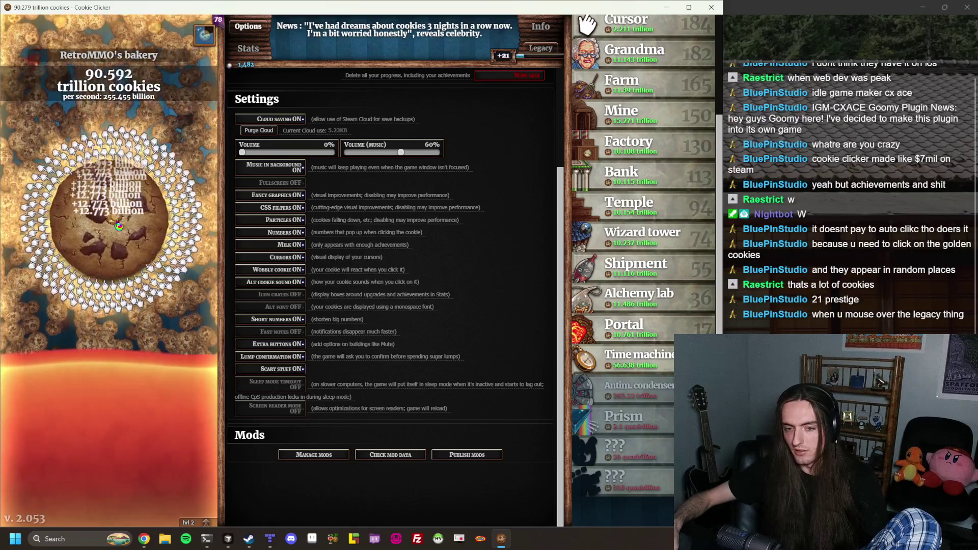
# Click the cookie a bit more, with music at 53%, then show the Statistics page
pyautogui.click(129, 225)
pyautogui.click(128, 225)
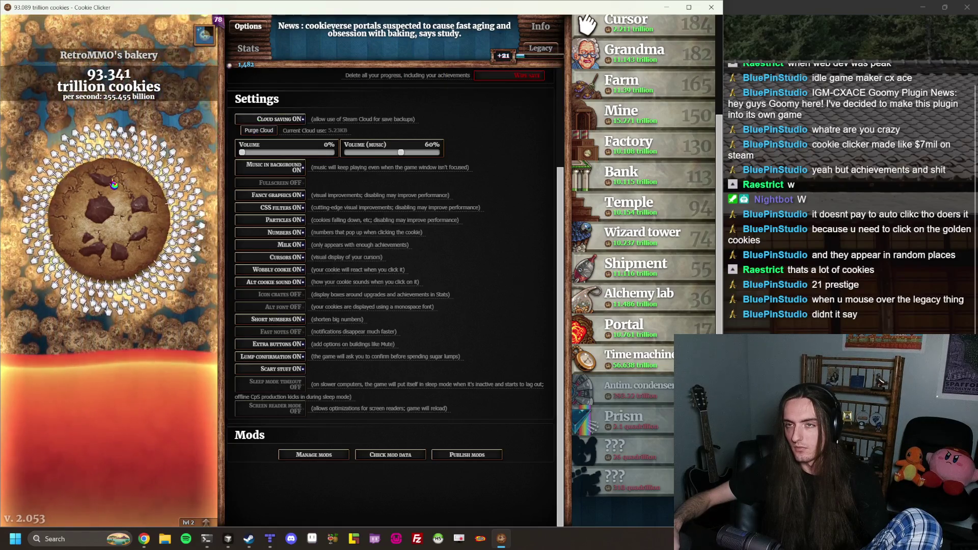
pyautogui.moveTo(230, 72)
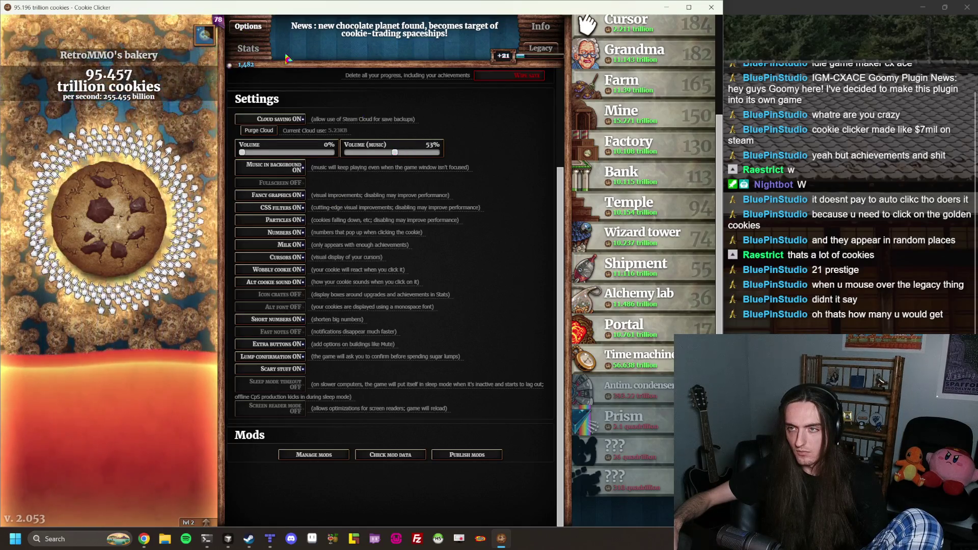
pyautogui.click(248, 49)
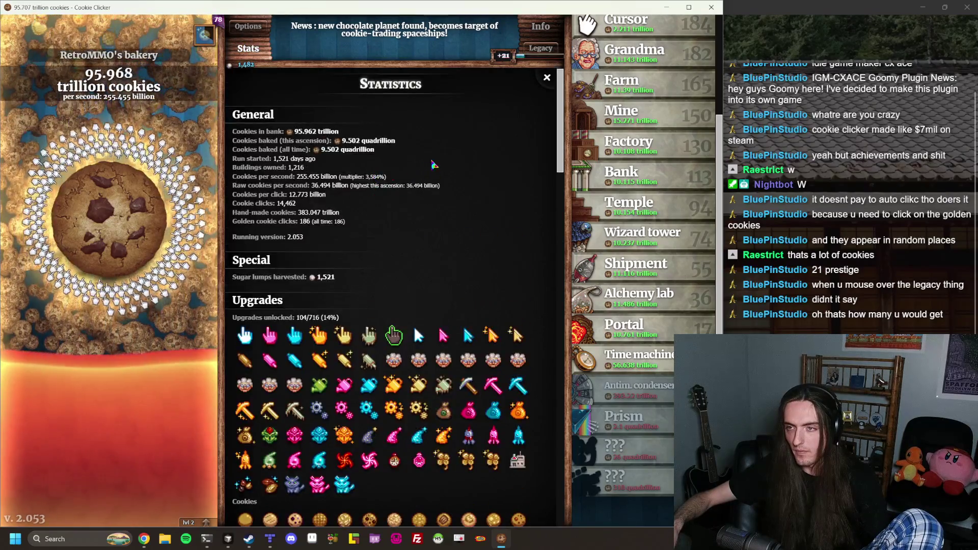
# Click the big cookie three times and scroll the Statistics panel through Achievements
pyautogui.click(95, 216)
pyautogui.click(96, 216)
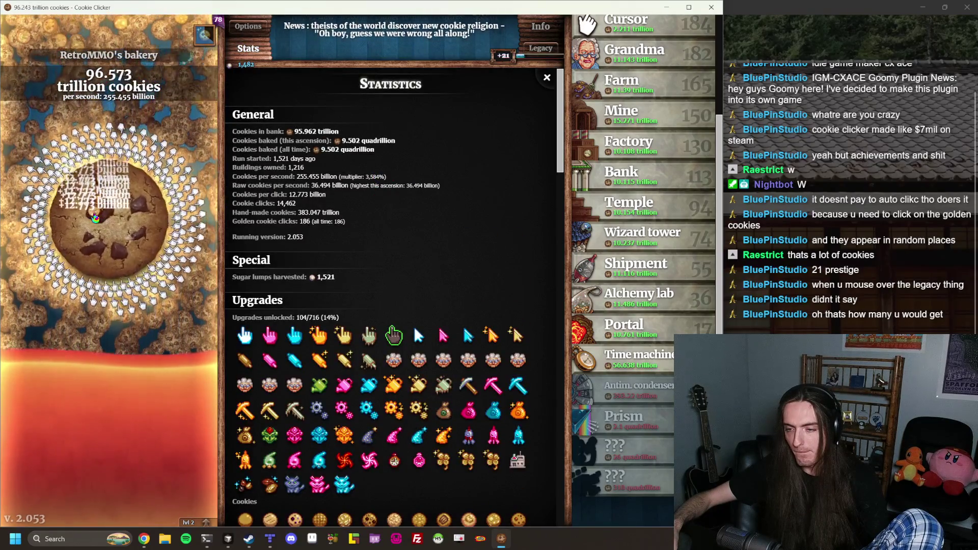
pyautogui.click(95, 216)
pyautogui.scroll(-4, 348, 264)
pyautogui.scroll(-15, 348, 265)
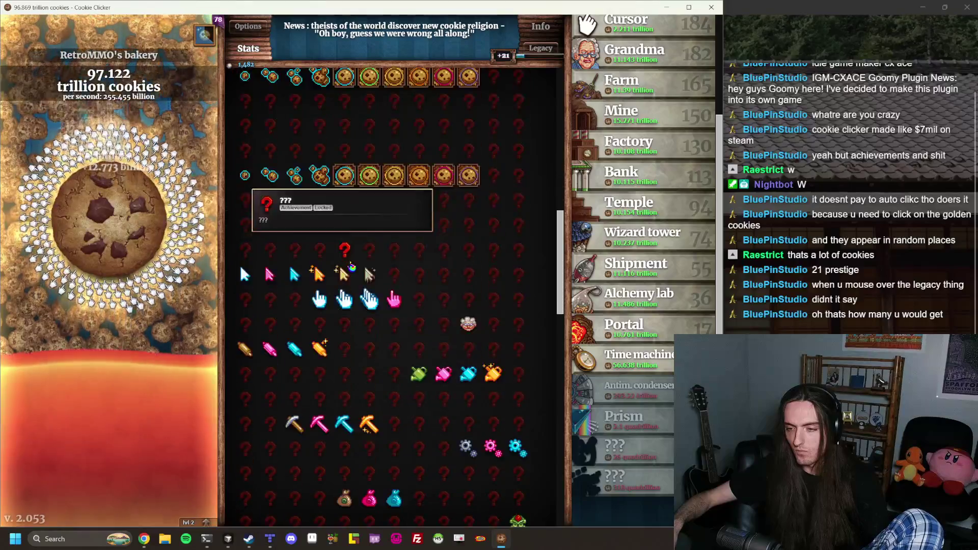
pyautogui.scroll(20, 407, 234)
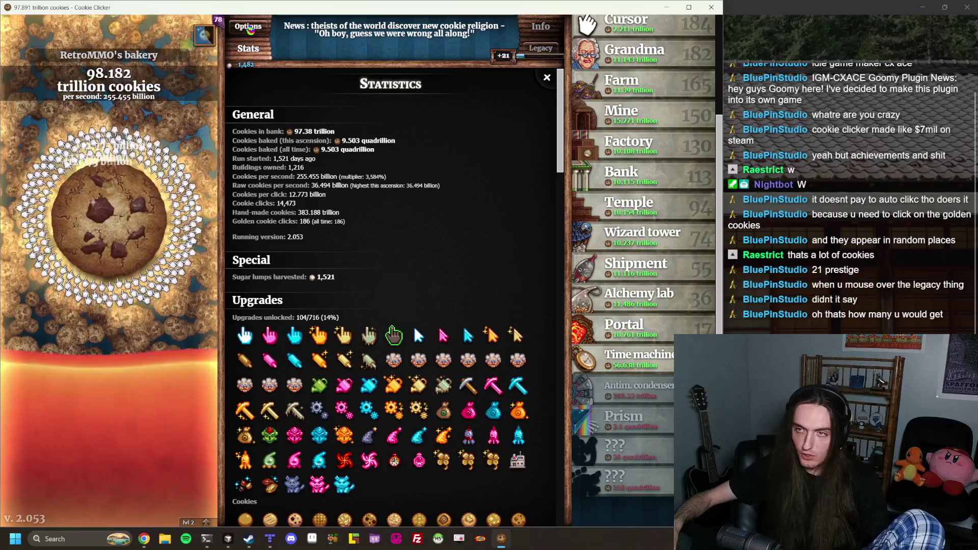
# Switch between Options and Stats, then close the panel so the minigames reappear
pyautogui.click(248, 26)
pyautogui.click(257, 50)
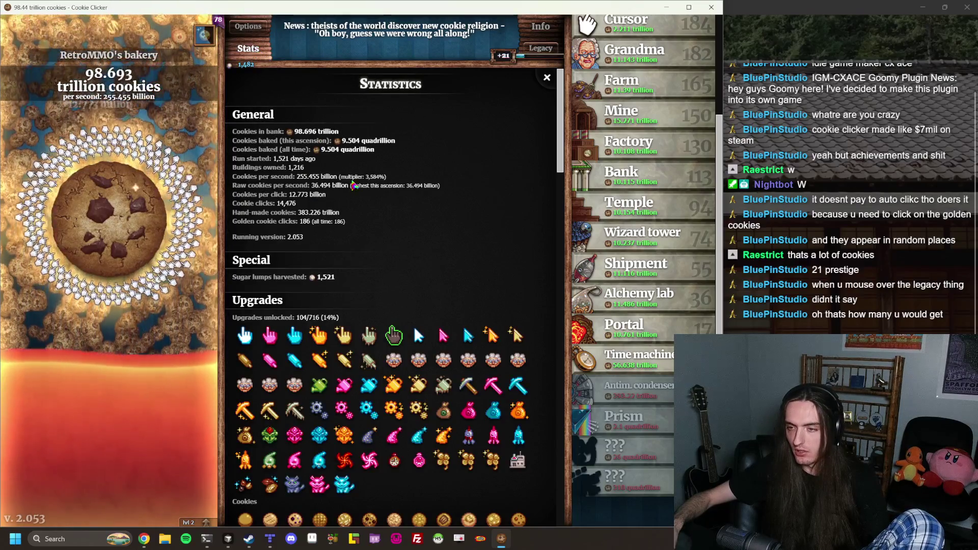
pyautogui.click(253, 39)
pyautogui.click(254, 41)
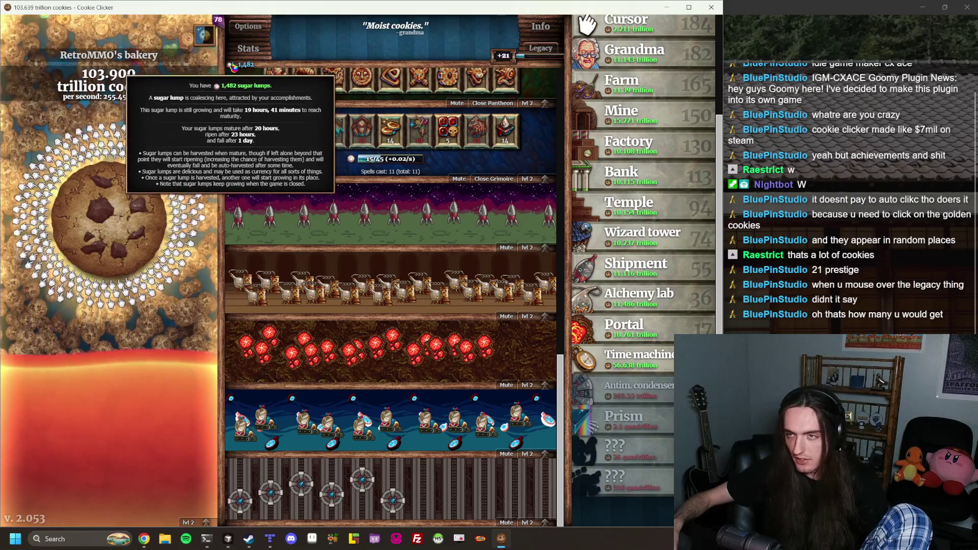
# Spend 3 to 6 sugar lumps raising antimatter condensers from level 2 to level 6
pyautogui.click(544, 525)
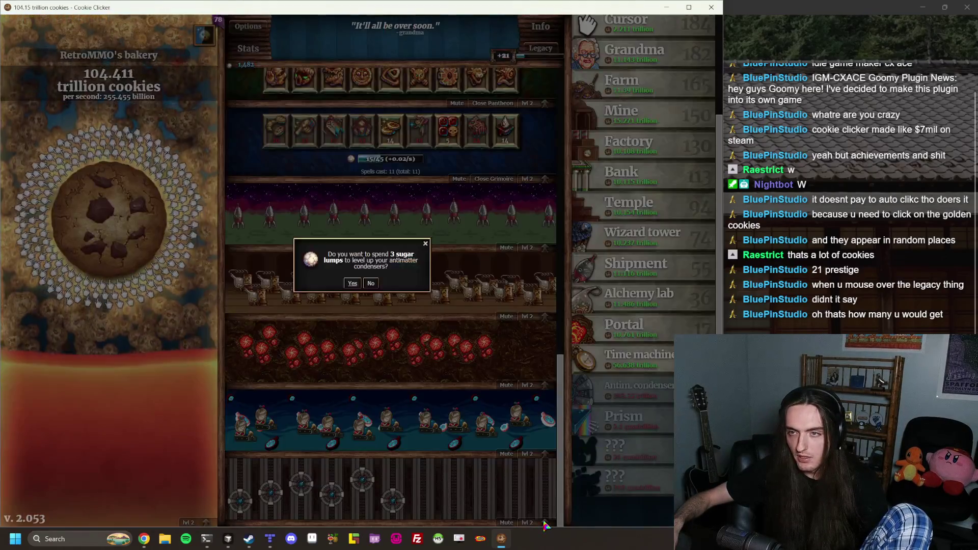
pyautogui.click(352, 283)
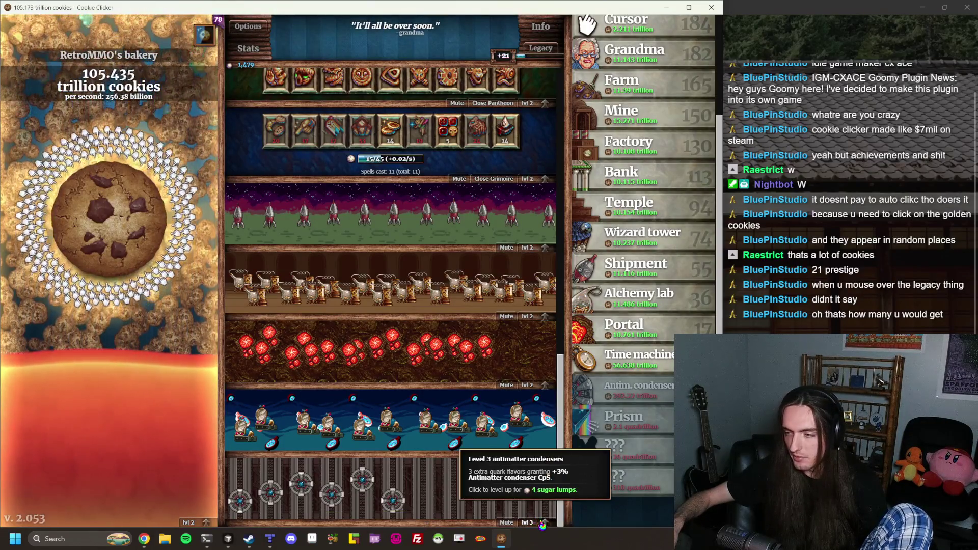
pyautogui.click(541, 523)
pyautogui.click(351, 286)
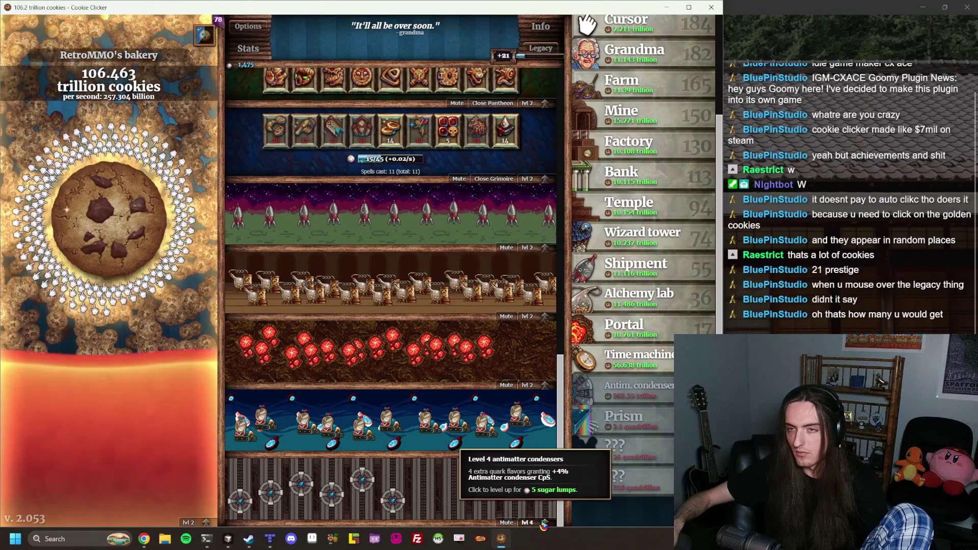
pyautogui.click(544, 523)
pyautogui.click(358, 280)
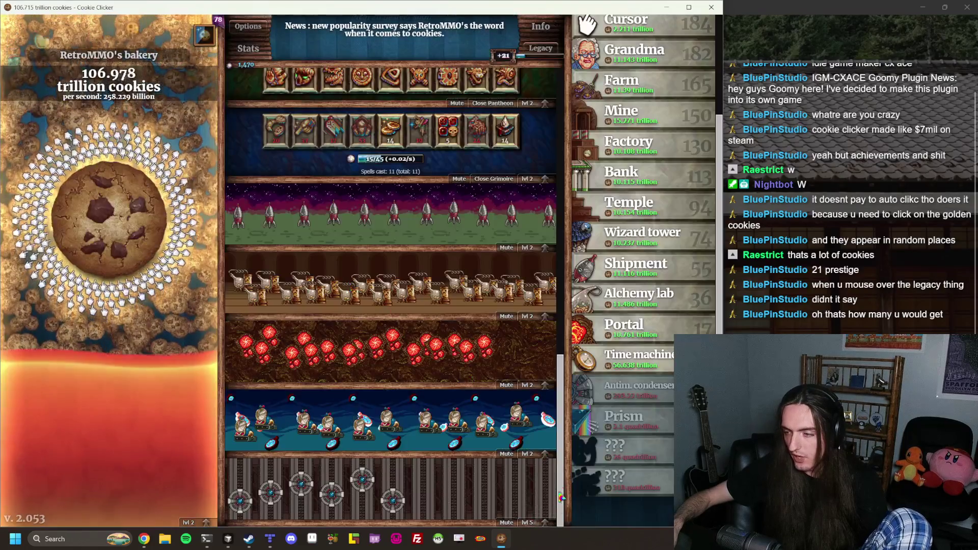
pyautogui.click(546, 523)
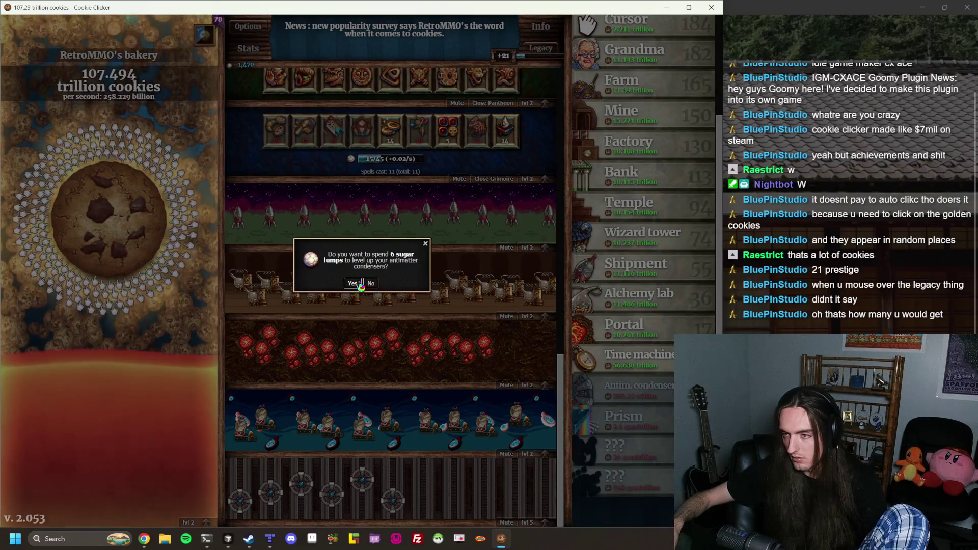
pyautogui.click(352, 283)
# Take antimatter condensers from level 7 to 10, unlocking Chubby hadrons
pyautogui.click(544, 524)
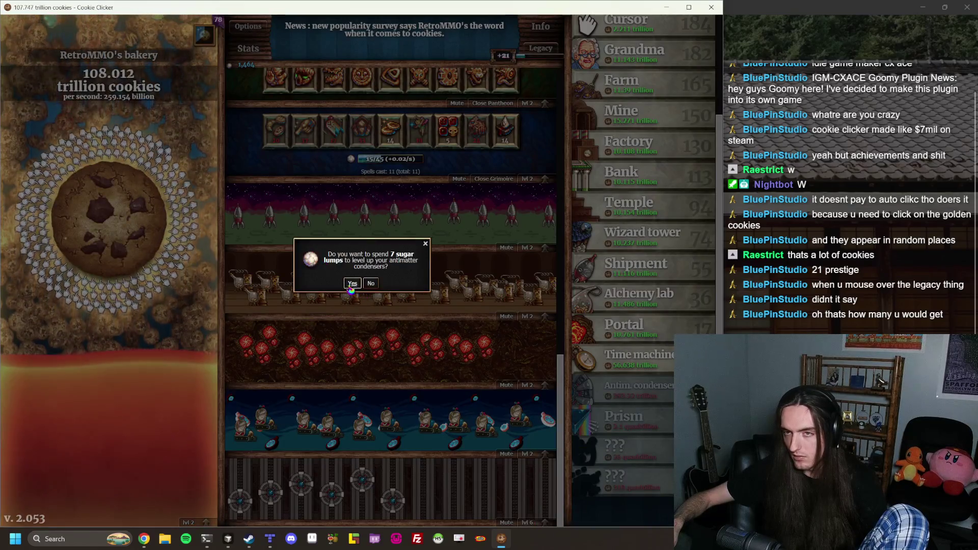
pyautogui.click(352, 283)
pyautogui.click(544, 524)
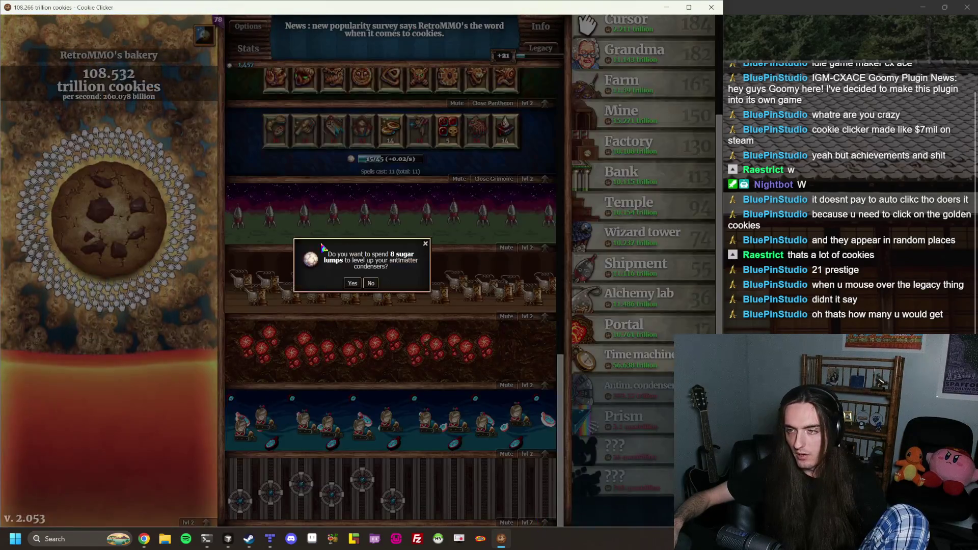
pyautogui.click(353, 284)
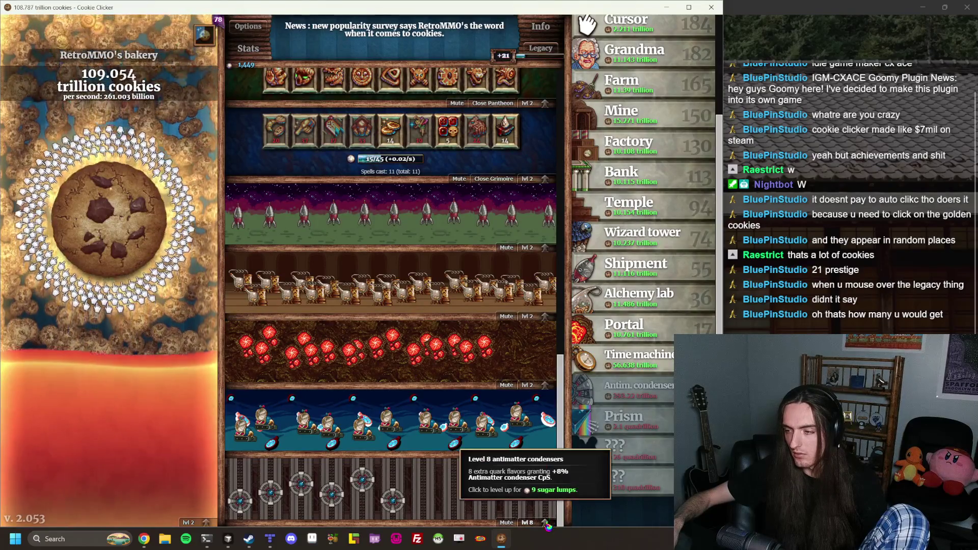
pyautogui.click(544, 524)
pyautogui.click(352, 283)
pyautogui.click(536, 525)
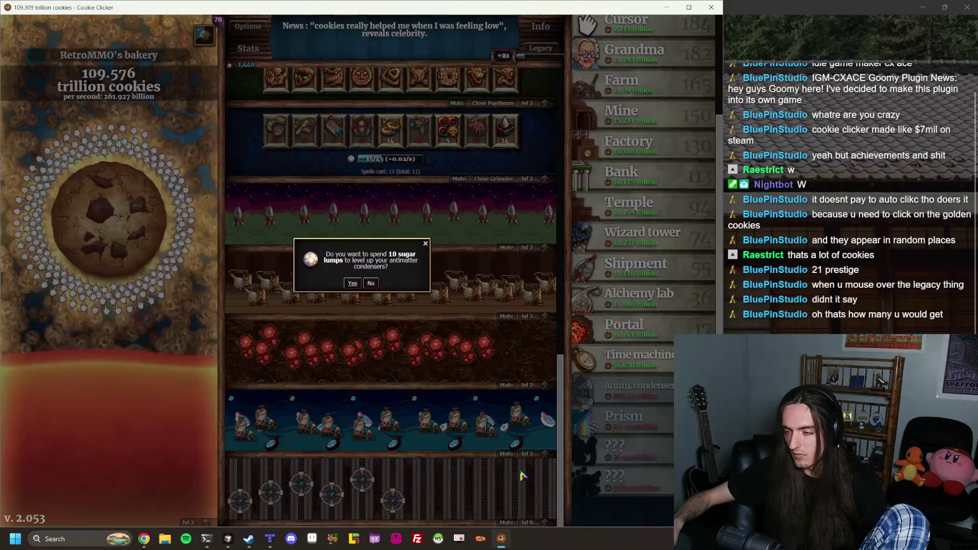
pyautogui.click(352, 283)
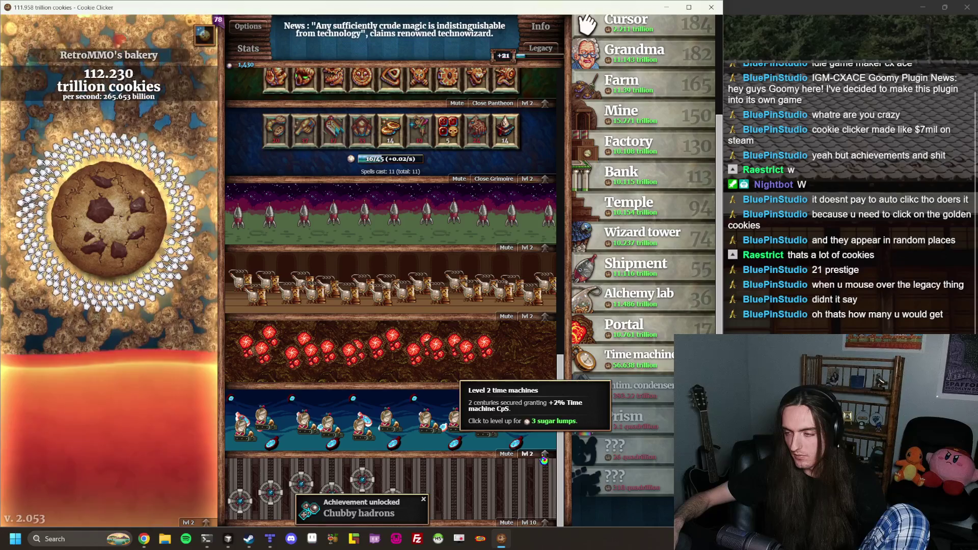
# Level time machines to 4, then grab a golden cookie and click the big cookie
pyautogui.click(546, 456)
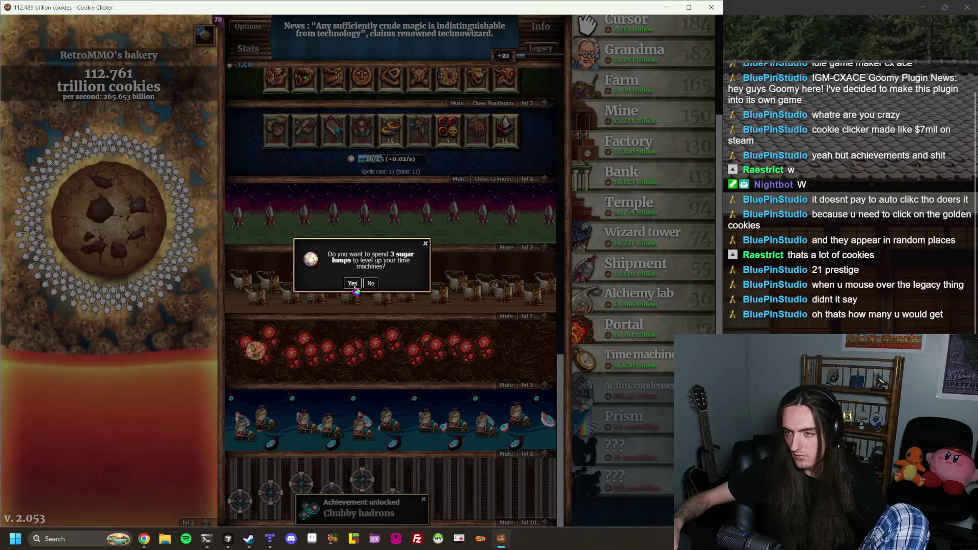
pyautogui.press('Return')
pyautogui.click(538, 456)
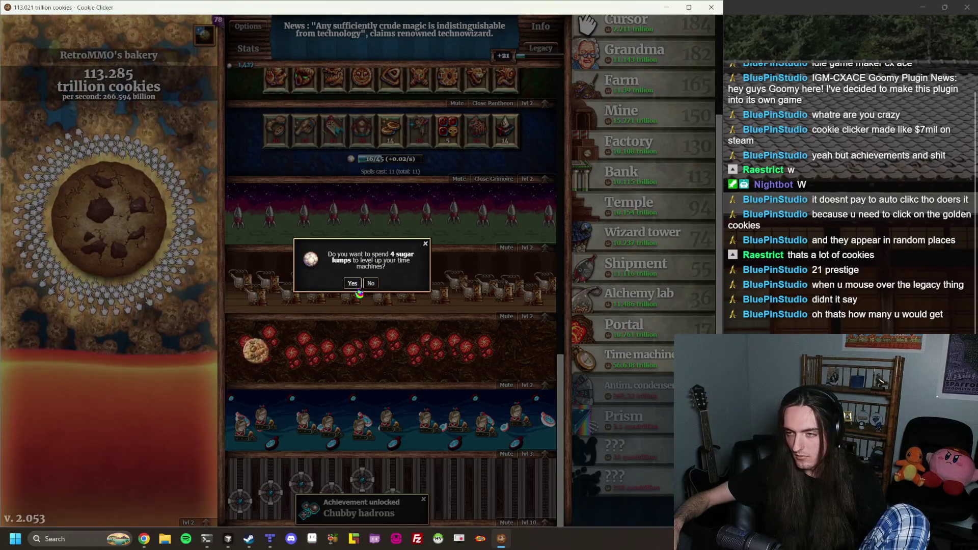
pyautogui.press('Return')
pyautogui.click(256, 357)
pyautogui.click(113, 230)
pyautogui.click(113, 230)
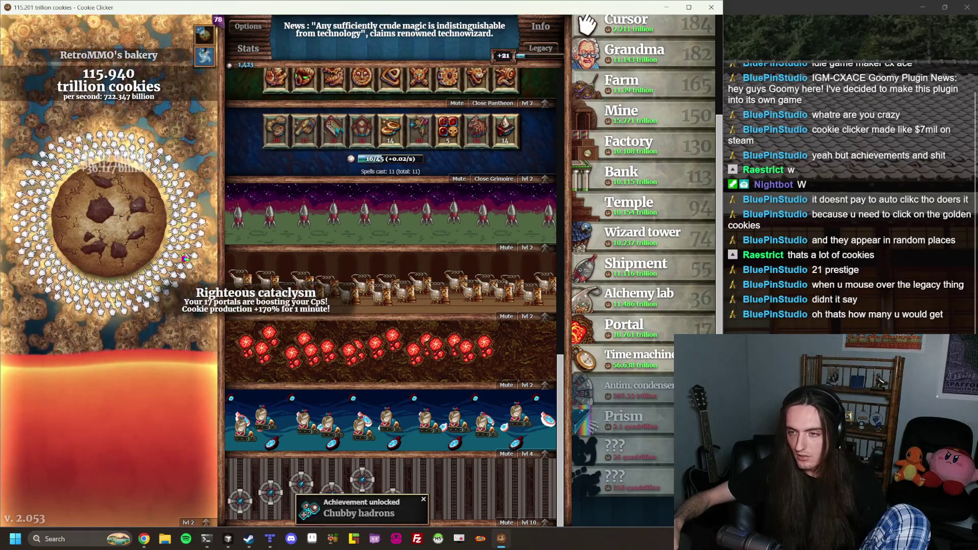
# Raise time machines through levels 5, 6 and 7 with sugar lumps
pyautogui.click(540, 454)
pyautogui.press('Return')
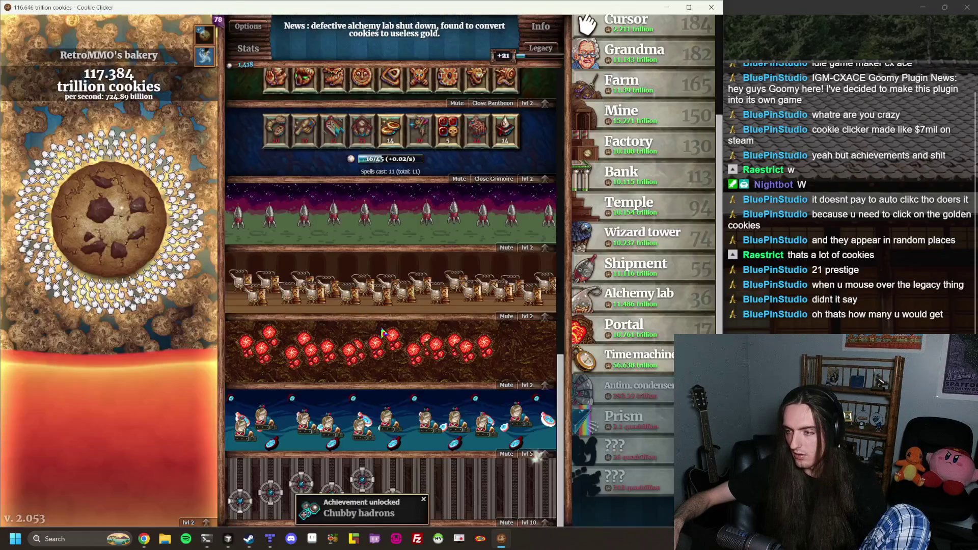
pyautogui.click(540, 454)
pyautogui.press('Return')
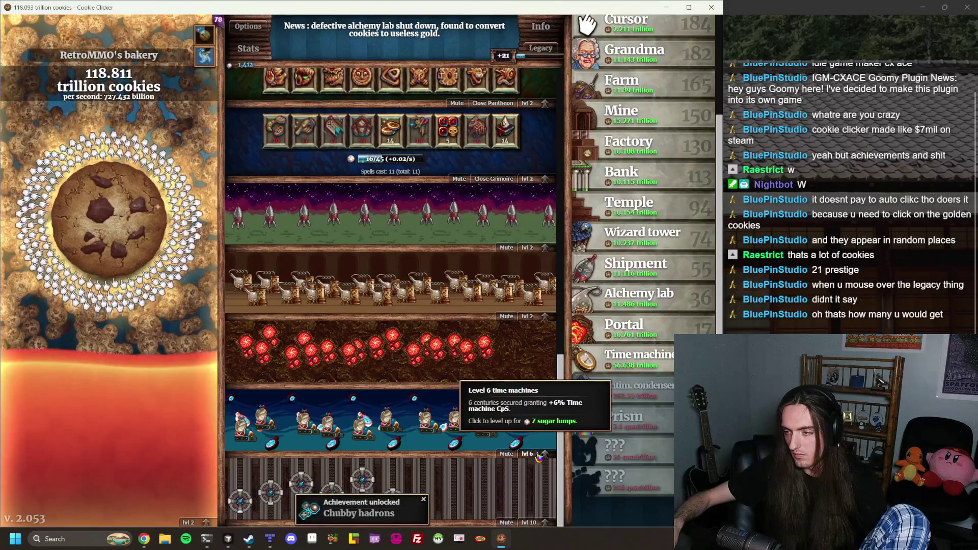
pyautogui.click(539, 455)
pyautogui.press('Return')
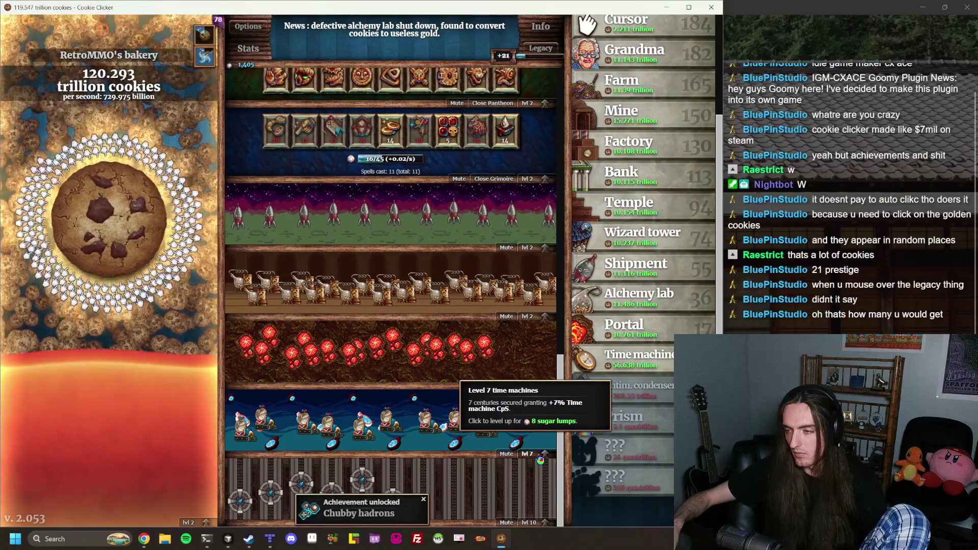
# Spend 8, 9 and 10 sugar lumps to bring time machines to level 10
pyautogui.click(540, 458)
pyautogui.click(352, 285)
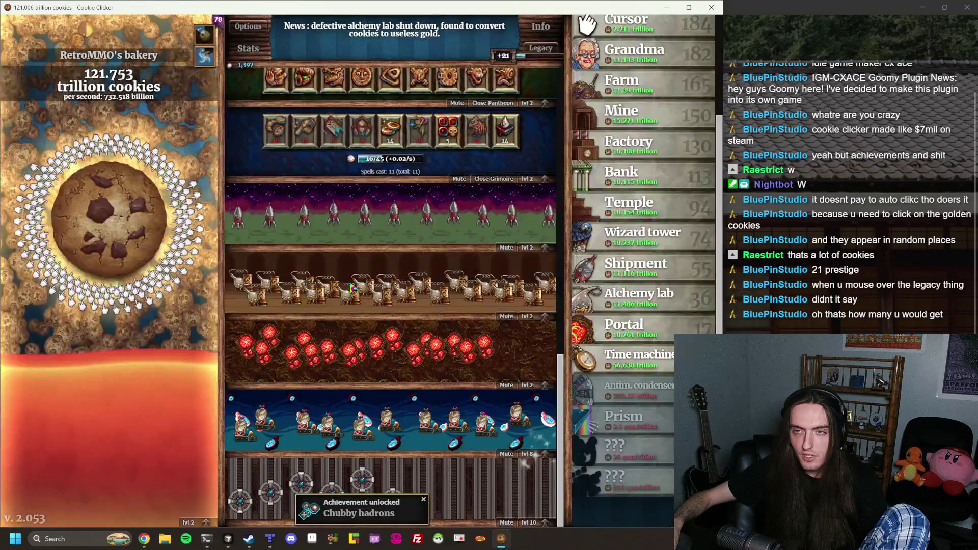
pyautogui.click(546, 461)
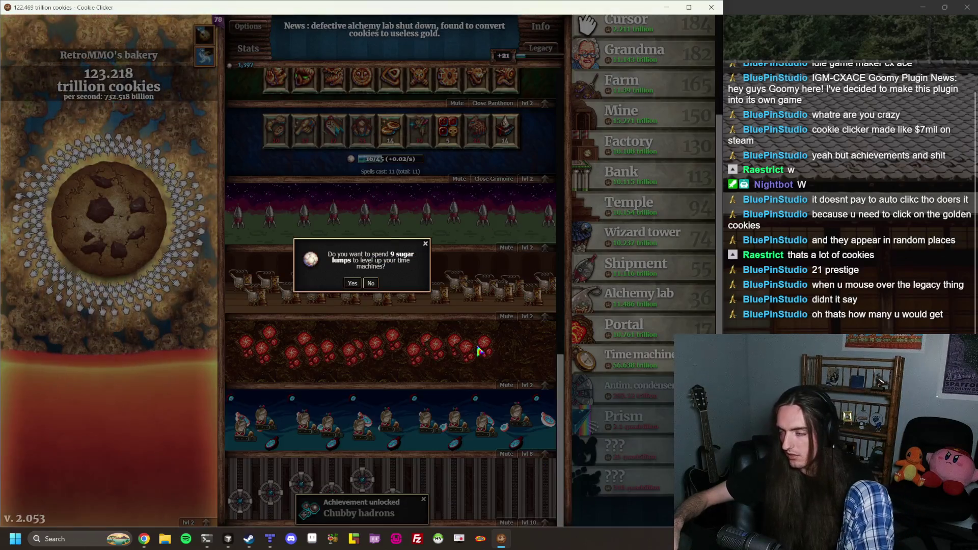
pyautogui.click(352, 285)
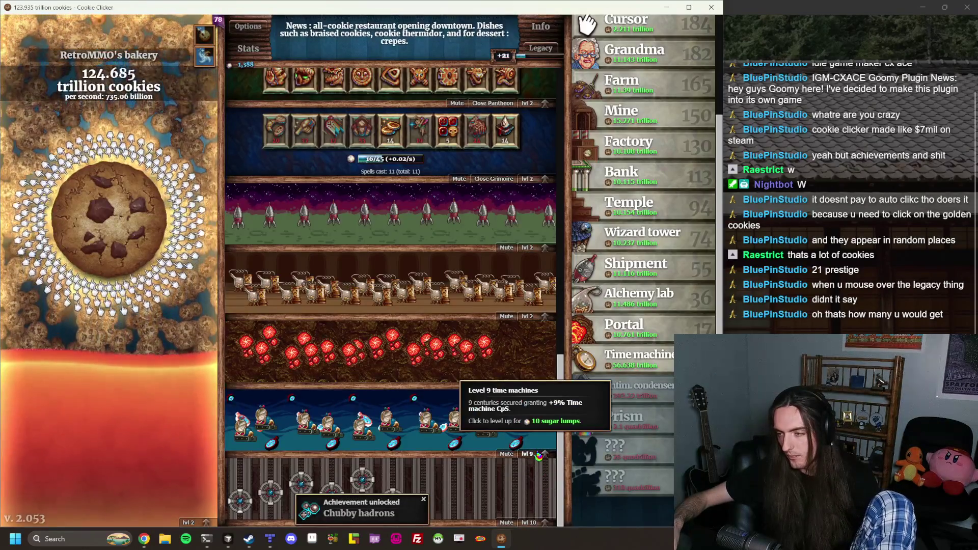
pyautogui.click(545, 454)
pyautogui.click(352, 283)
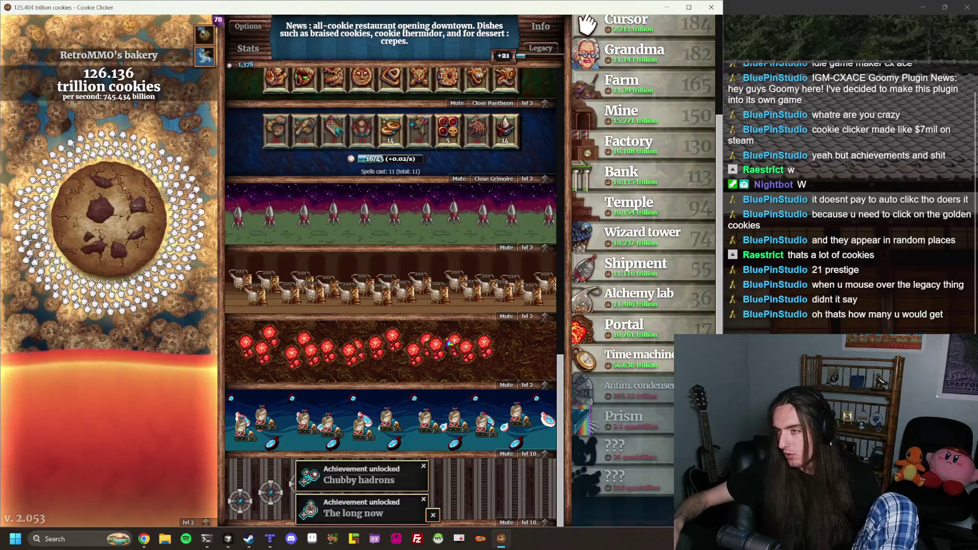
# Scroll through the middle panel and dismiss all the achievement notifications
pyautogui.scroll(5, 418, 380)
pyautogui.scroll(5, 419, 374)
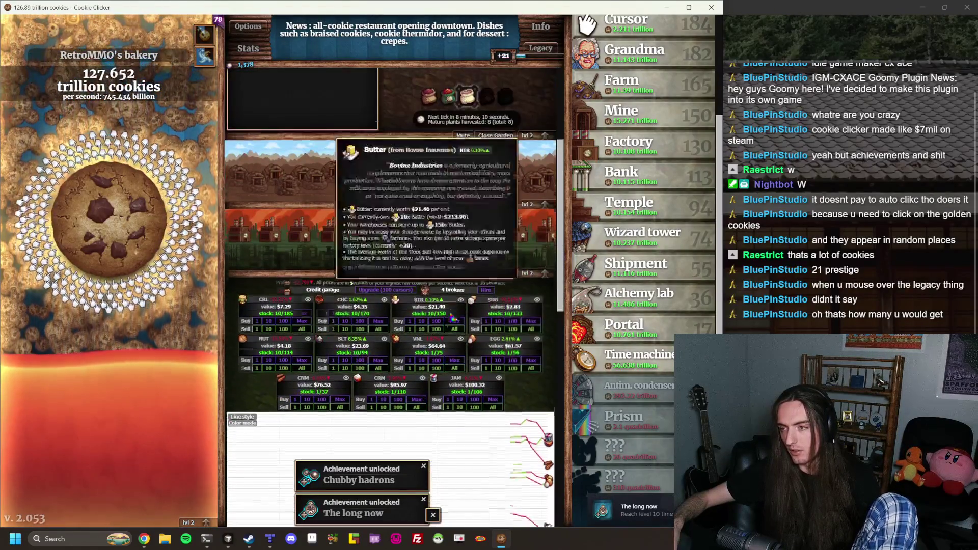
pyautogui.scroll(-8, 476, 310)
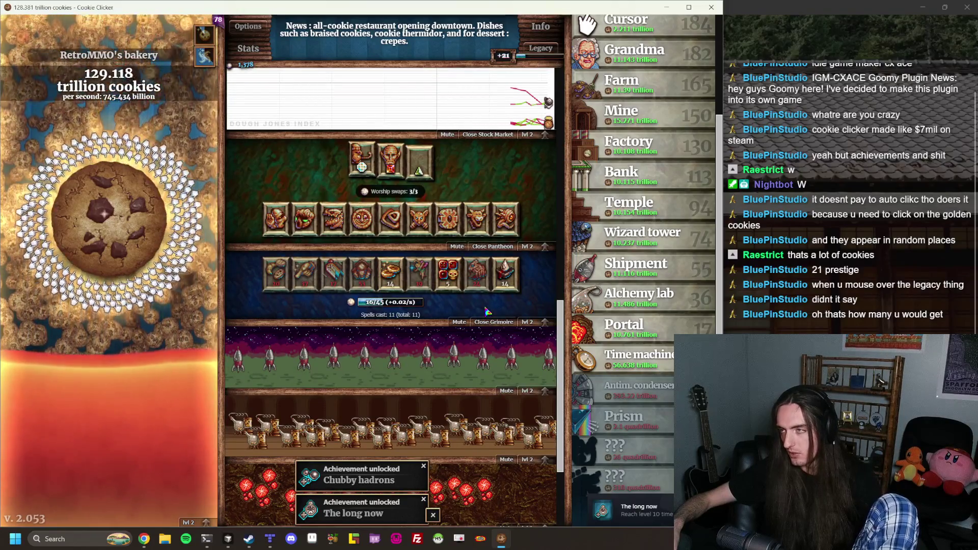
pyautogui.scroll(8, 487, 310)
pyautogui.scroll(3, 637, 214)
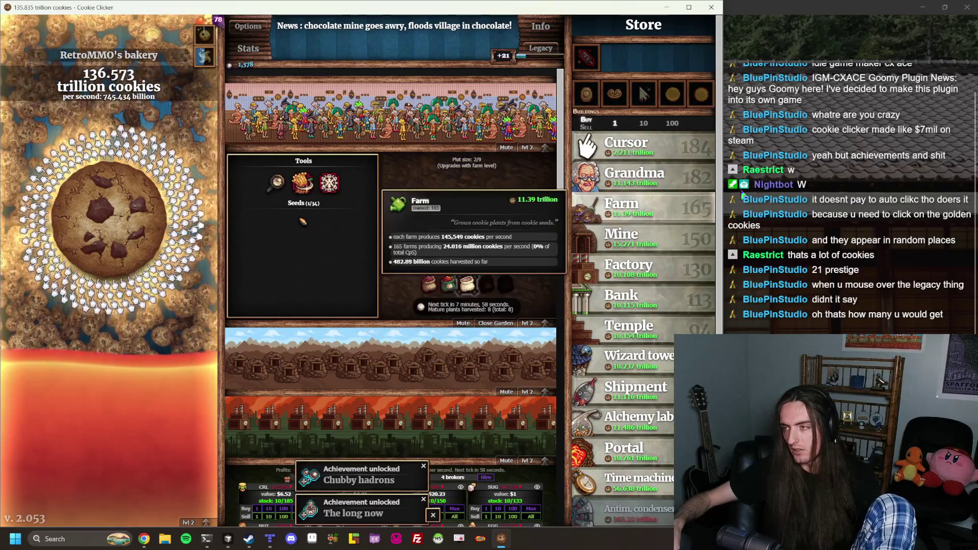
pyautogui.scroll(-3, 417, 233)
pyautogui.scroll(-10, 417, 233)
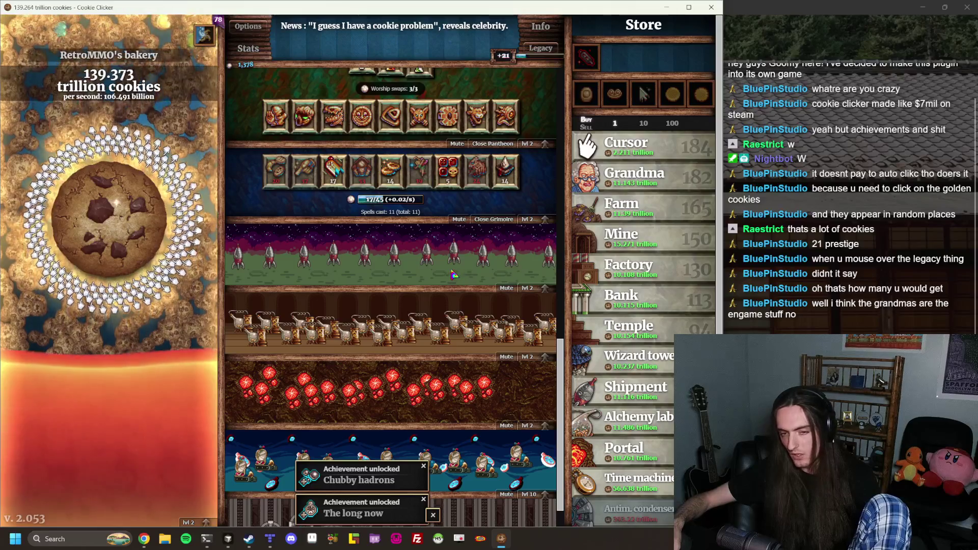
pyautogui.scroll(8, 452, 275)
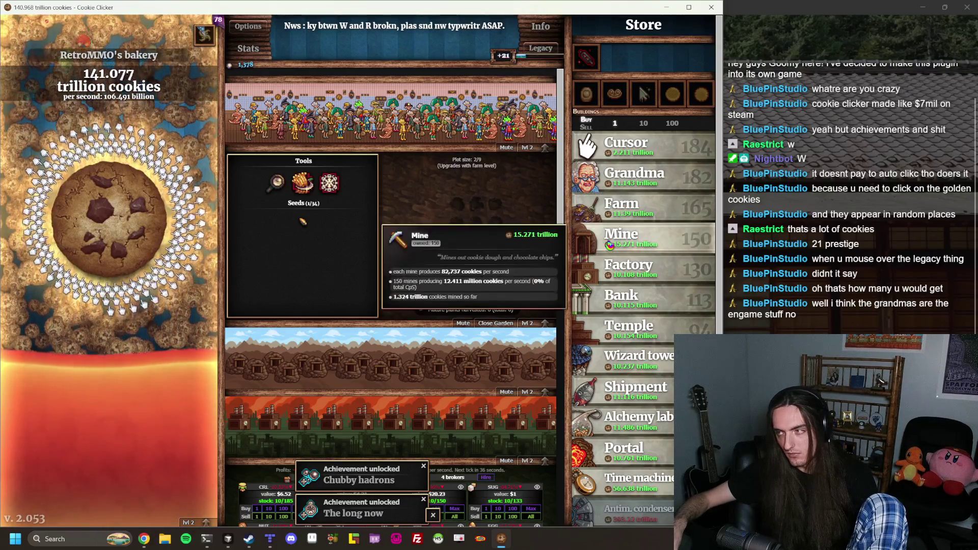
pyautogui.scroll(-3, 633, 255)
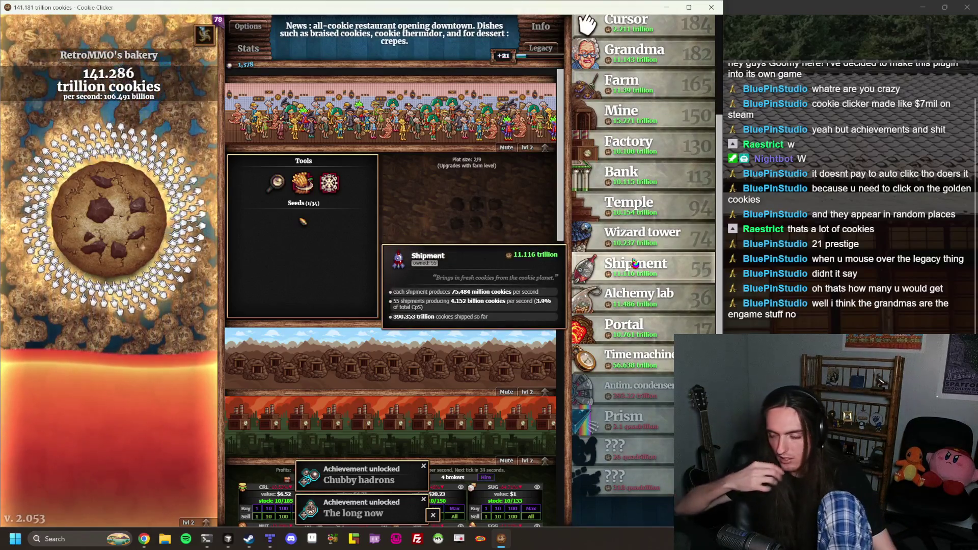
pyautogui.scroll(-10, 432, 421)
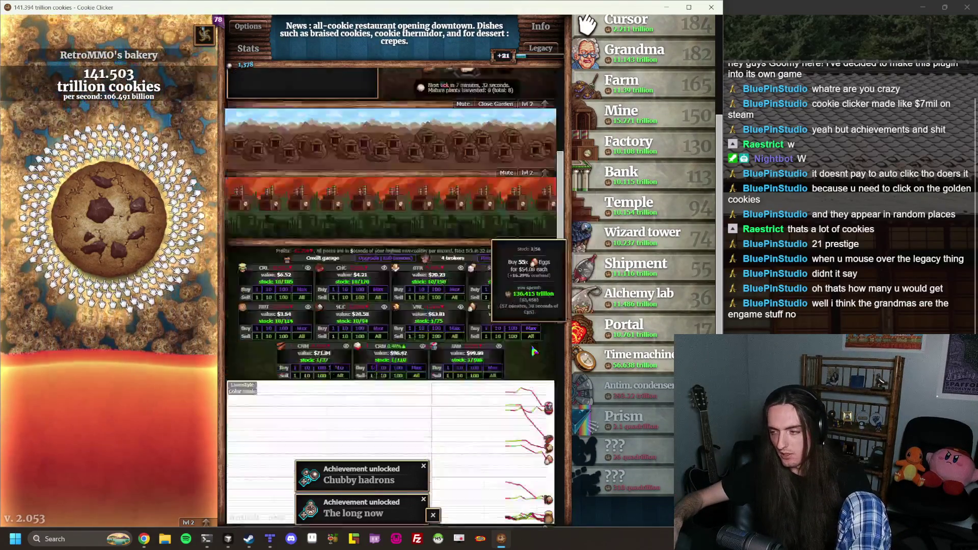
pyautogui.scroll(-3, 431, 422)
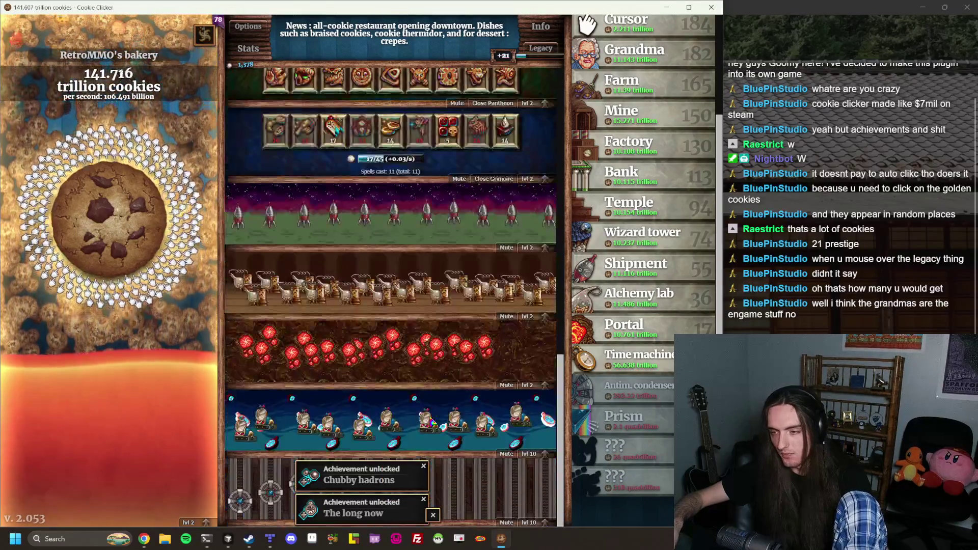
pyautogui.scroll(7, 284, 380)
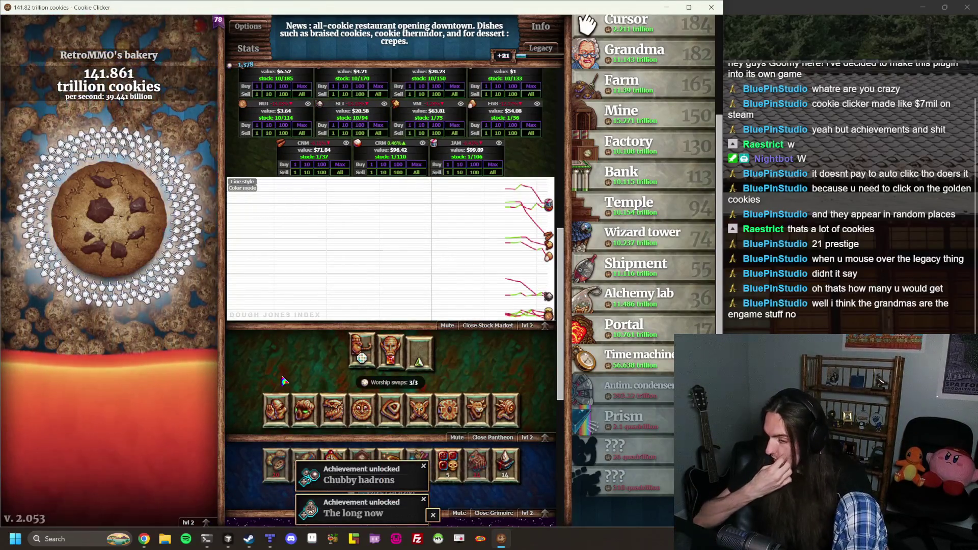
pyautogui.click(433, 516)
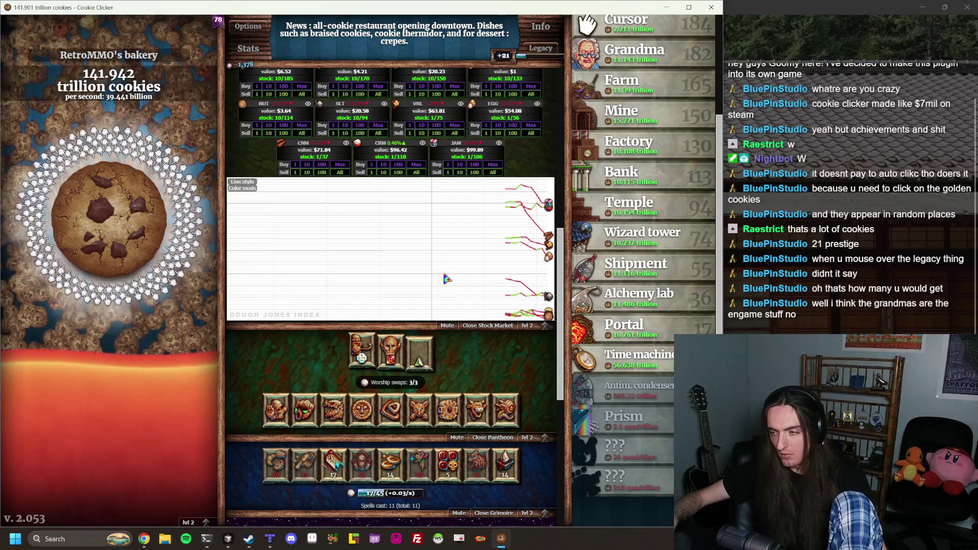
# Check Options, with music volume at 21%, then close it to return to the buildings
pyautogui.scroll(-6, 447, 278)
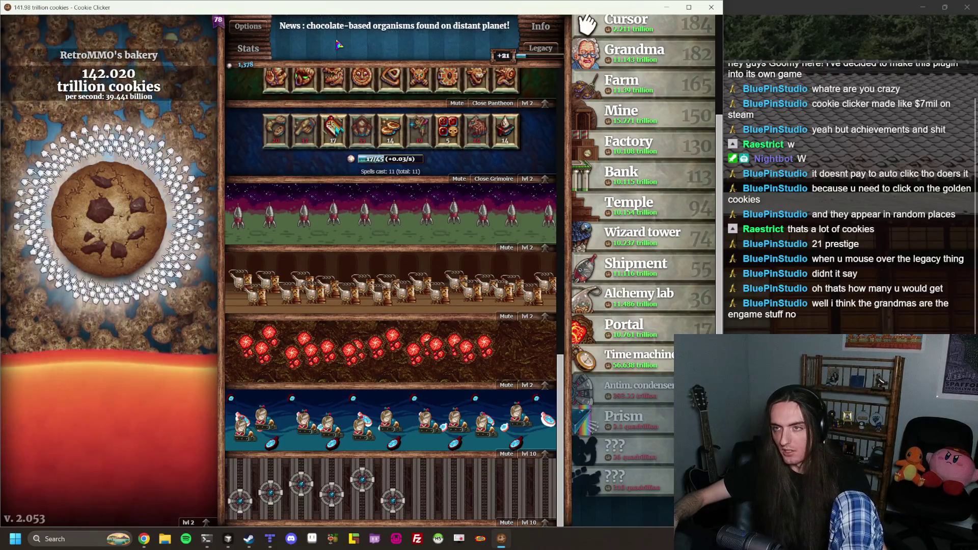
pyautogui.click(252, 27)
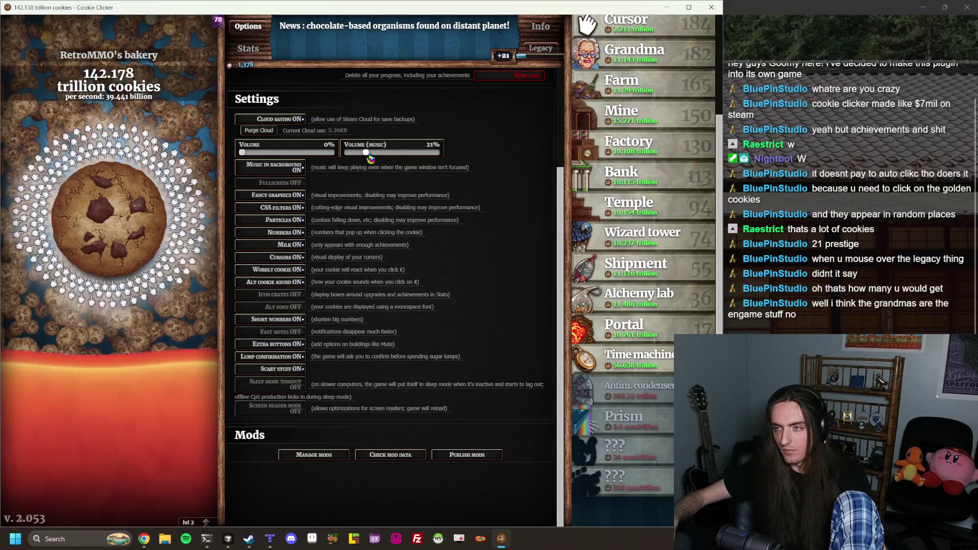
pyautogui.click(259, 33)
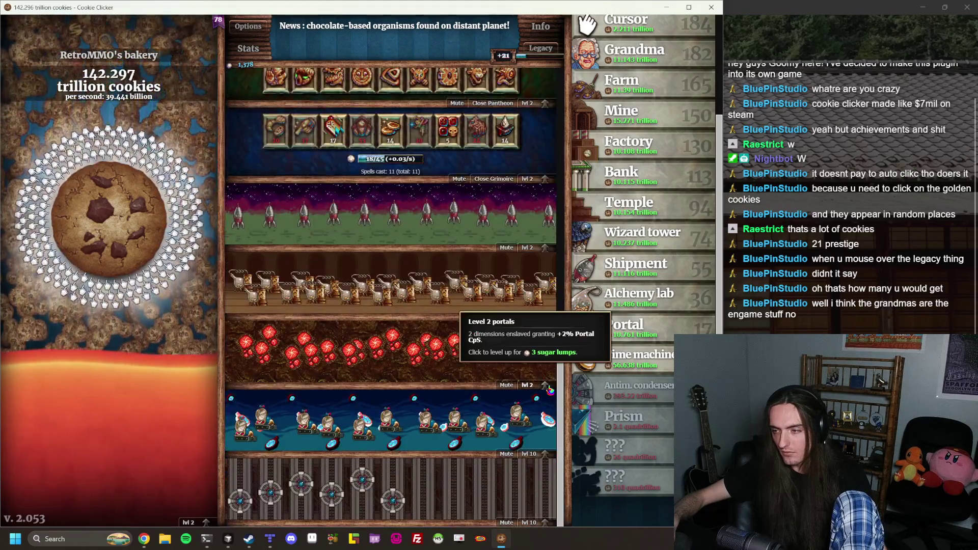
# Spend 3 to 6 sugar lumps raising portals to level 6
pyautogui.click(548, 388)
pyautogui.click(353, 280)
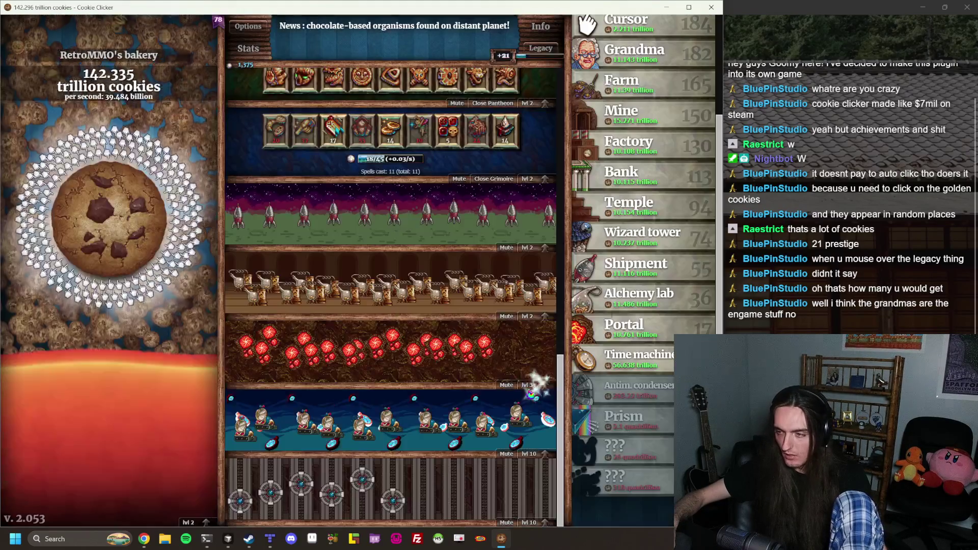
pyautogui.click(546, 386)
pyautogui.click(353, 280)
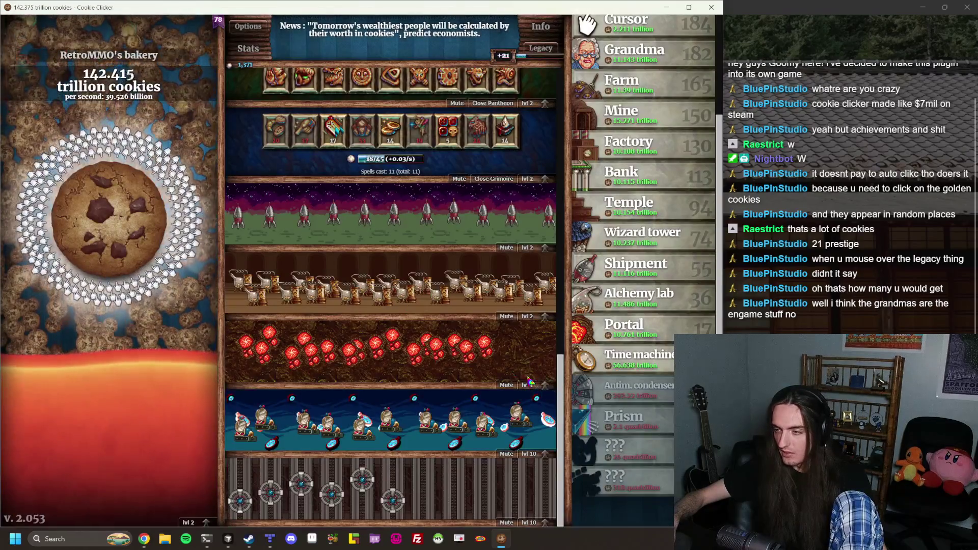
pyautogui.click(545, 386)
pyautogui.click(353, 280)
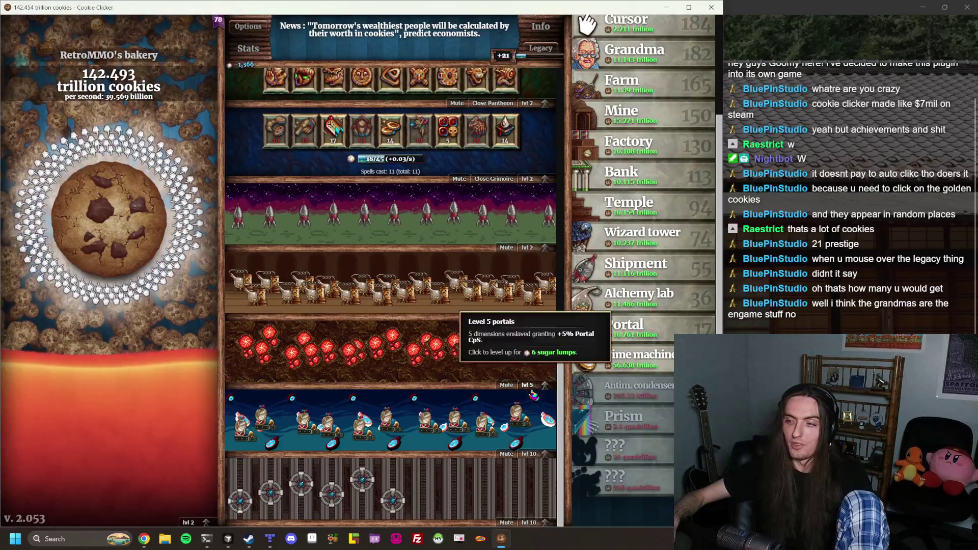
pyautogui.click(540, 388)
pyautogui.click(352, 281)
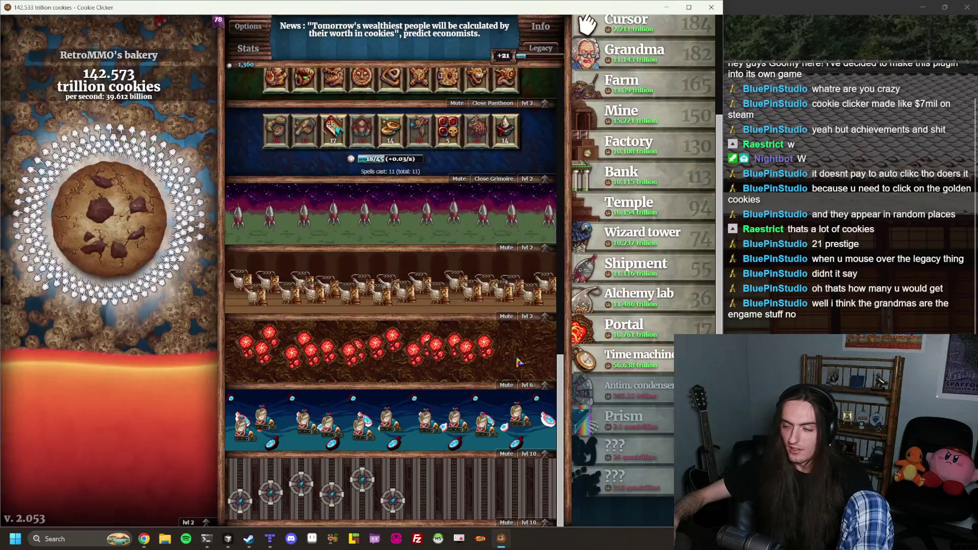
# Take portals from level 7 to 10, unlocking Bizarro world
pyautogui.click(543, 386)
pyautogui.click(352, 280)
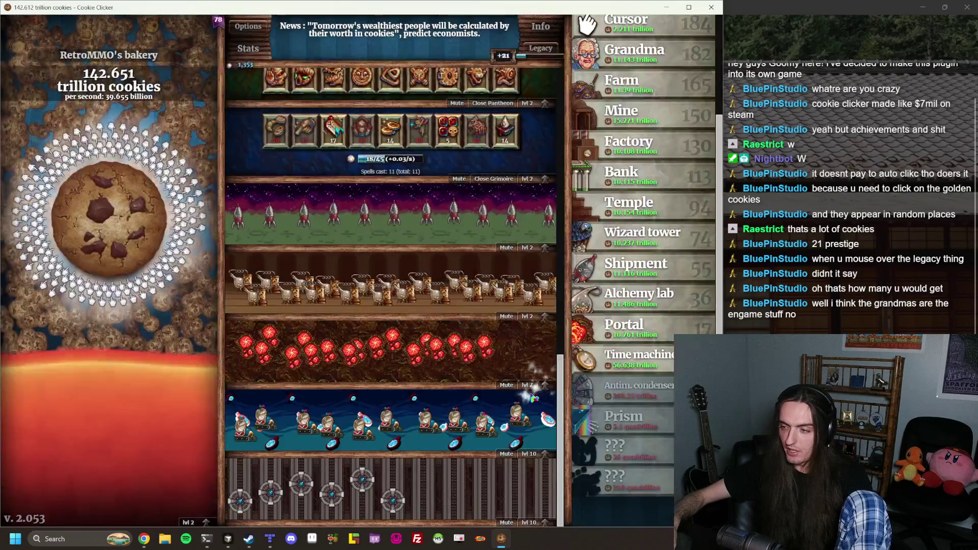
pyautogui.click(542, 386)
pyautogui.click(352, 280)
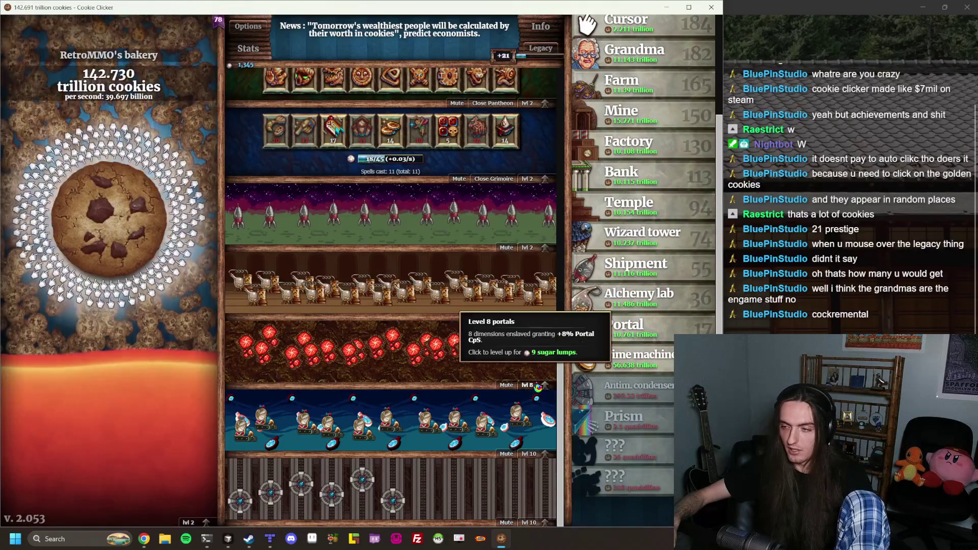
pyautogui.click(542, 386)
pyautogui.click(353, 280)
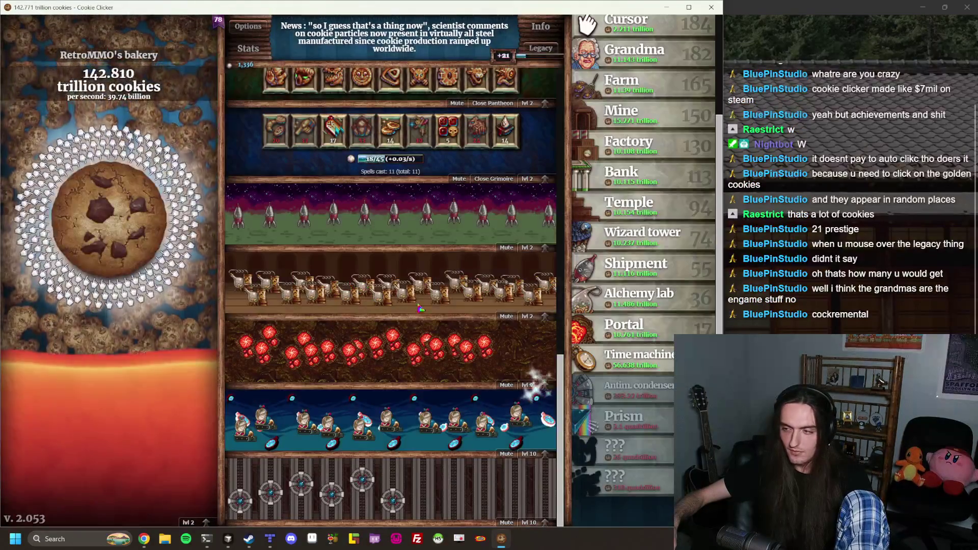
pyautogui.click(545, 385)
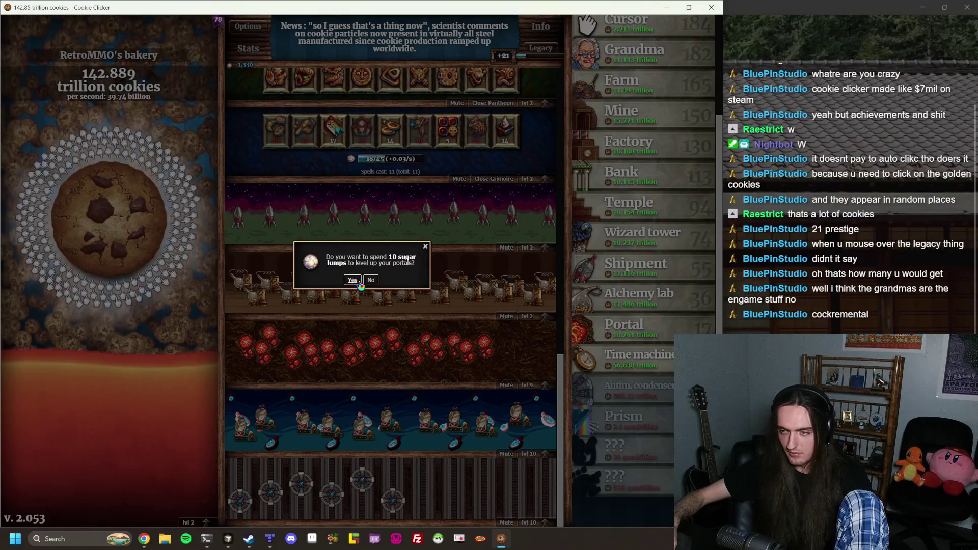
pyautogui.click(358, 283)
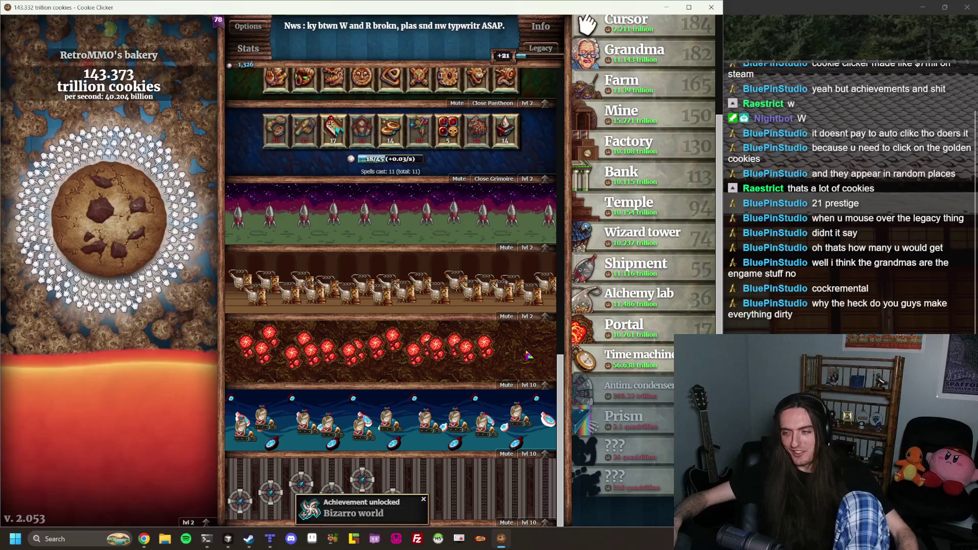
# Raise alchemy labs to level 5 with 3, 4 and 5 sugar lumps
pyautogui.click(530, 317)
pyautogui.click(351, 284)
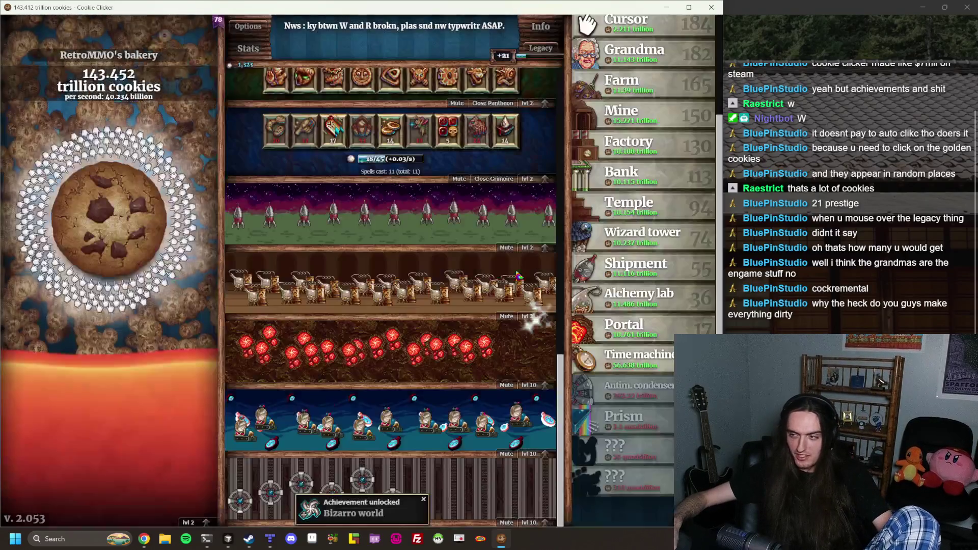
pyautogui.click(530, 316)
pyautogui.click(352, 283)
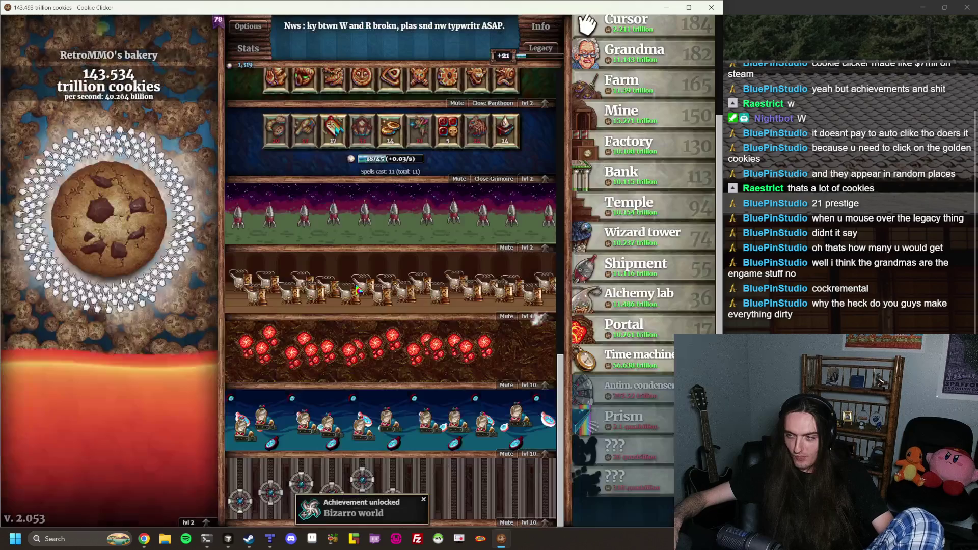
pyautogui.click(529, 316)
pyautogui.click(352, 282)
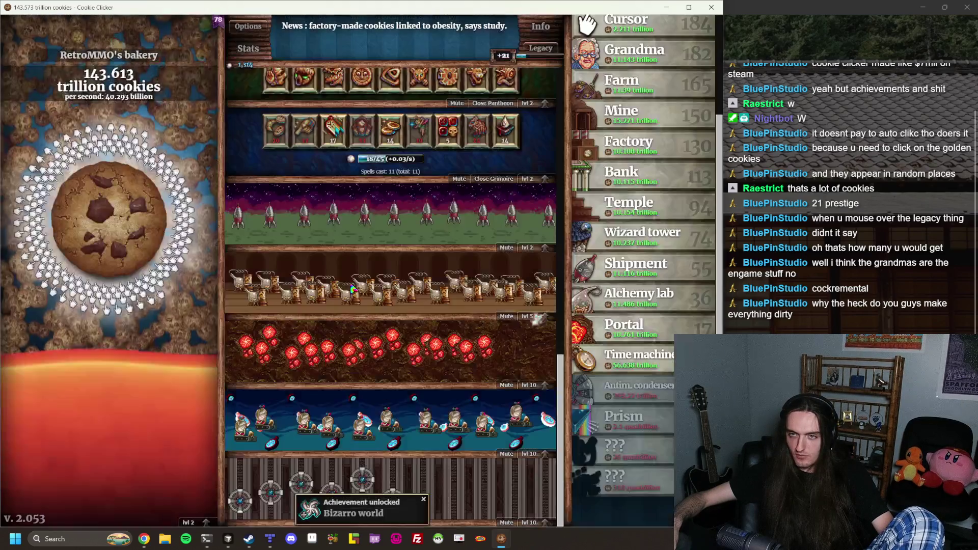
# Spend 6 through 10 sugar lumps taking alchemy labs from level 5 to 10
pyautogui.click(529, 316)
pyautogui.click(352, 283)
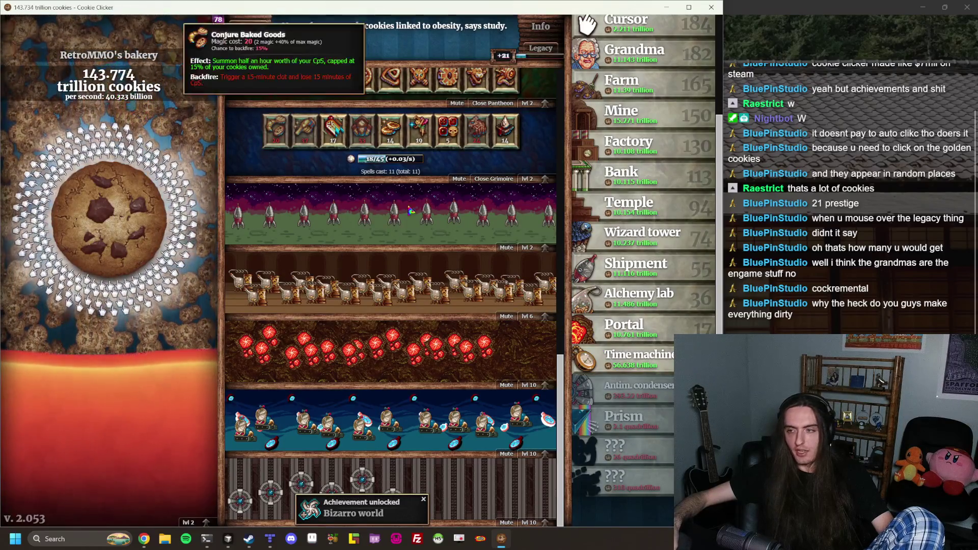
pyautogui.click(530, 317)
pyautogui.click(353, 285)
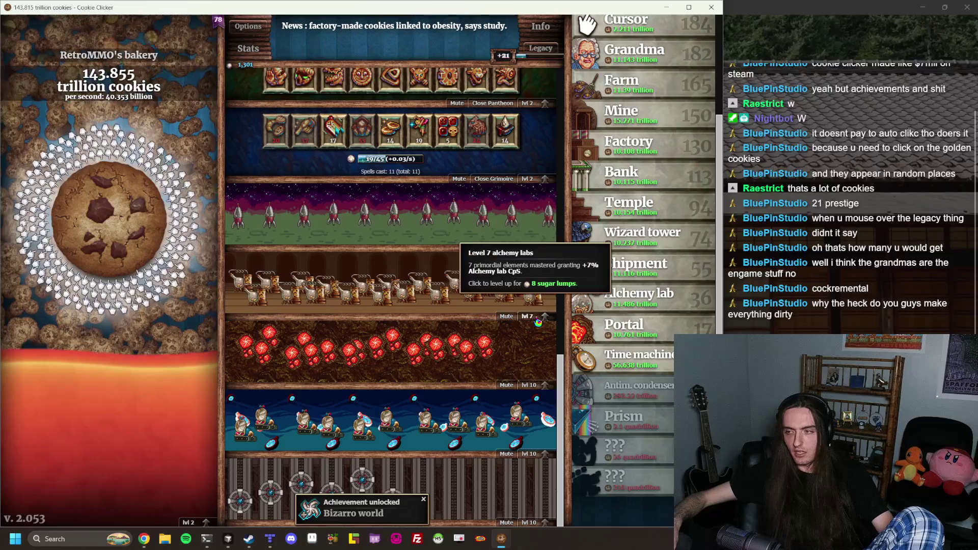
pyautogui.click(530, 317)
pyautogui.click(353, 284)
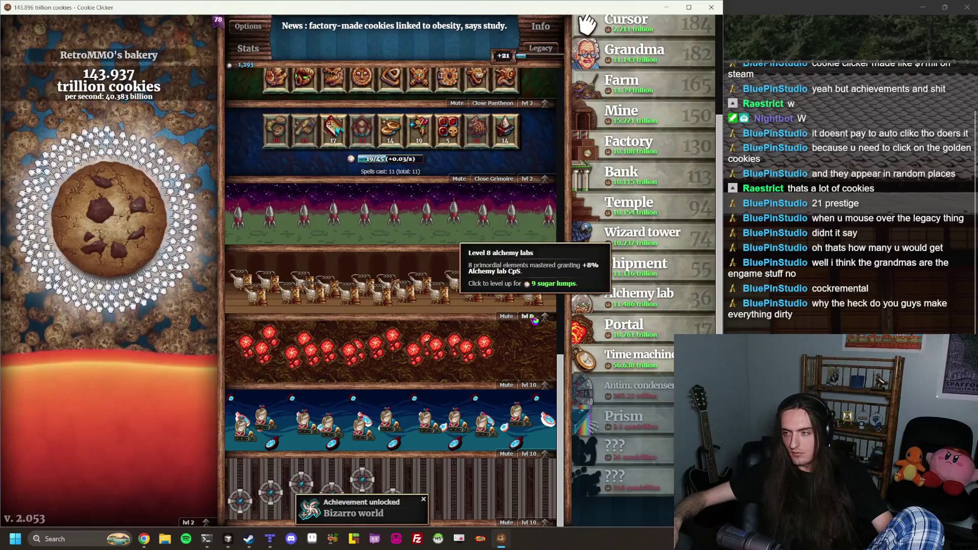
pyautogui.click(530, 316)
pyautogui.click(353, 284)
pyautogui.click(530, 316)
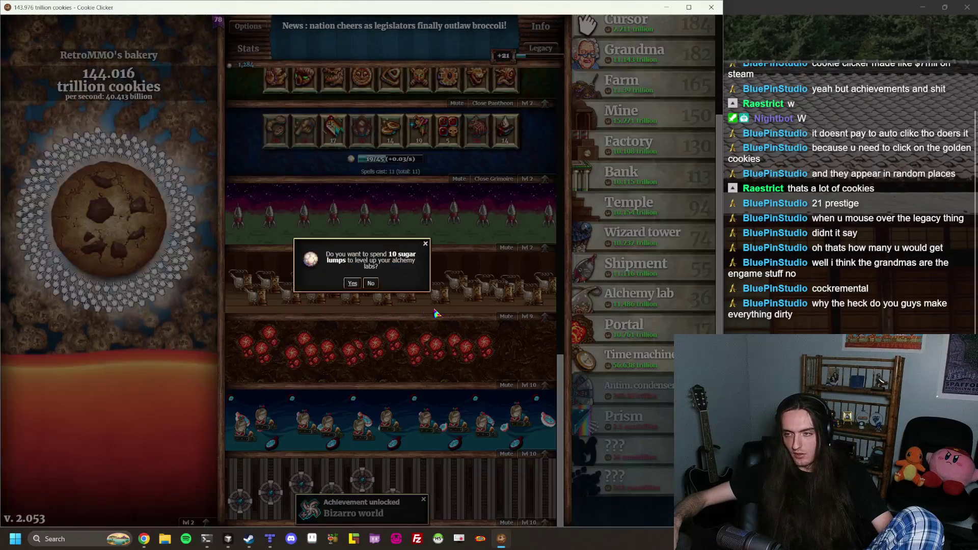
pyautogui.click(352, 284)
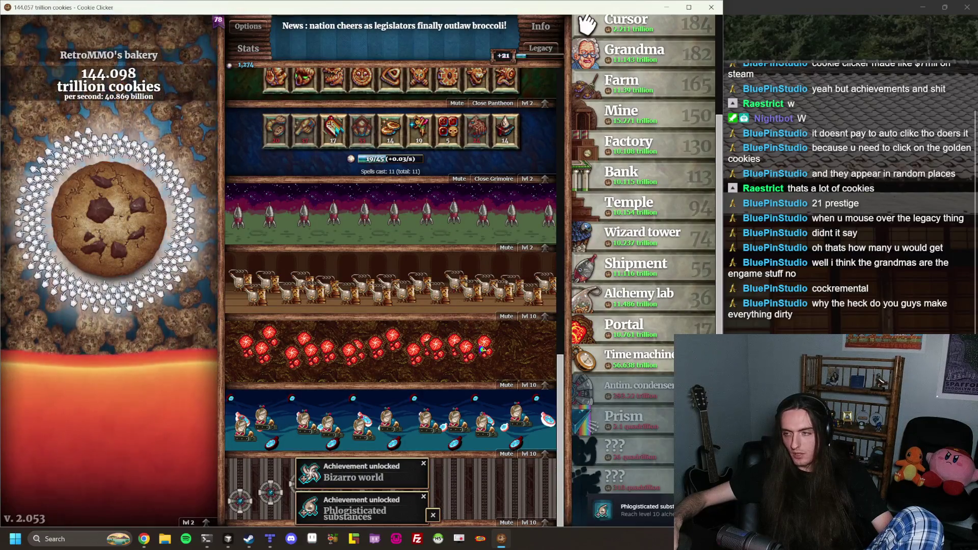
pyautogui.scroll(3, 540, 387)
# Spend 3 to 6 sugar lumps raising Shipments to level 6
pyautogui.click(543, 392)
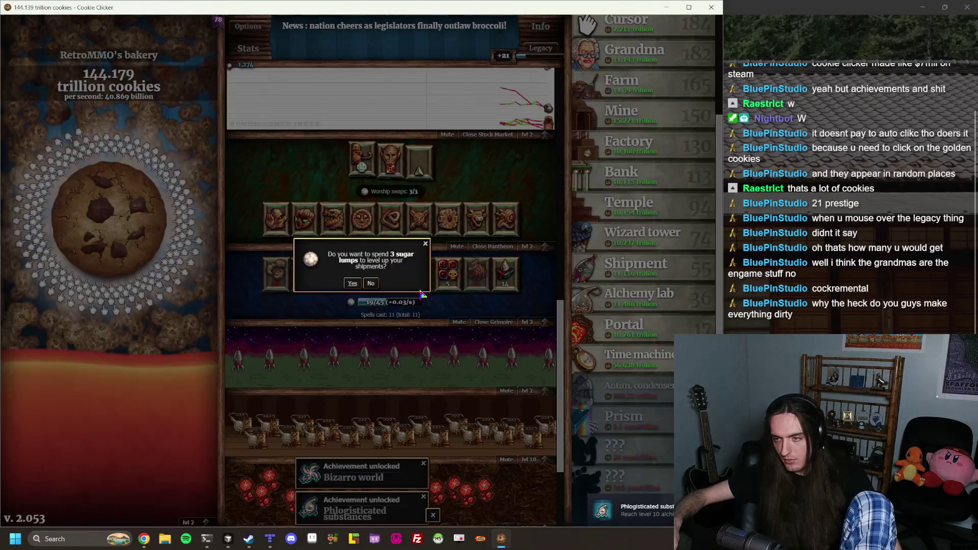
pyautogui.click(350, 286)
pyautogui.click(543, 391)
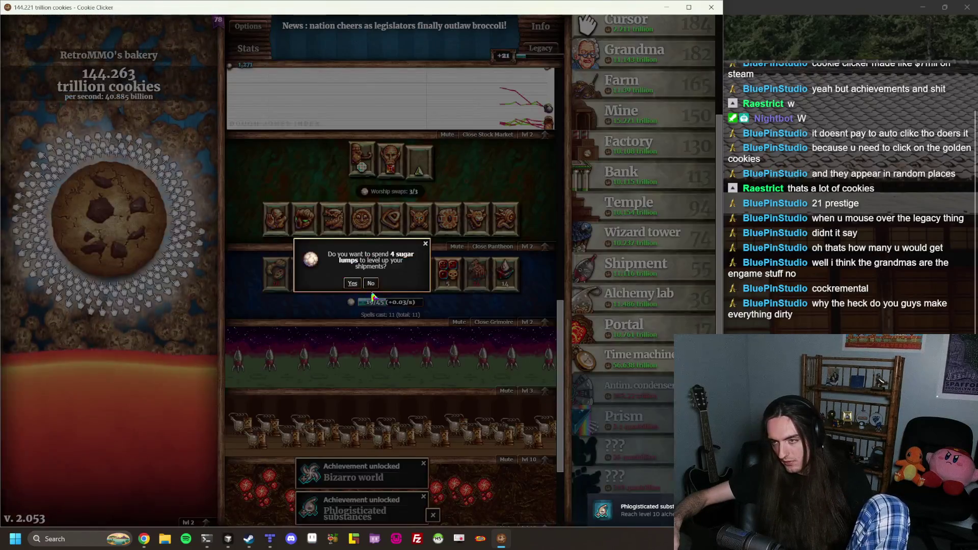
pyautogui.click(352, 284)
pyautogui.click(543, 391)
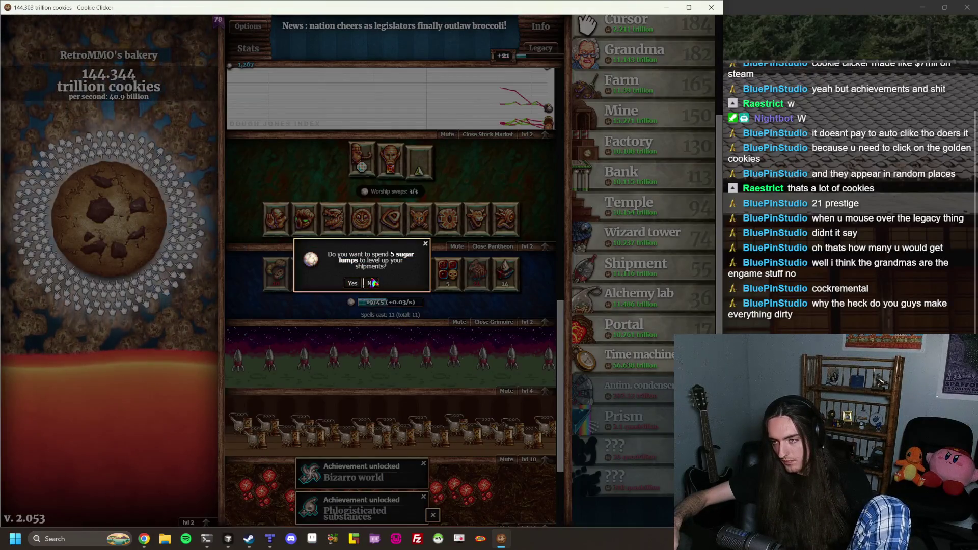
pyautogui.click(352, 284)
pyautogui.click(543, 391)
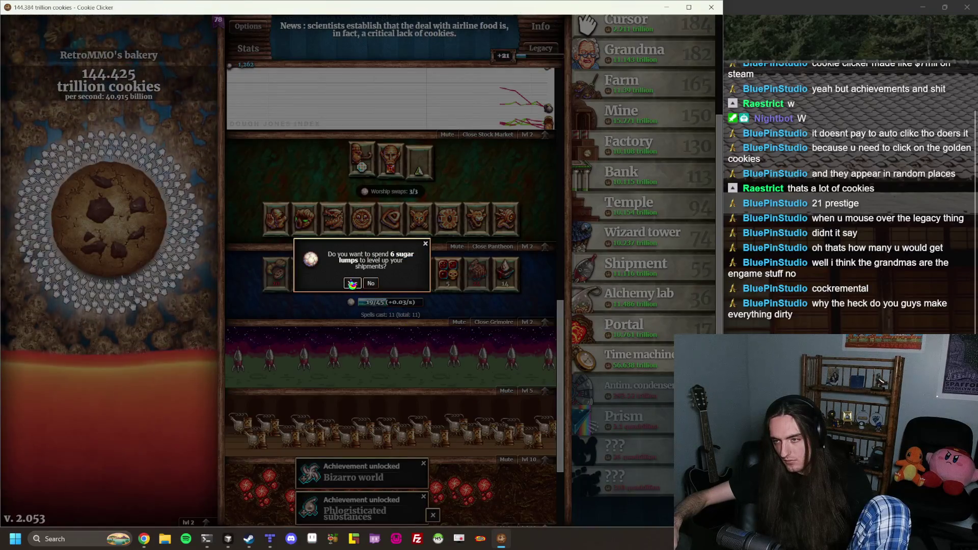
pyautogui.click(352, 284)
# Finish Shipments at level 10, then collect golden cookies and click the big cookie
pyautogui.click(530, 390)
pyautogui.click(352, 283)
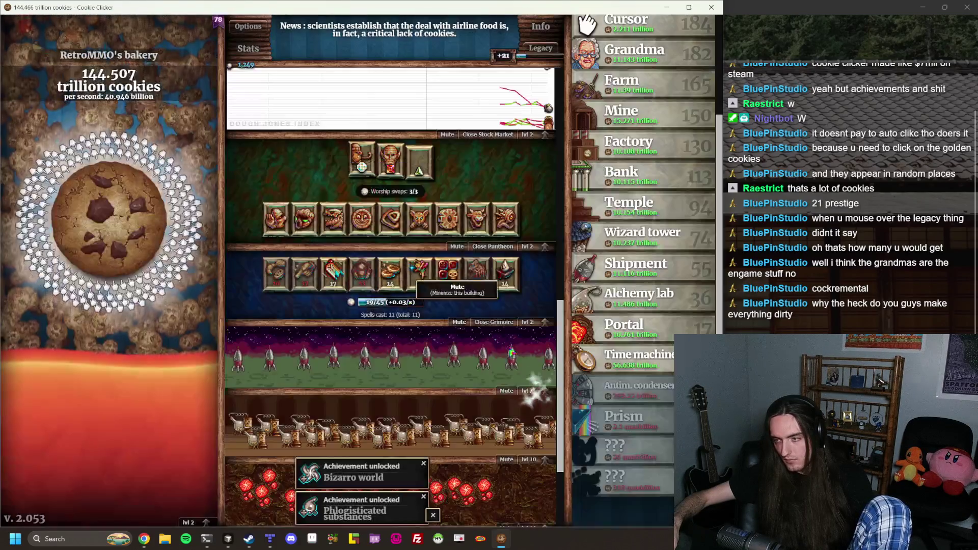
pyautogui.click(530, 390)
pyautogui.click(352, 283)
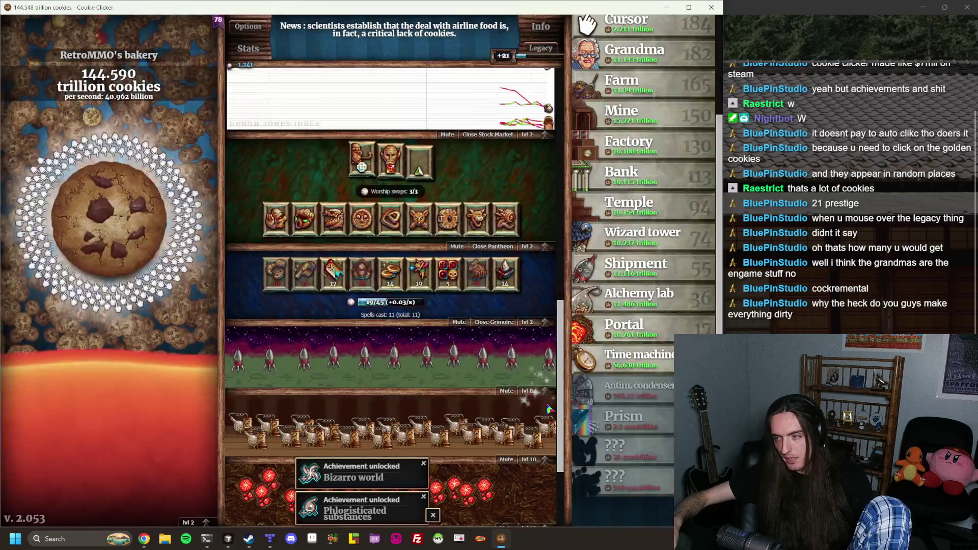
pyautogui.click(543, 391)
pyautogui.click(352, 284)
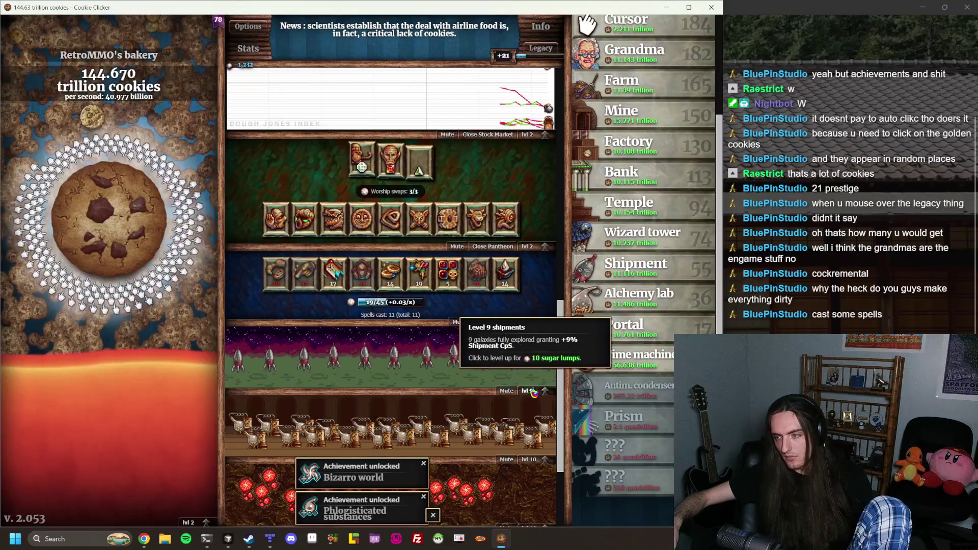
pyautogui.click(543, 391)
pyautogui.click(350, 284)
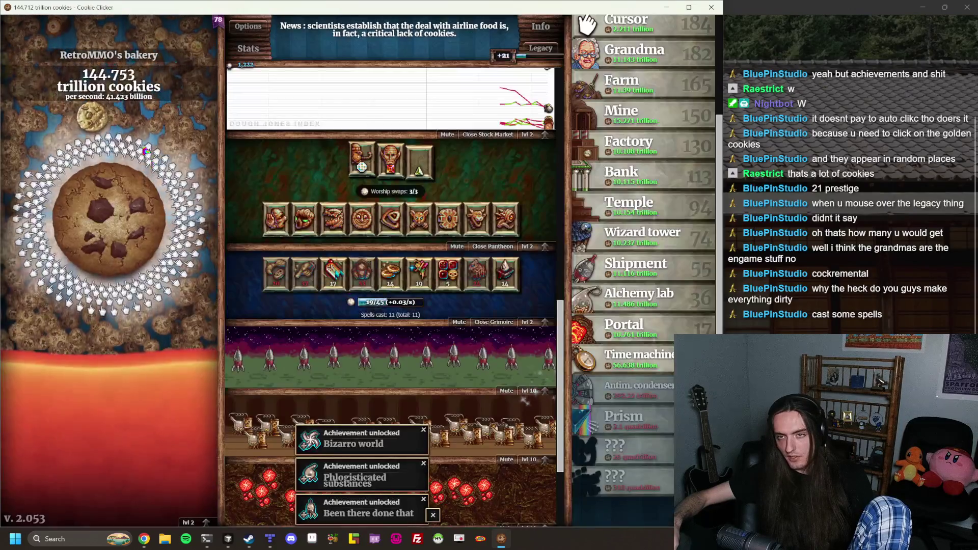
pyautogui.click(90, 120)
pyautogui.click(105, 186)
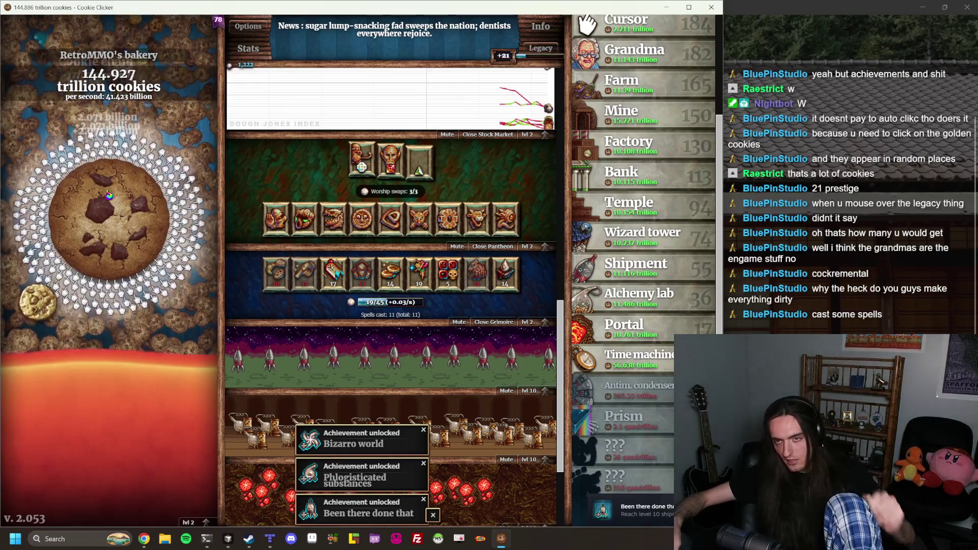
pyautogui.click(96, 255)
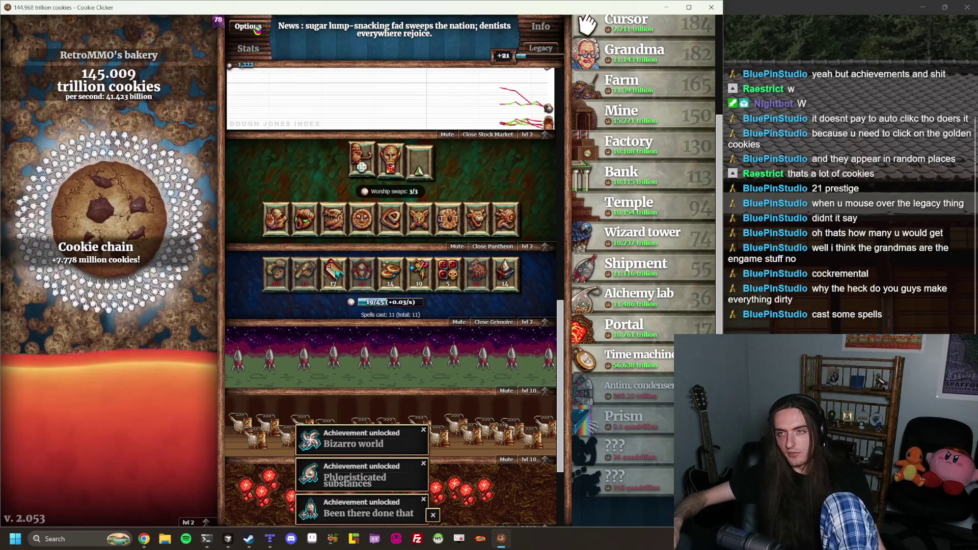
# Go from Options to Stats and scroll toward Achievements, grabbing two golden cookies
pyautogui.click(253, 27)
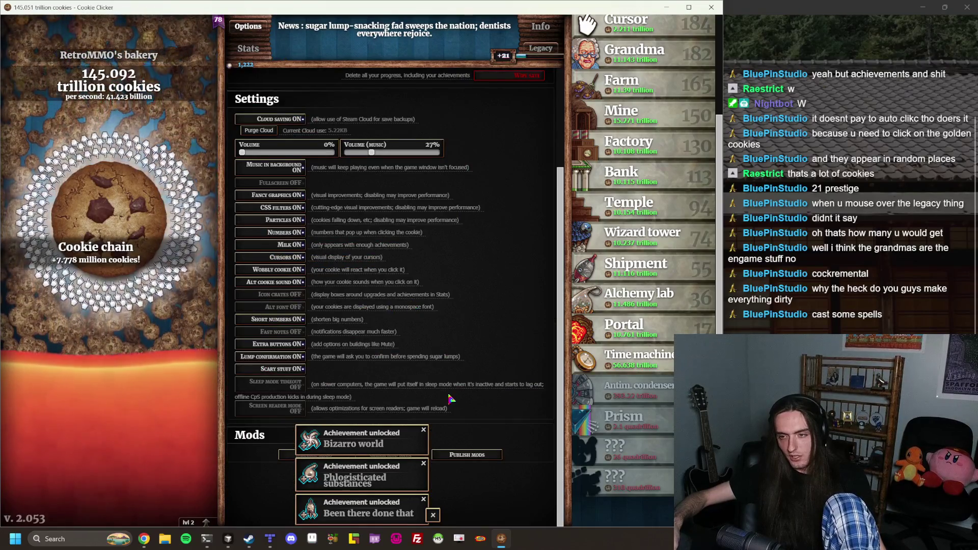
pyautogui.scroll(5, 451, 399)
pyautogui.click(388, 236)
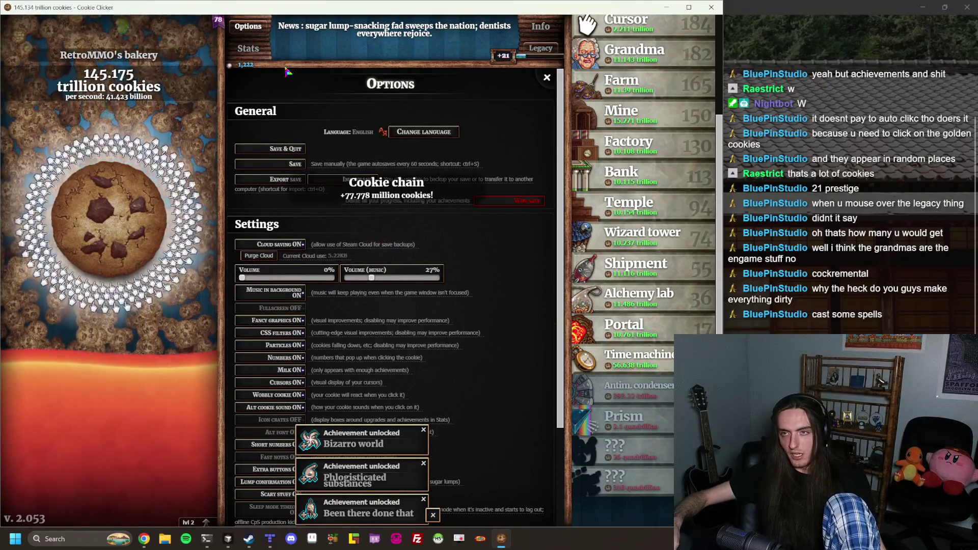
pyautogui.click(240, 49)
pyautogui.scroll(-4, 370, 163)
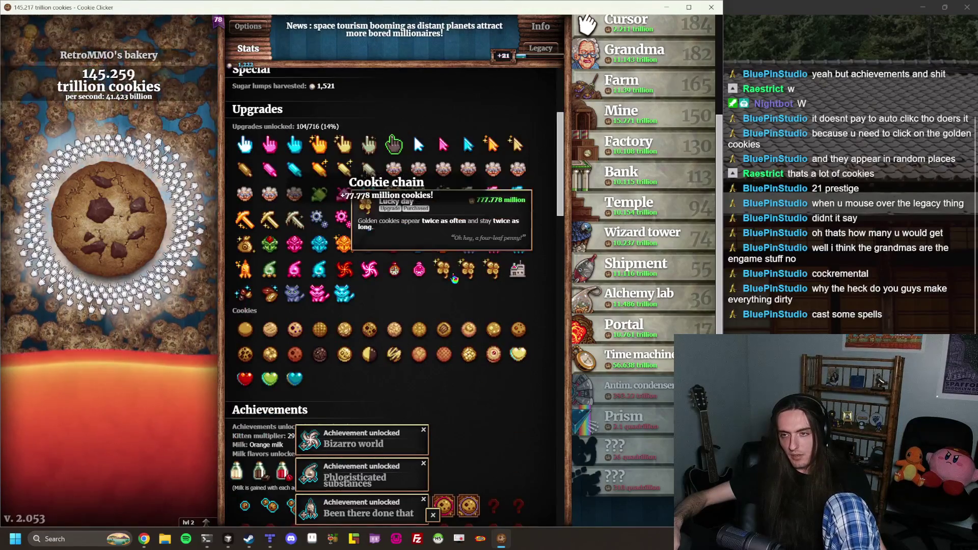
pyautogui.click(79, 424)
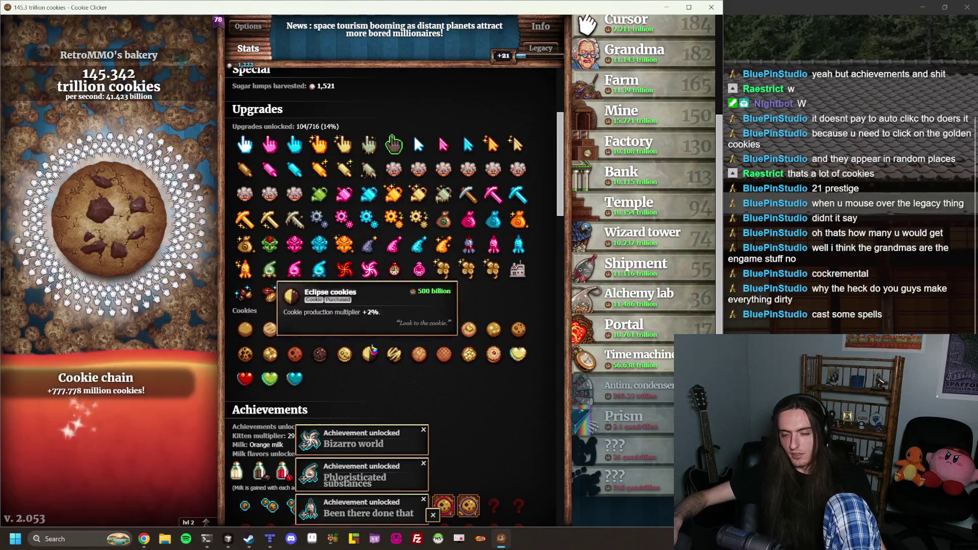
pyautogui.scroll(-10, 383, 349)
pyautogui.scroll(-8, 382, 349)
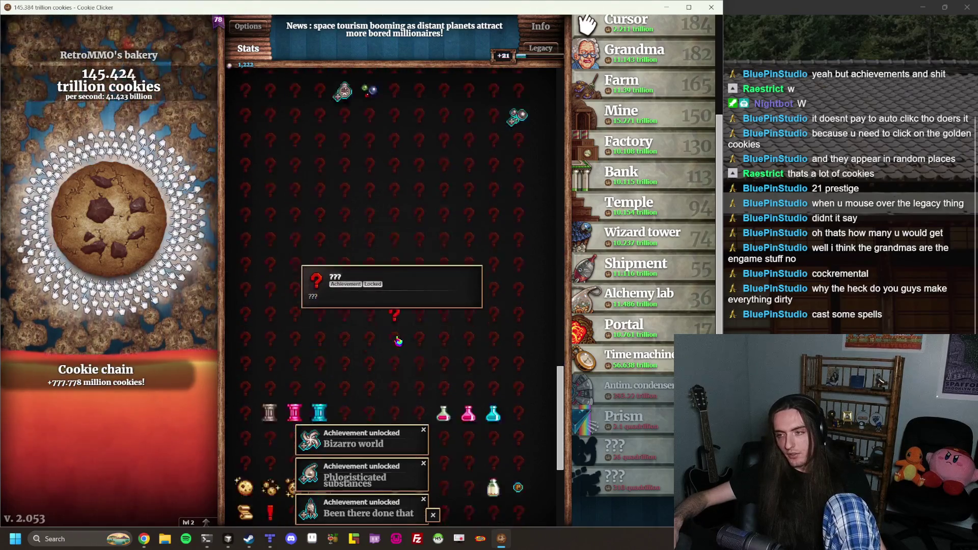
# Collect the golden cookie chain worth 8.642 trillion, then clear all achievement notifications
pyautogui.click(466, 138)
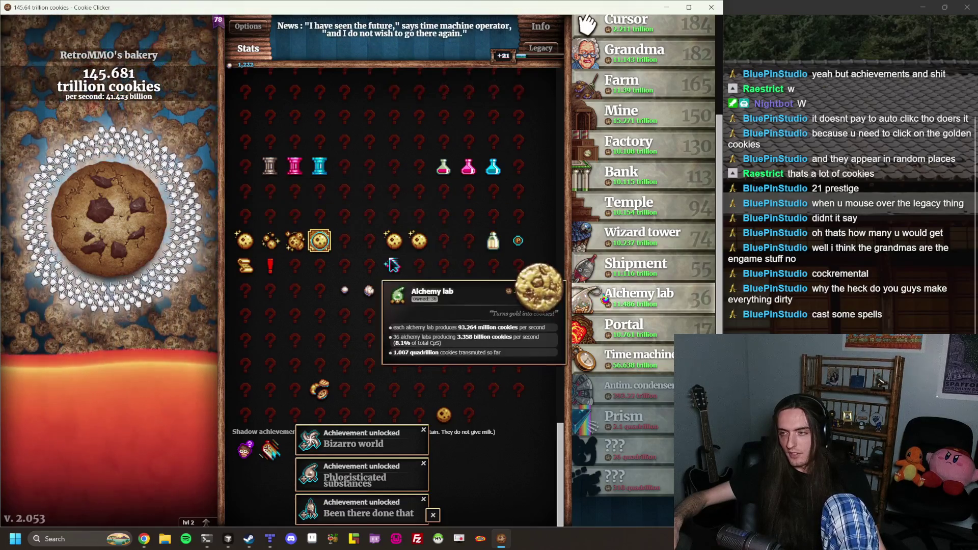
pyautogui.click(539, 283)
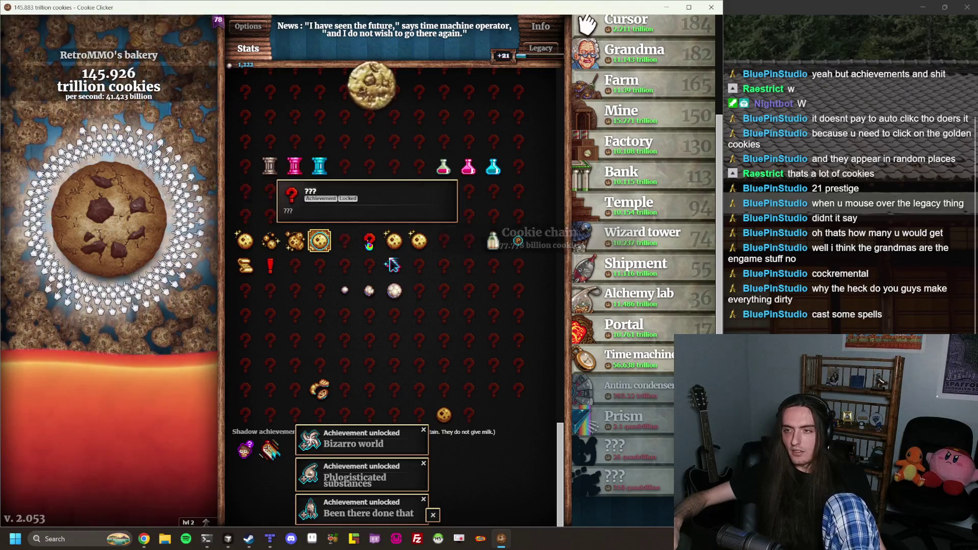
pyautogui.click(368, 100)
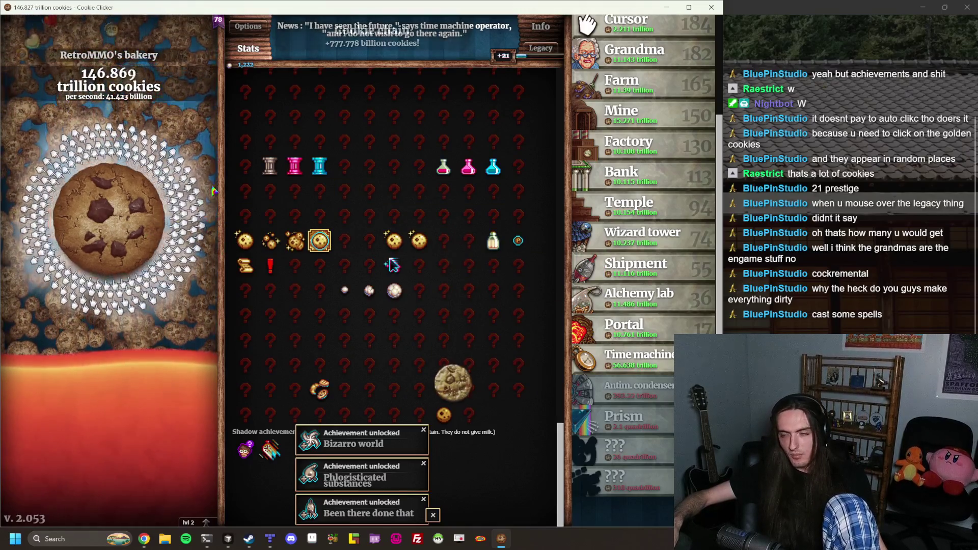
pyautogui.click(440, 374)
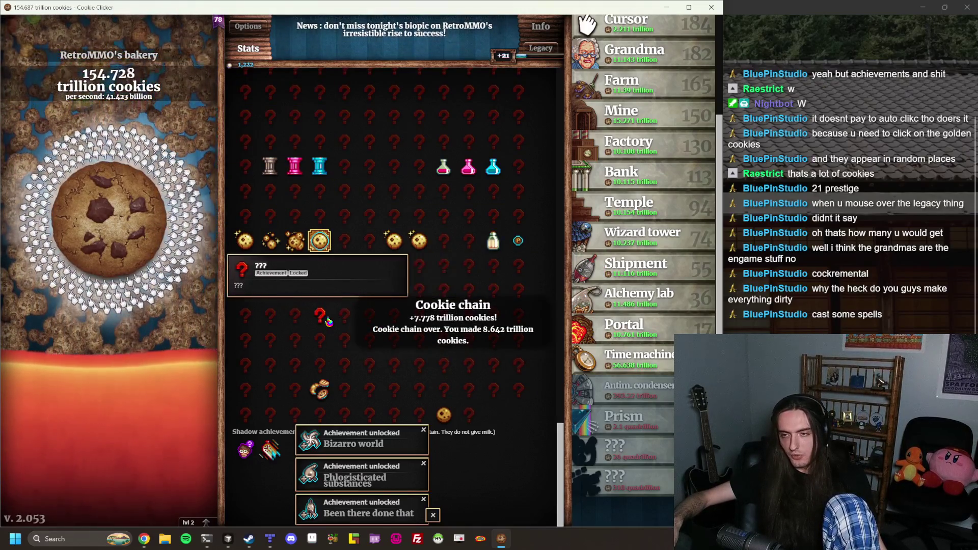
pyautogui.scroll(3, 368, 283)
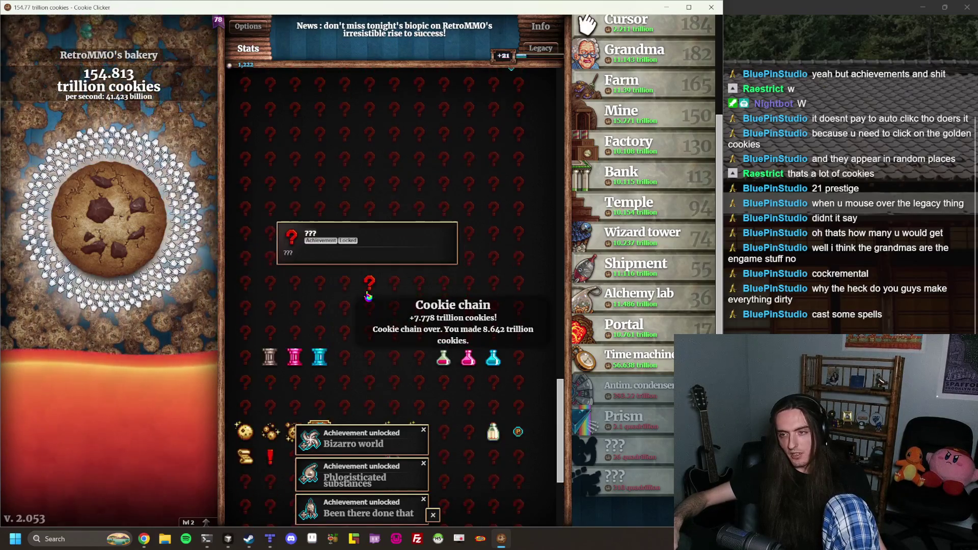
pyautogui.click(433, 515)
pyautogui.scroll(10, 338, 240)
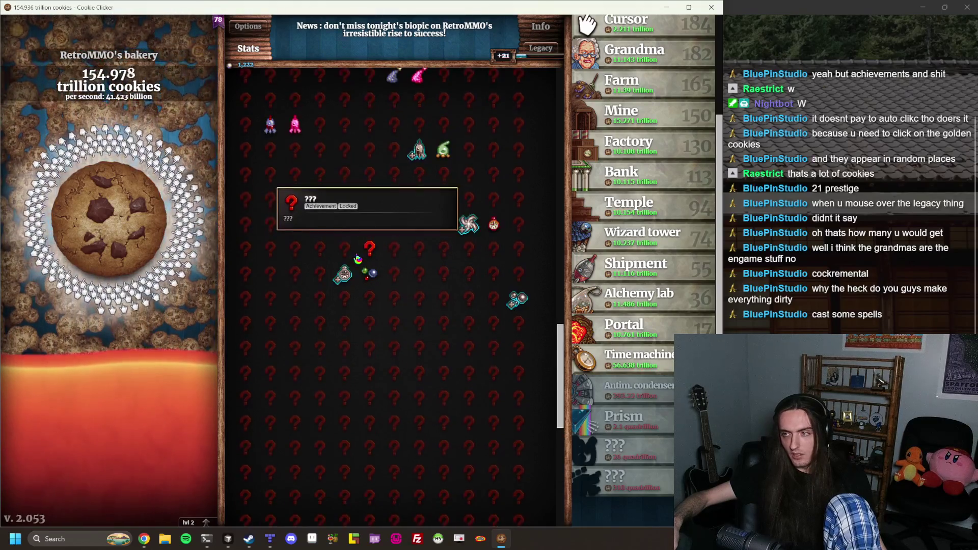
pyautogui.scroll(3, 559, 315)
pyautogui.scroll(-15, 531, 356)
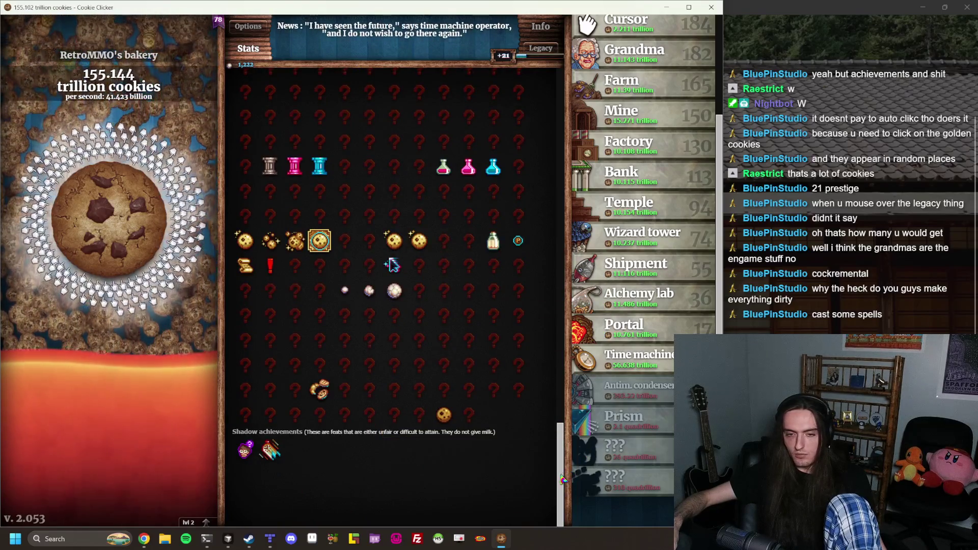
pyautogui.scroll(15, 414, 326)
# Close the statistics, scroll down to the Pantheon and lift Rigidel from its Ruby slot
pyautogui.click(248, 49)
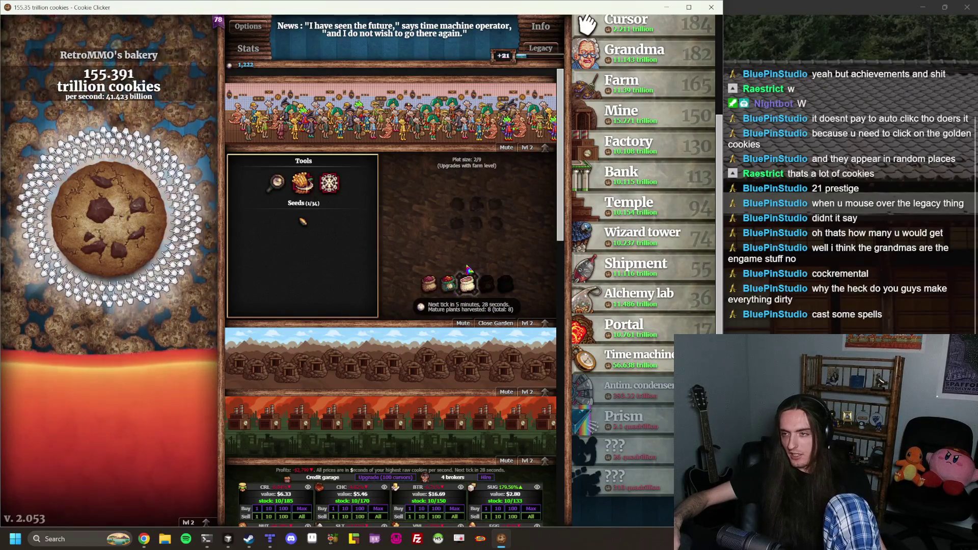
pyautogui.scroll(-3, 527, 239)
pyautogui.scroll(-6, 527, 240)
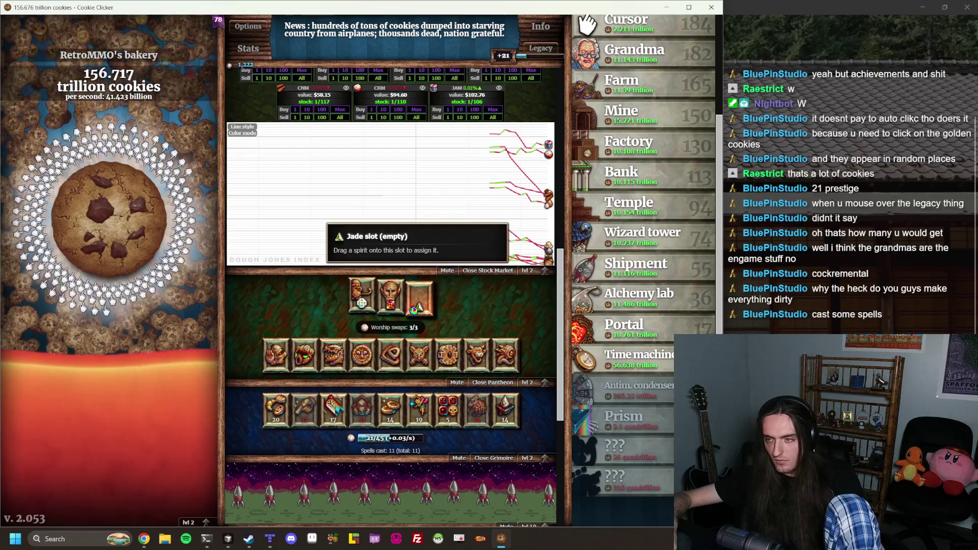
pyautogui.moveTo(390, 298); pyautogui.dragTo(391, 280)
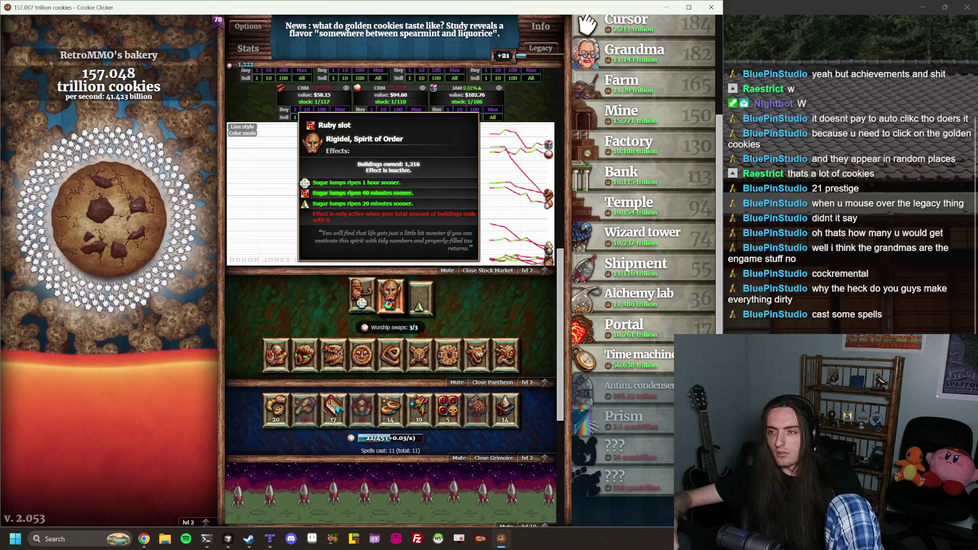
pyautogui.scroll(3, 637, 240)
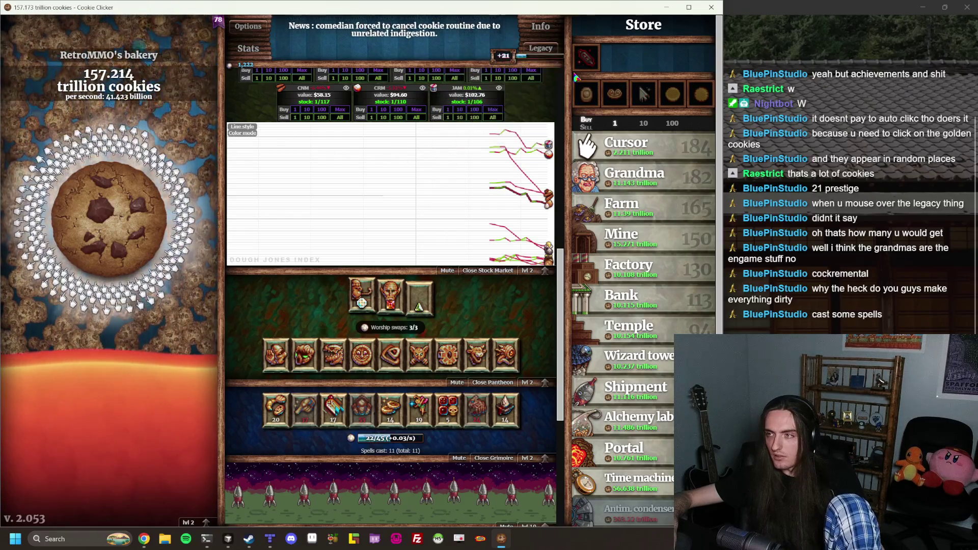
# Open the game settings and then the statistics panel
pyautogui.scroll(-3, 418, 163)
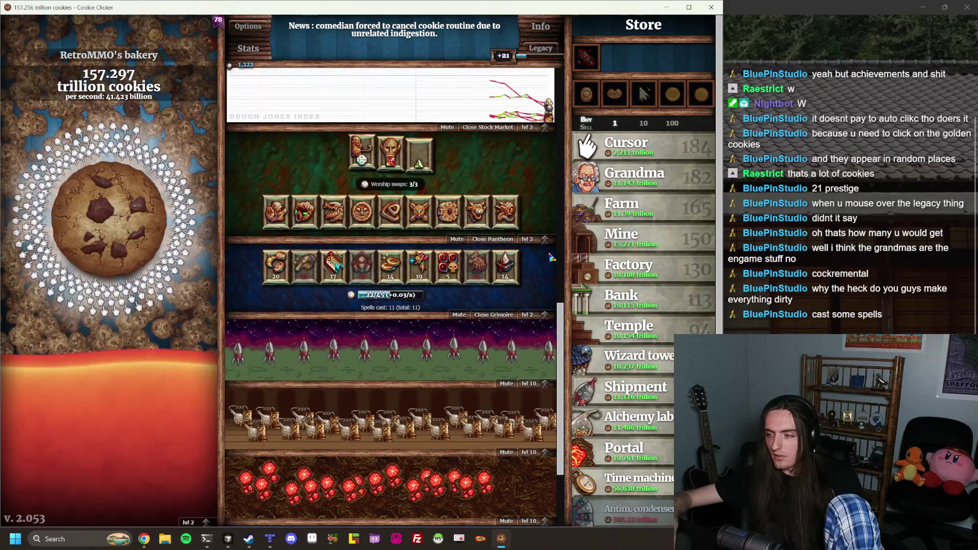
pyautogui.scroll(-3, 551, 257)
pyautogui.scroll(7, 391, 130)
pyautogui.click(240, 31)
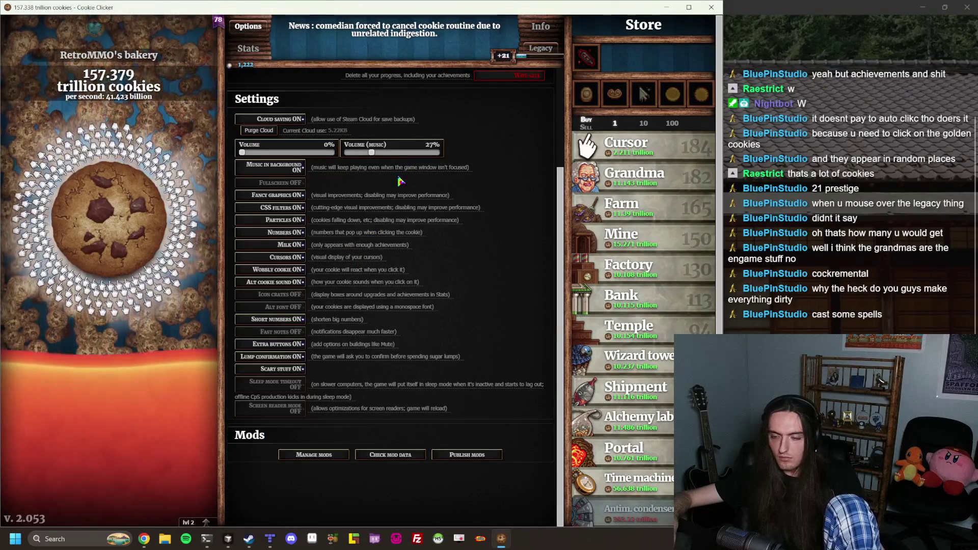
pyautogui.click(248, 48)
# Buy more Temples in the Store, bringing the Temple count up to 98
pyautogui.scroll(10, 357, 184)
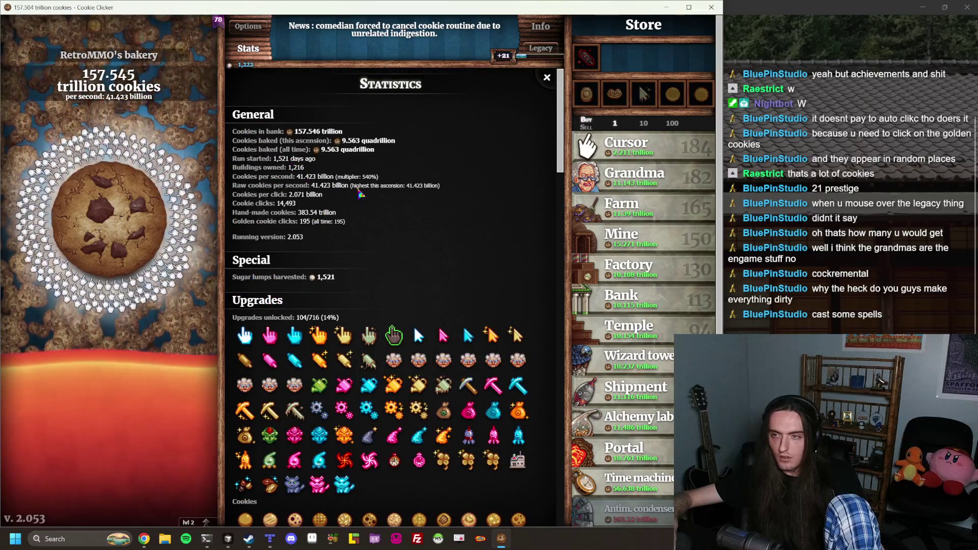
pyautogui.moveTo(694, 175)
pyautogui.scroll(-1, 694, 408)
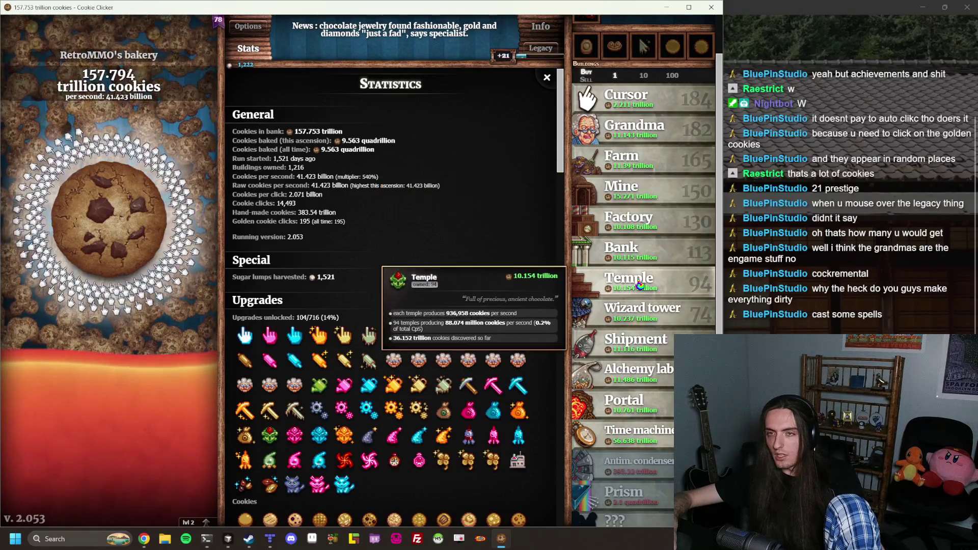
pyautogui.click(641, 285)
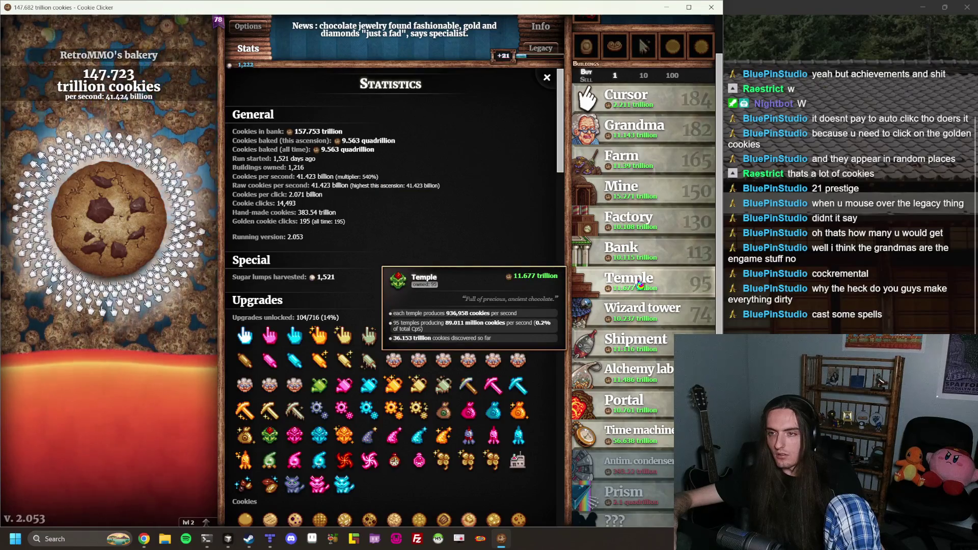
pyautogui.click(640, 286)
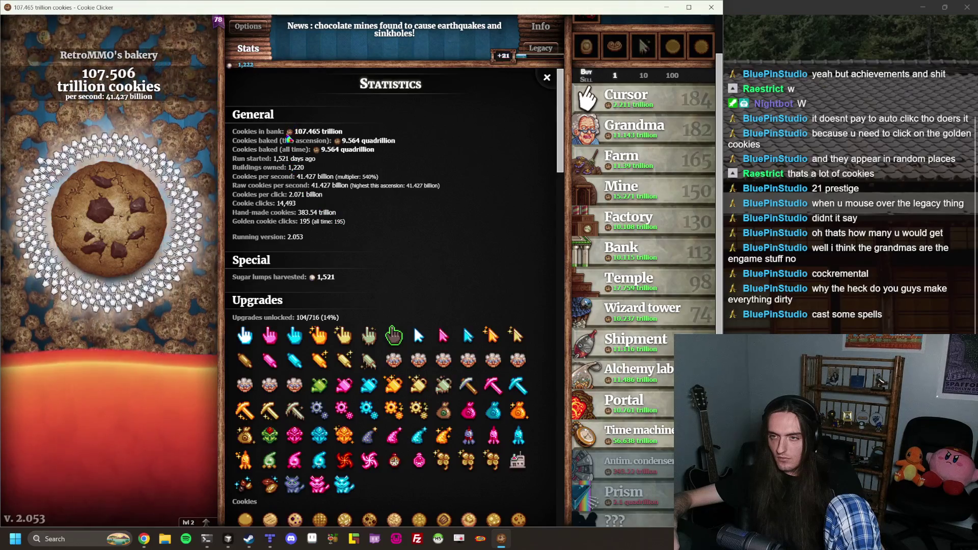
pyautogui.click(242, 23)
# Toggle the statistics panel off and scroll up to the Pantheon and Grimoire minigames
pyautogui.scroll(-3, 337, 244)
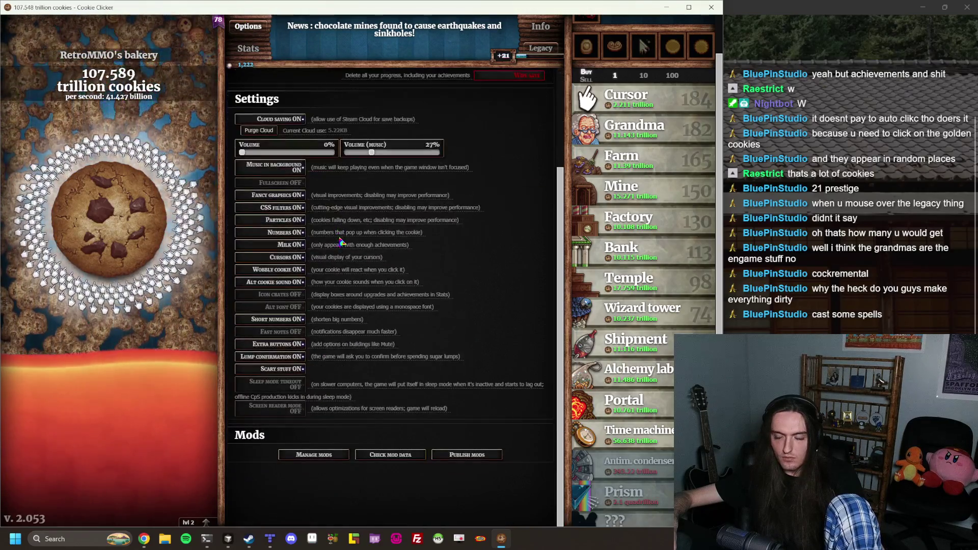
pyautogui.click(248, 48)
pyautogui.click(248, 48)
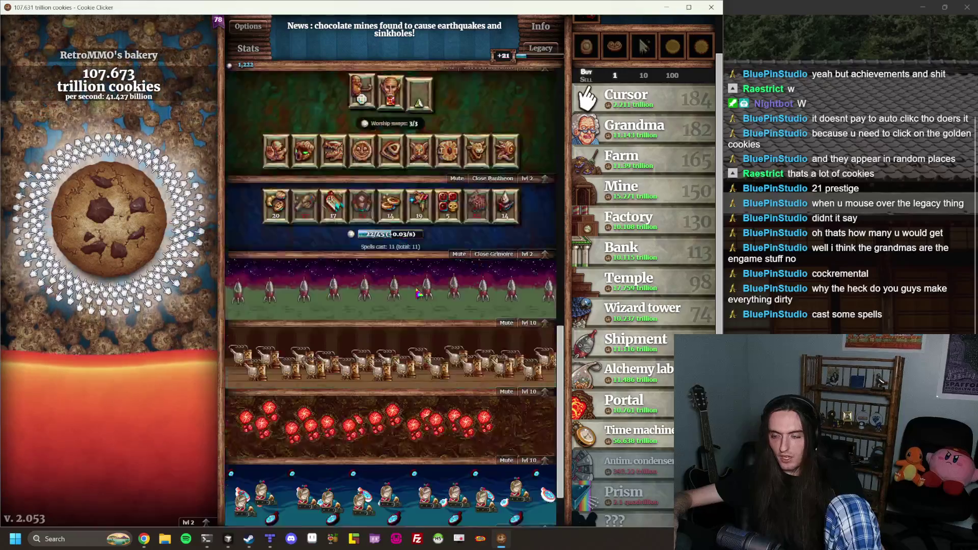
pyautogui.scroll(5, 396, 284)
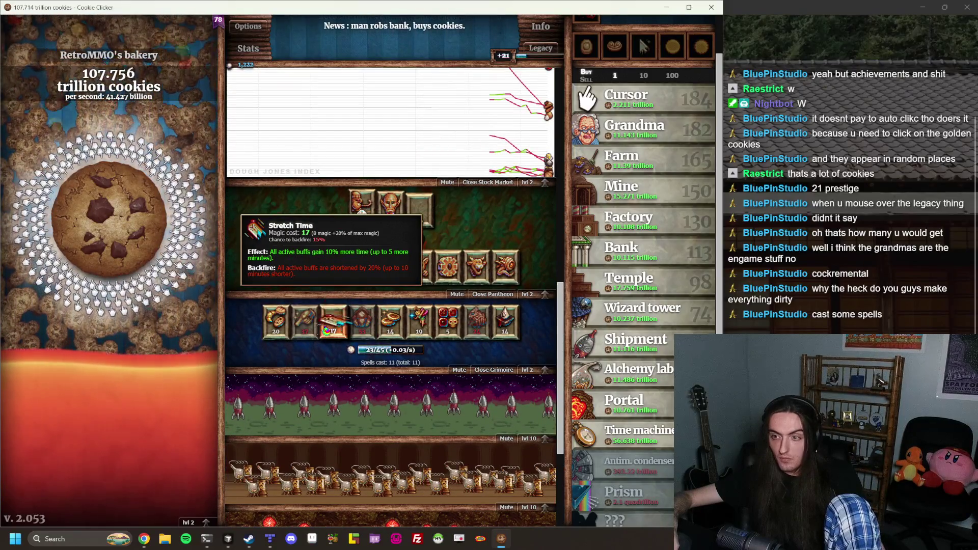
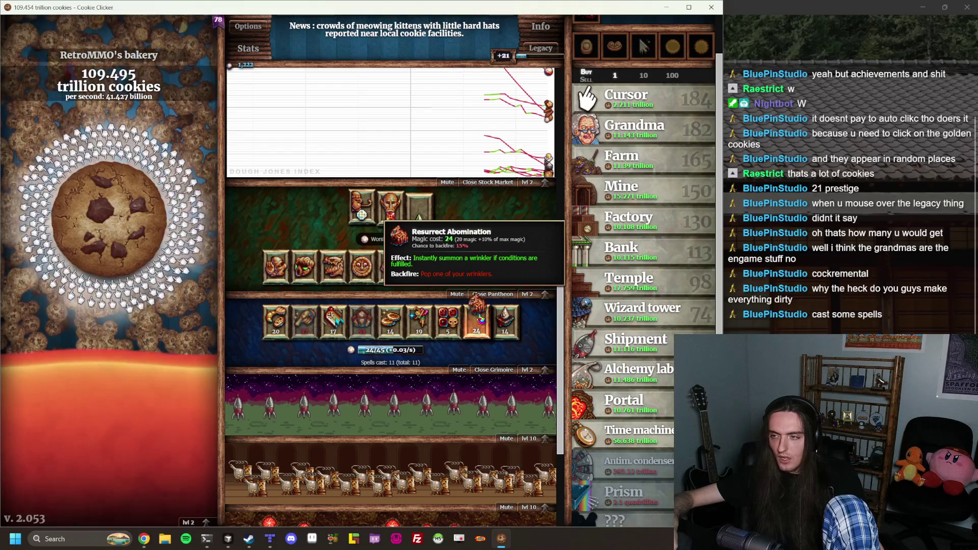
# Cast Resurrect Abomination, collect the Lucky golden cookie, and raise the Grimoire to level 4
pyautogui.click(480, 324)
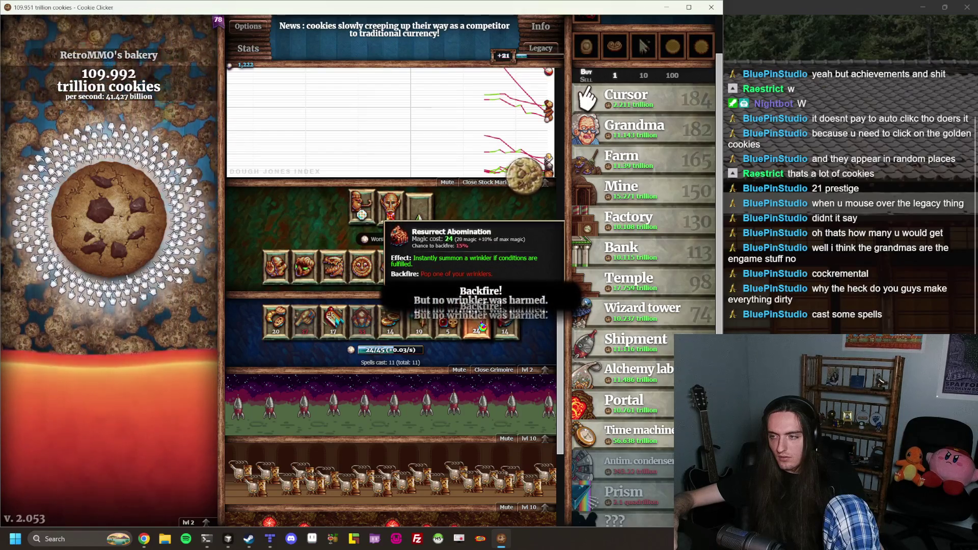
pyautogui.click(525, 177)
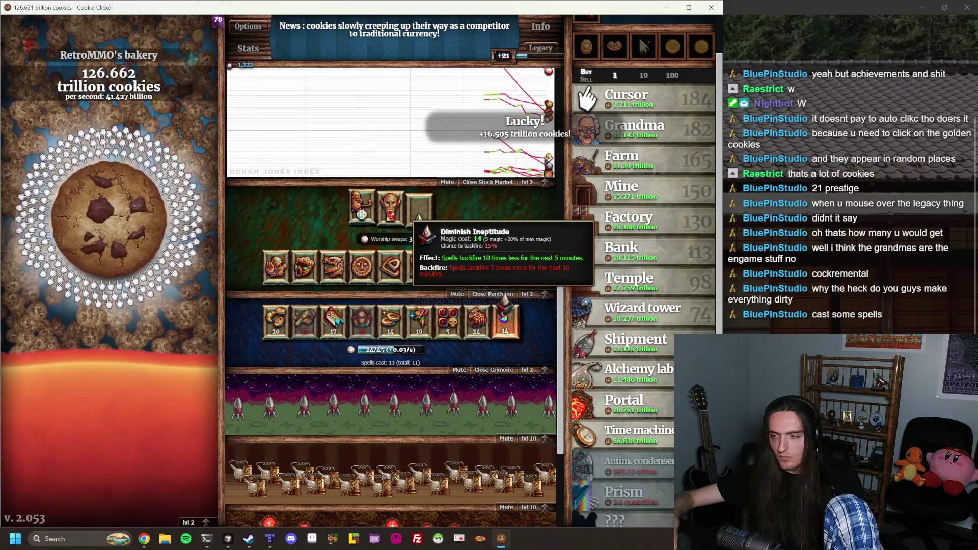
pyautogui.click(548, 369)
pyautogui.press('Return')
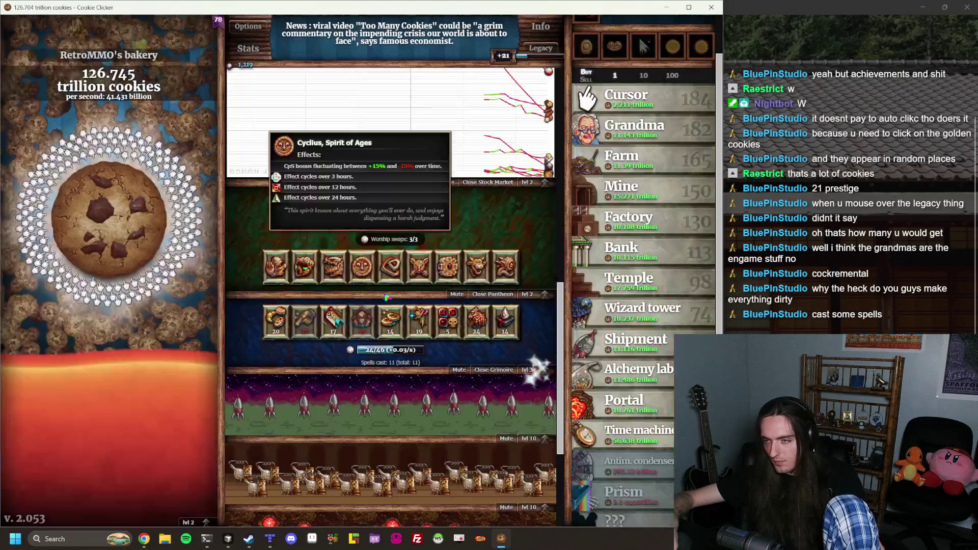
pyautogui.click(552, 372)
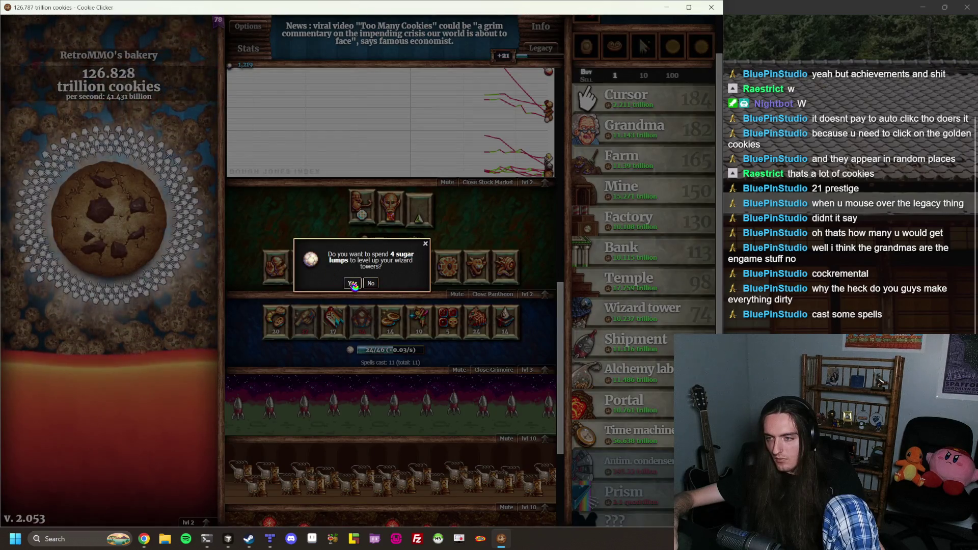
pyautogui.click(353, 284)
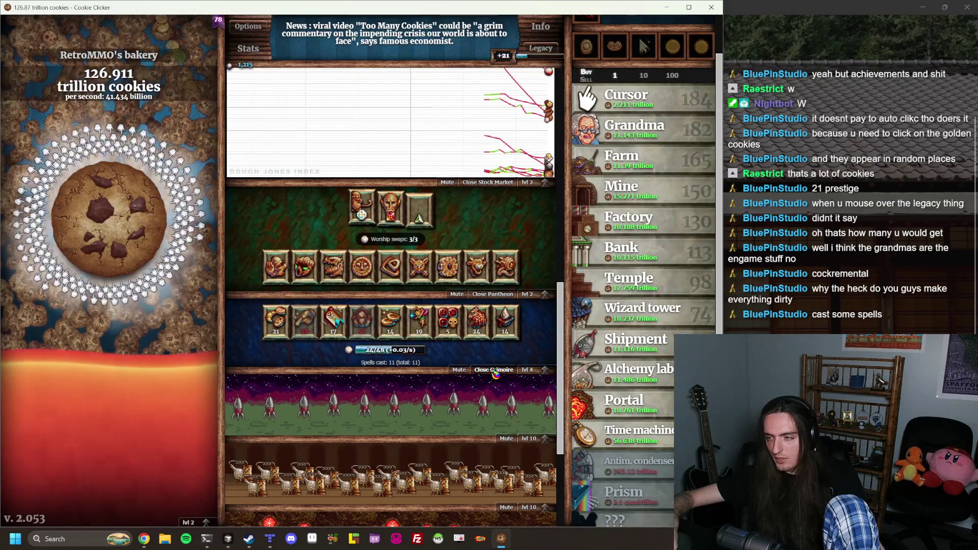
# Raise the Grimoire to levels 5, 6 and 7 with sugar lumps
pyautogui.click(545, 370)
pyautogui.click(353, 283)
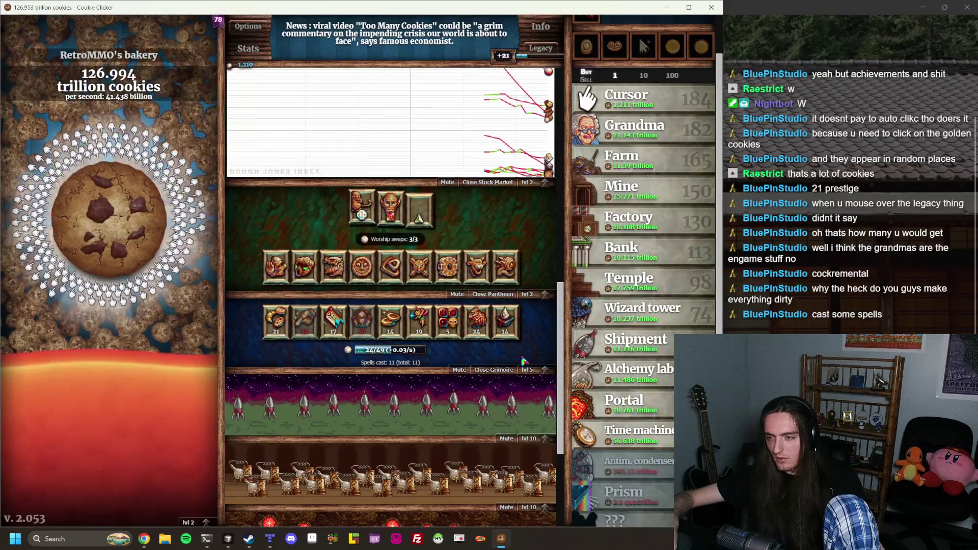
pyautogui.click(540, 370)
pyautogui.click(352, 284)
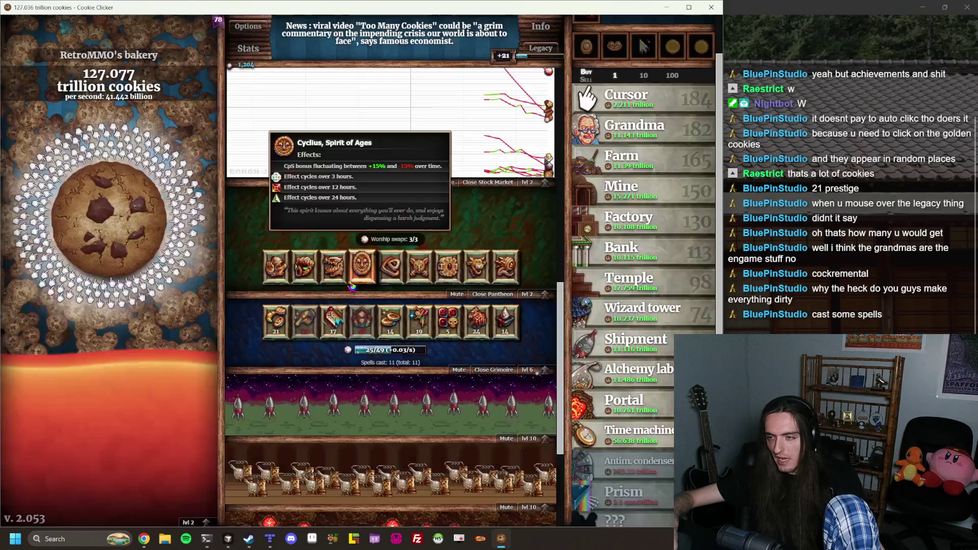
pyautogui.click(540, 370)
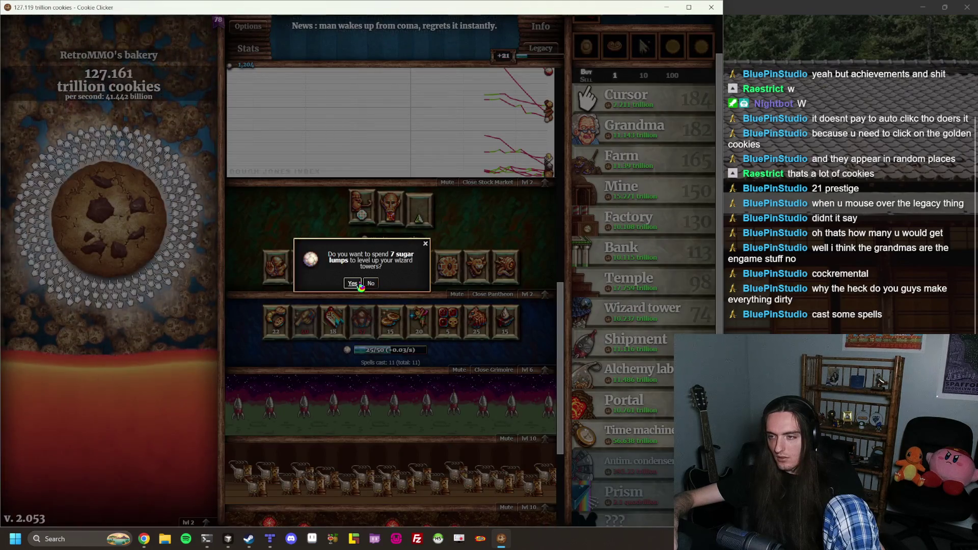
pyautogui.click(353, 283)
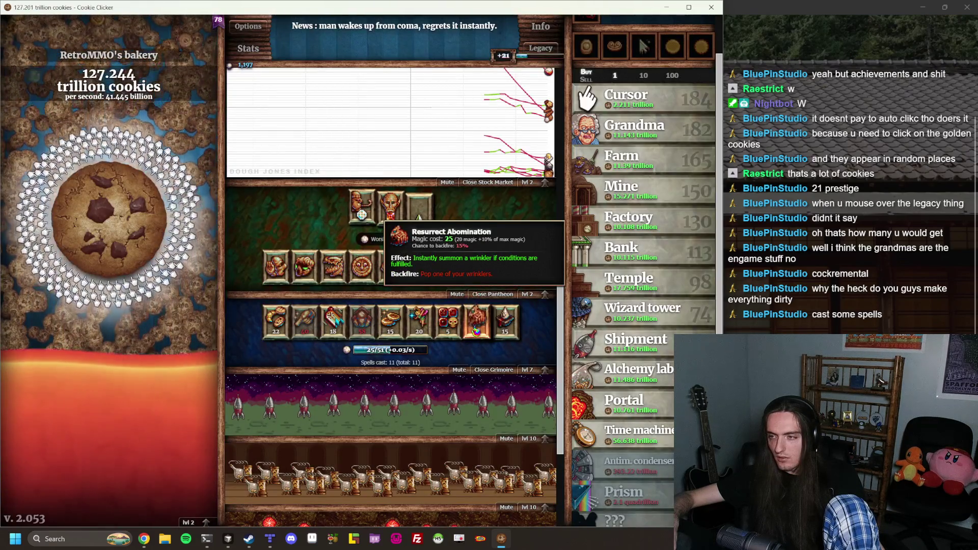
# Recast Resurrect Abomination, then spend 8, 9 and 10 sugar lumps raising the Grimoire to level 10
pyautogui.click(476, 331)
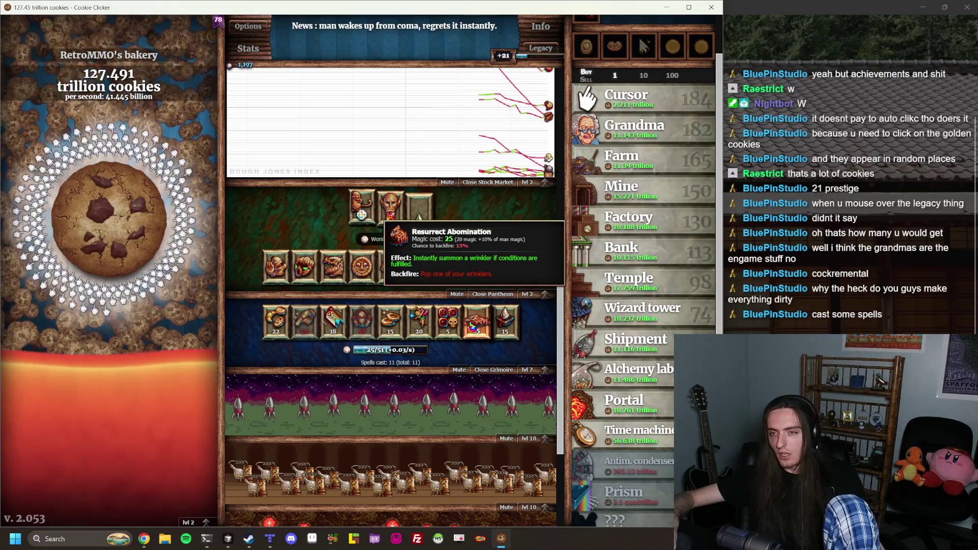
pyautogui.click(545, 369)
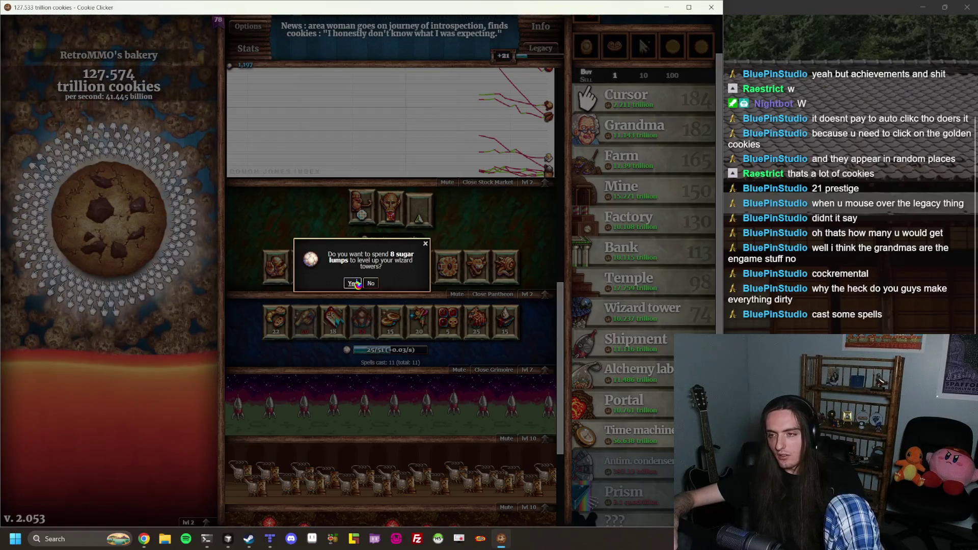
pyautogui.click(371, 286)
pyautogui.click(534, 370)
pyautogui.click(362, 284)
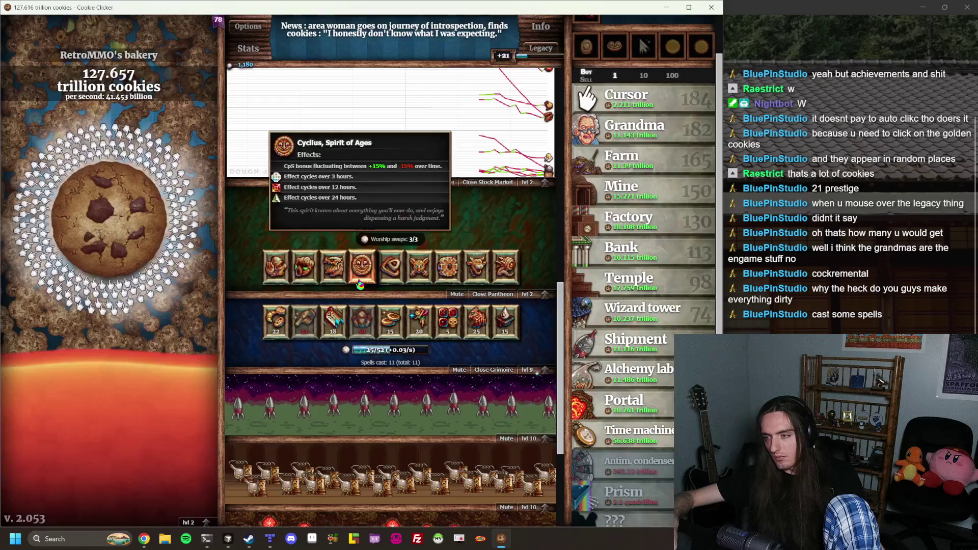
pyautogui.click(534, 370)
pyautogui.click(353, 283)
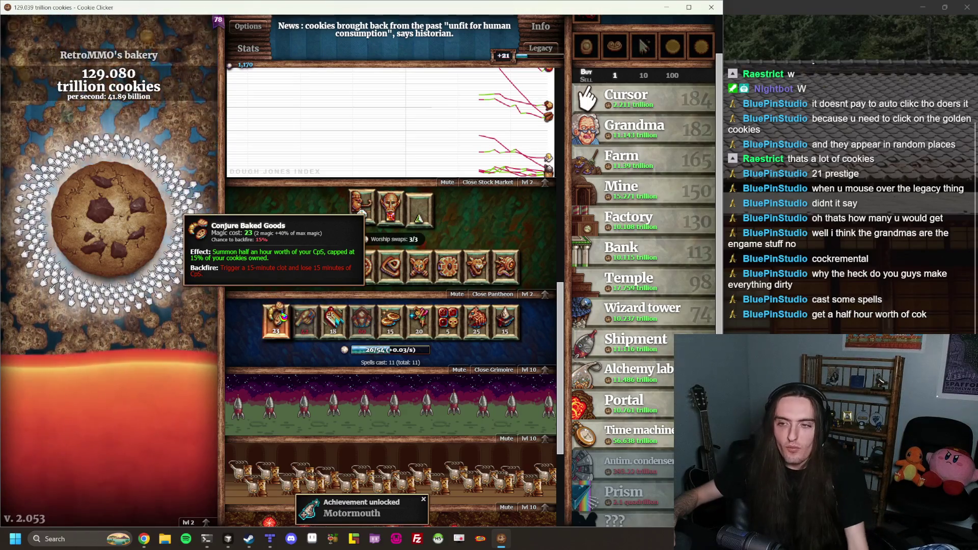
# Cast the Conjure Baked Goods spell from the Grimoire
pyautogui.click(274, 328)
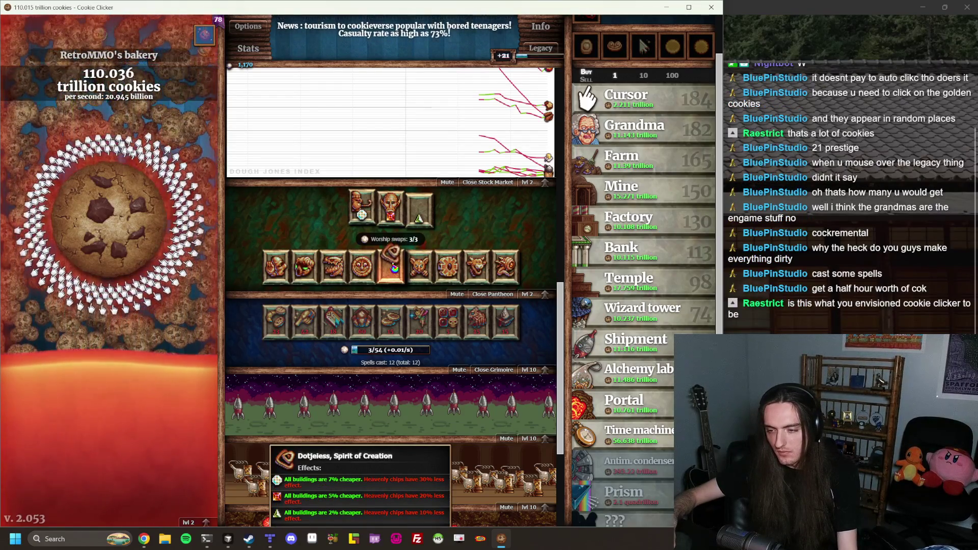
# Drag Dotjeless, Spirit of Creation, into the Pantheon's Jade slot
pyautogui.moveTo(394, 268); pyautogui.dragTo(393, 256)
pyautogui.moveTo(531, 61)
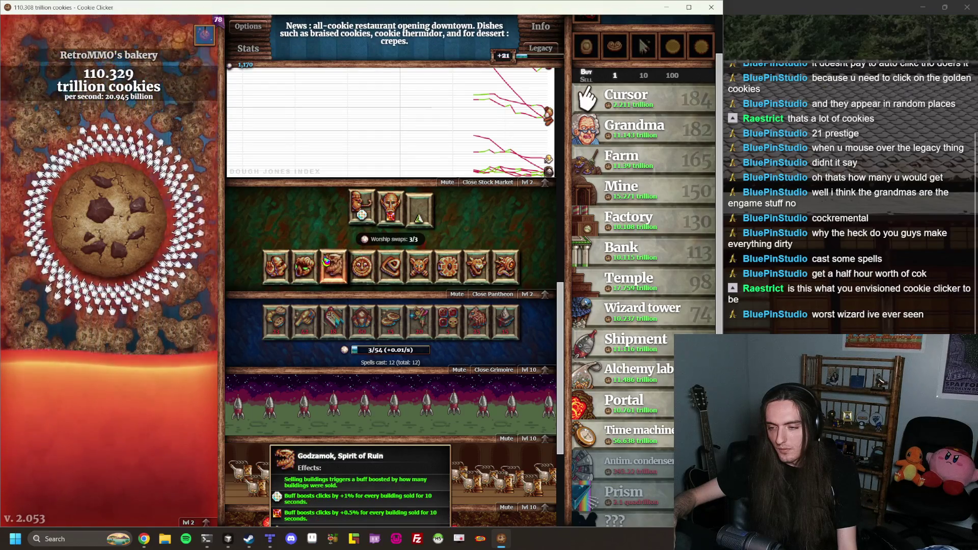
pyautogui.moveTo(326, 260); pyautogui.dragTo(327, 261)
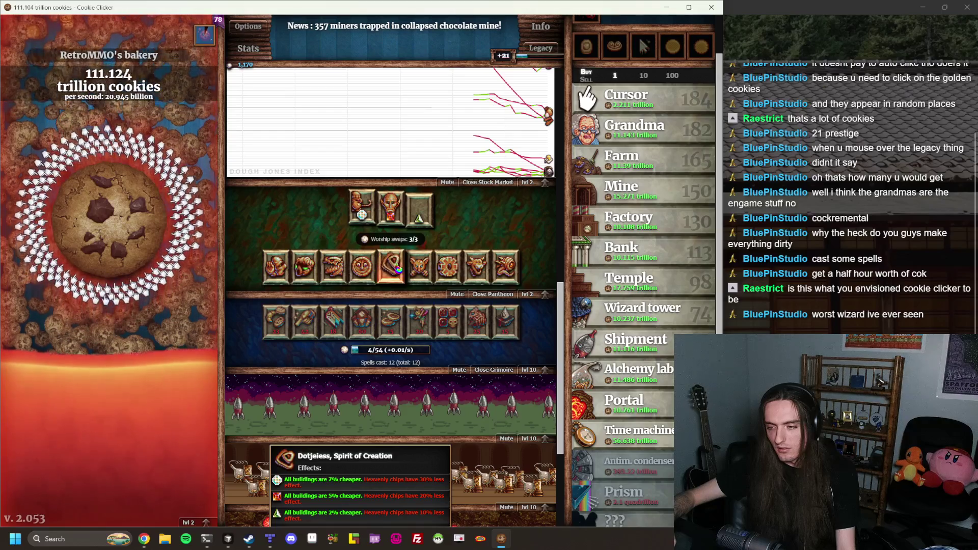
pyautogui.moveTo(395, 266)
pyautogui.mouseDown()
pyautogui.moveTo(423, 220)
pyautogui.moveTo(390, 214)
pyautogui.mouseUp()
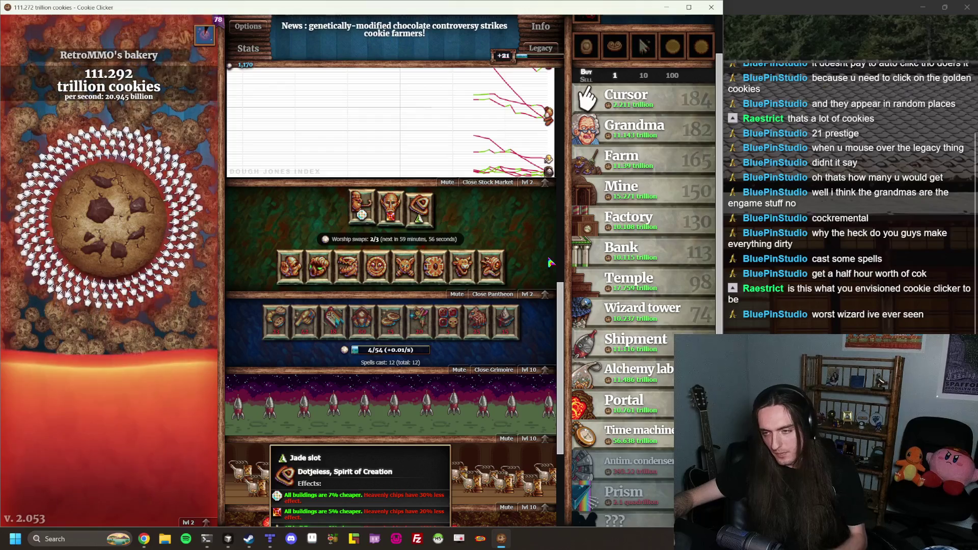
pyautogui.scroll(2, 527, 294)
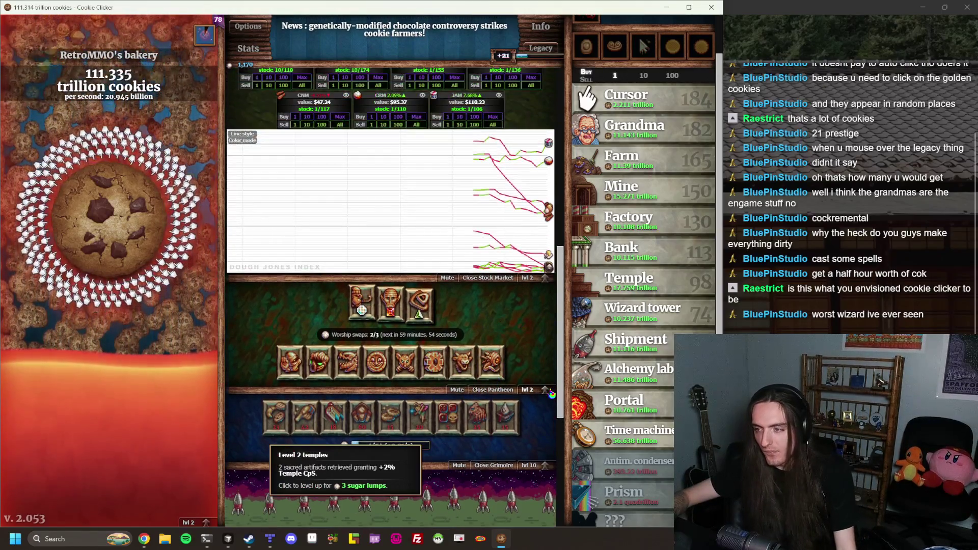
# Raise the Pantheon from level 3 up to level 6 with sugar lumps
pyautogui.click(527, 390)
pyautogui.click(352, 279)
pyautogui.click(528, 390)
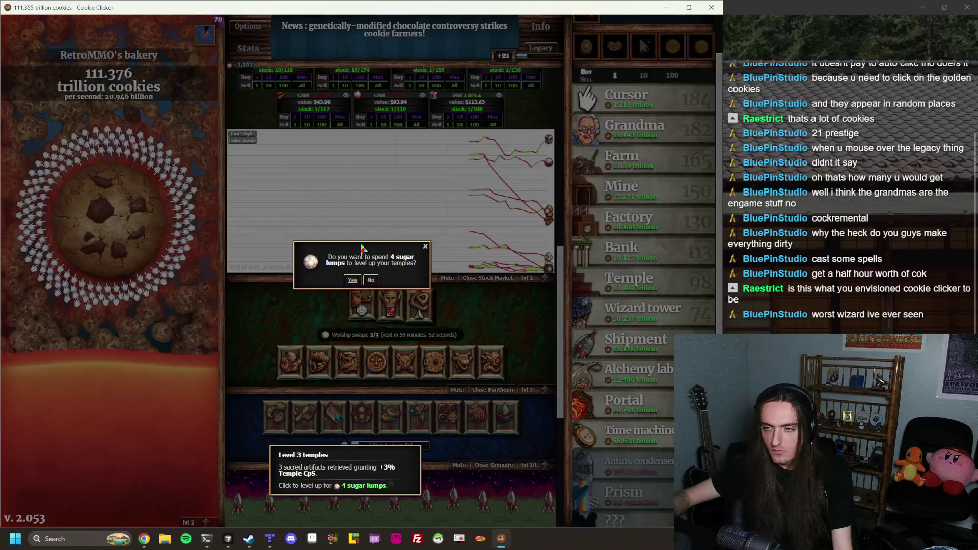
pyautogui.click(352, 280)
pyautogui.click(545, 390)
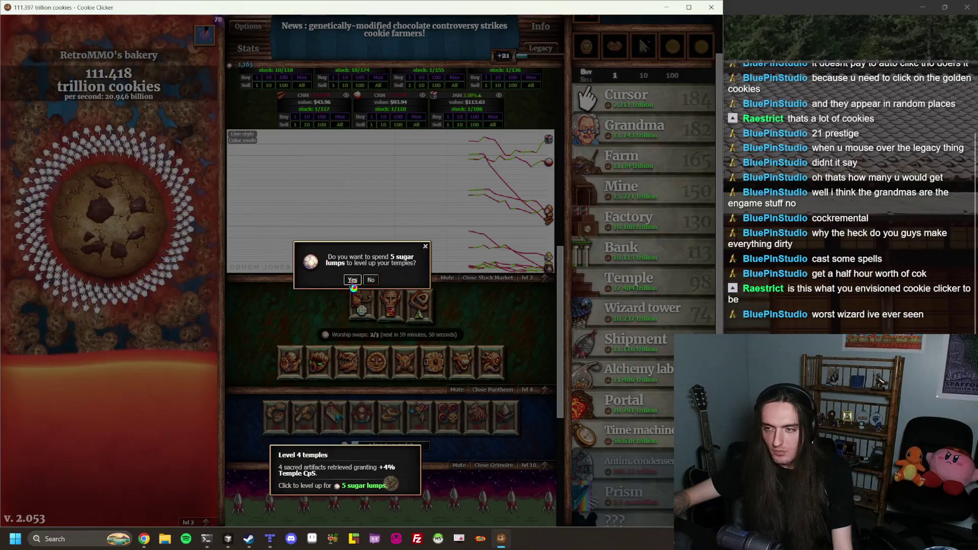
pyautogui.click(352, 280)
pyautogui.click(546, 390)
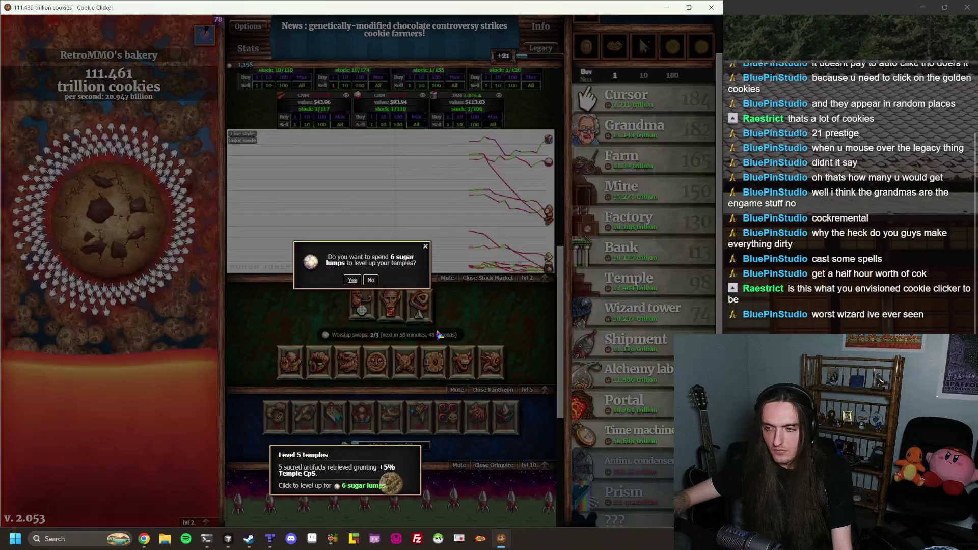
pyautogui.click(352, 280)
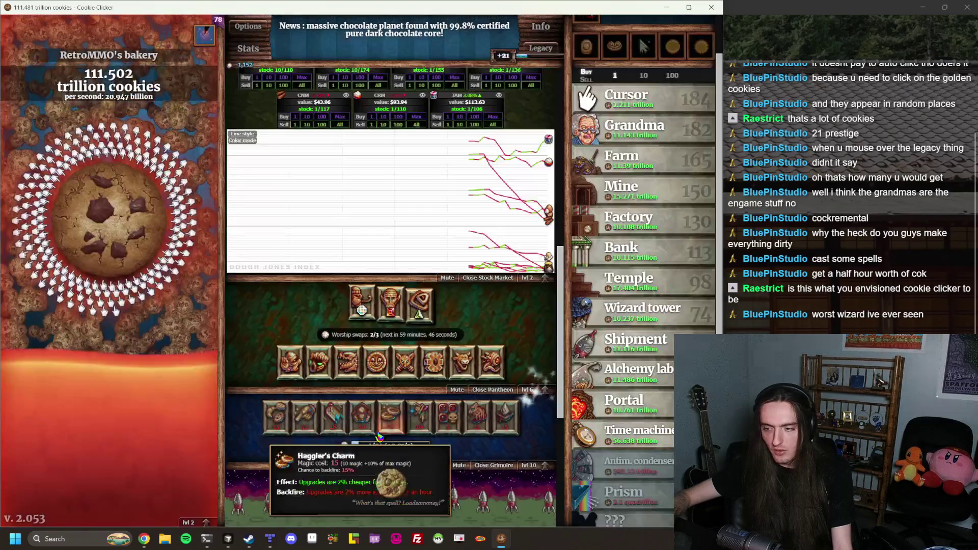
# Spend 7 through 10 sugar lumps to bring the Pantheon up to level 10
pyautogui.click(530, 390)
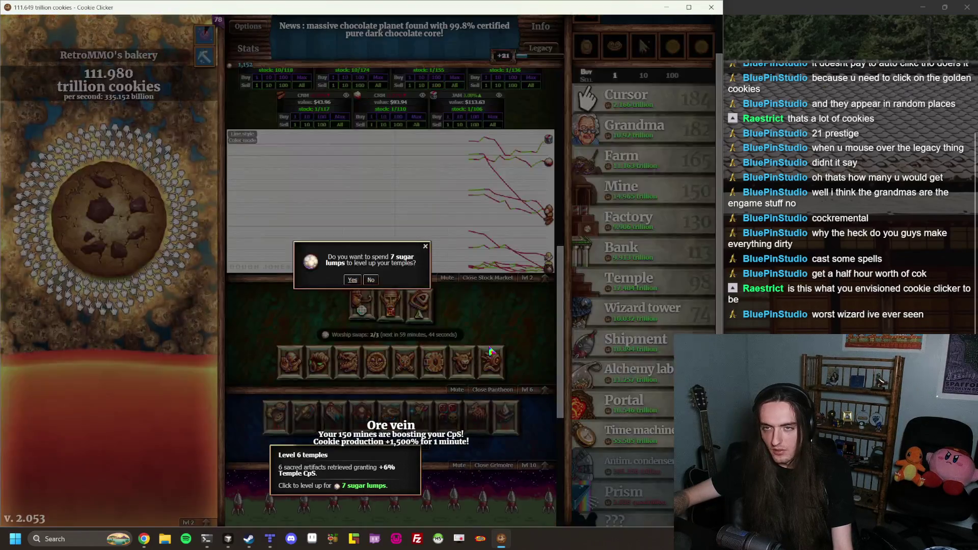
pyautogui.click(352, 279)
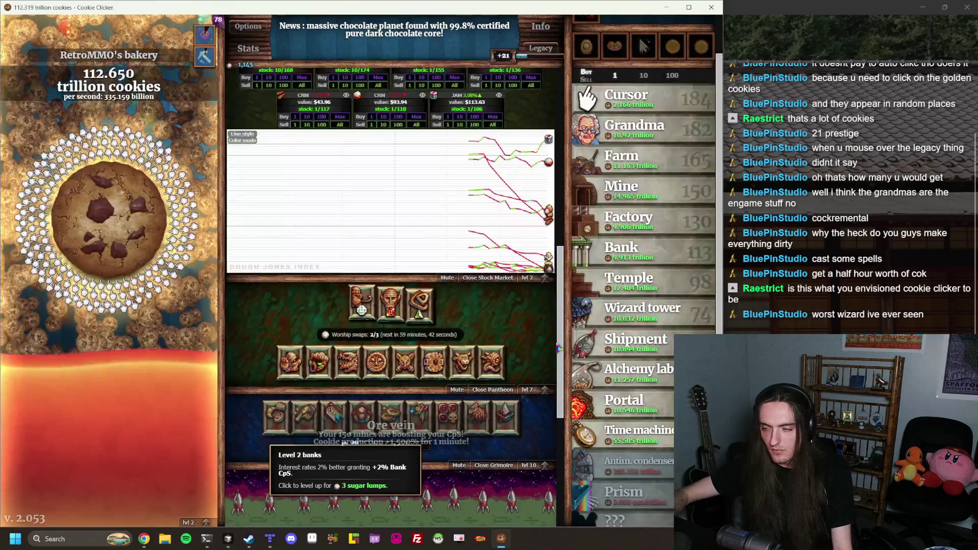
pyautogui.click(529, 390)
pyautogui.click(358, 282)
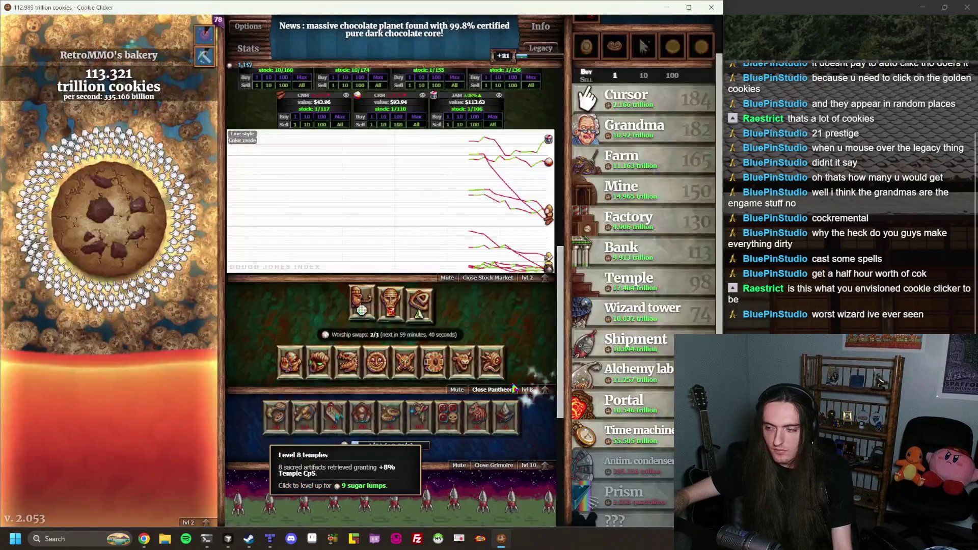
pyautogui.click(525, 390)
pyautogui.click(352, 280)
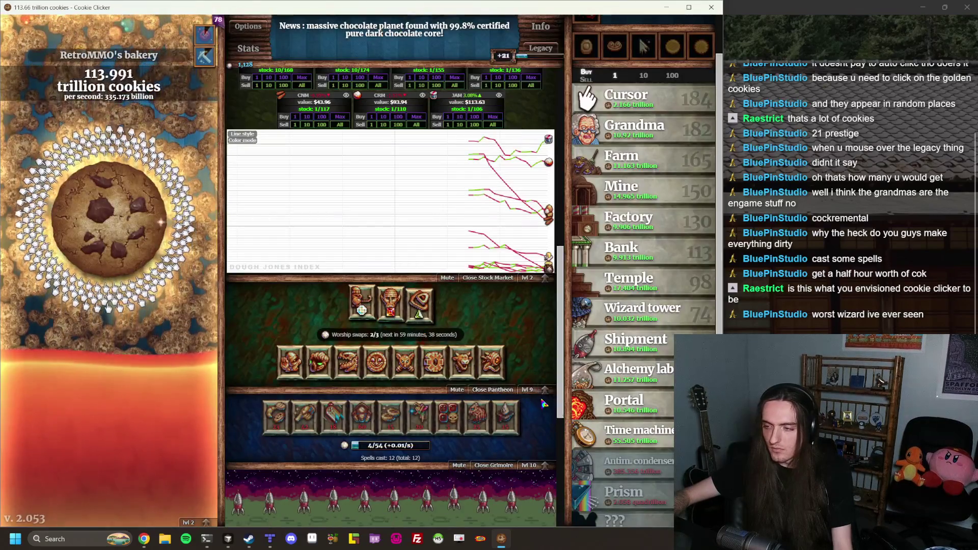
pyautogui.click(539, 394)
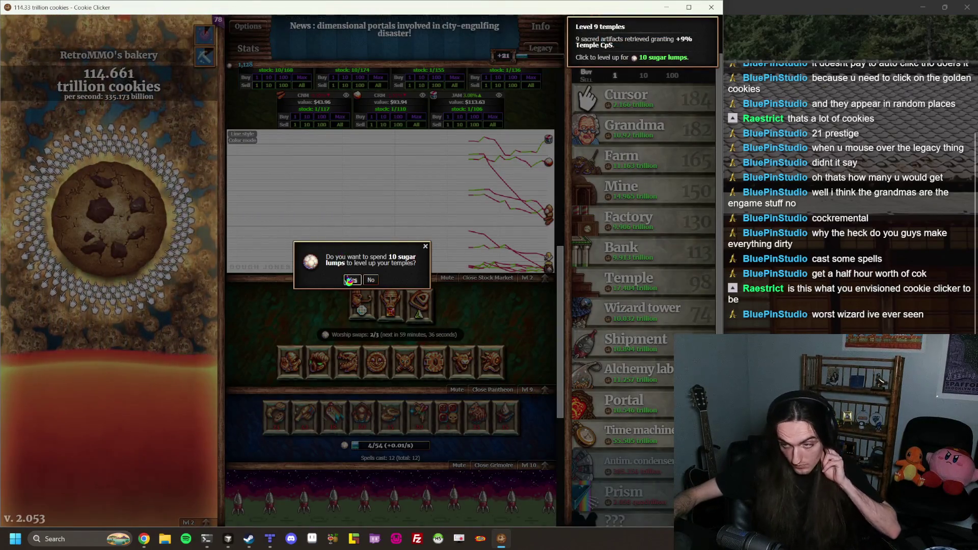
pyautogui.click(352, 280)
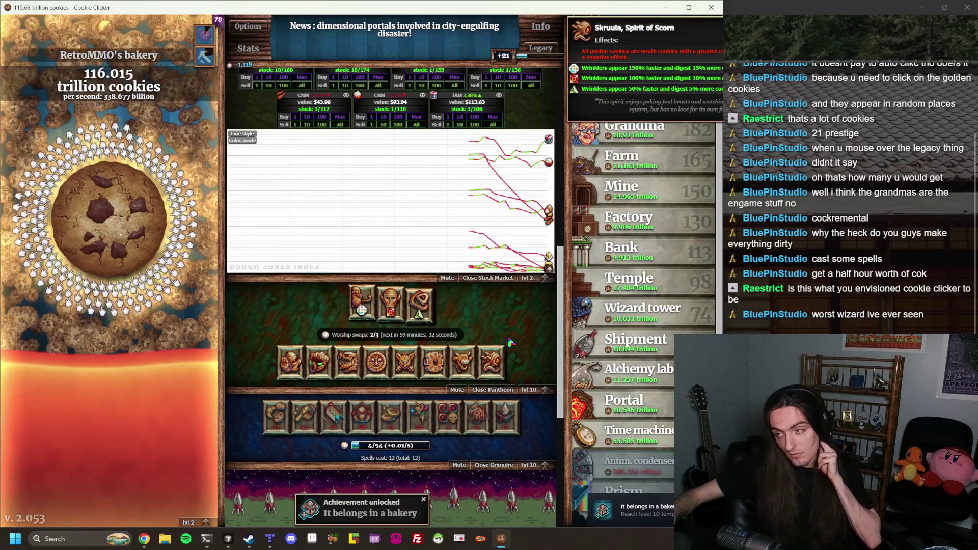
# Raise the banks three levels with sugar lumps, starting at 3 and 4 lumps
pyautogui.scroll(3, 511, 343)
pyautogui.scroll(-3, 511, 342)
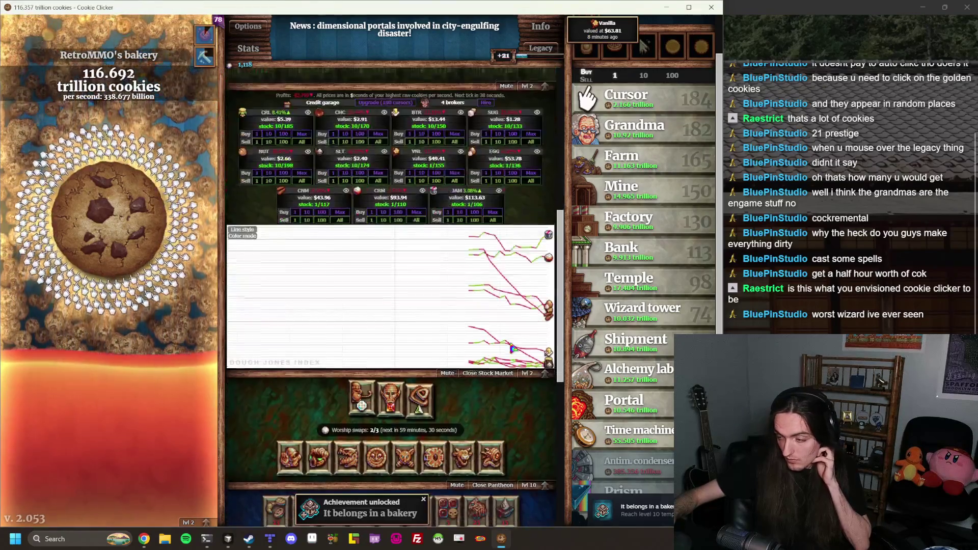
pyautogui.click(544, 328)
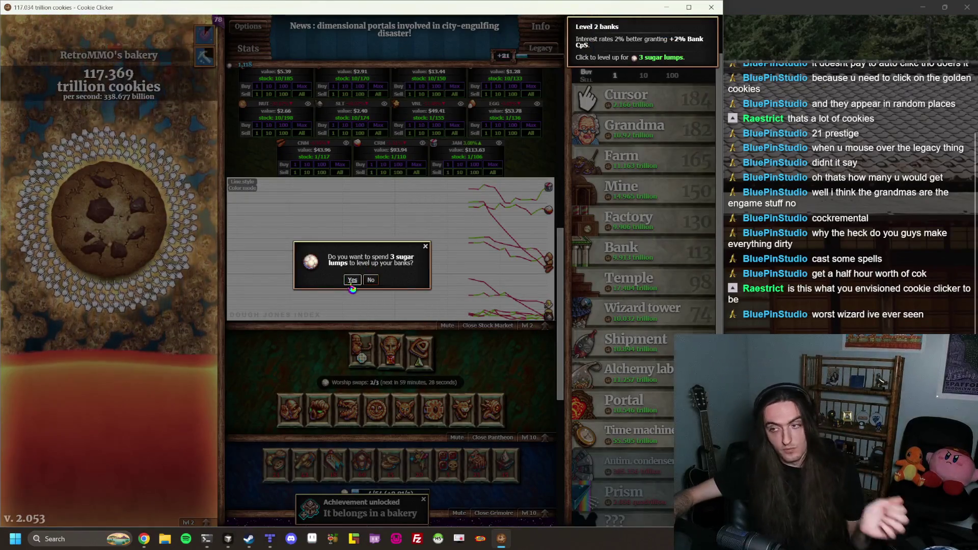
pyautogui.click(352, 282)
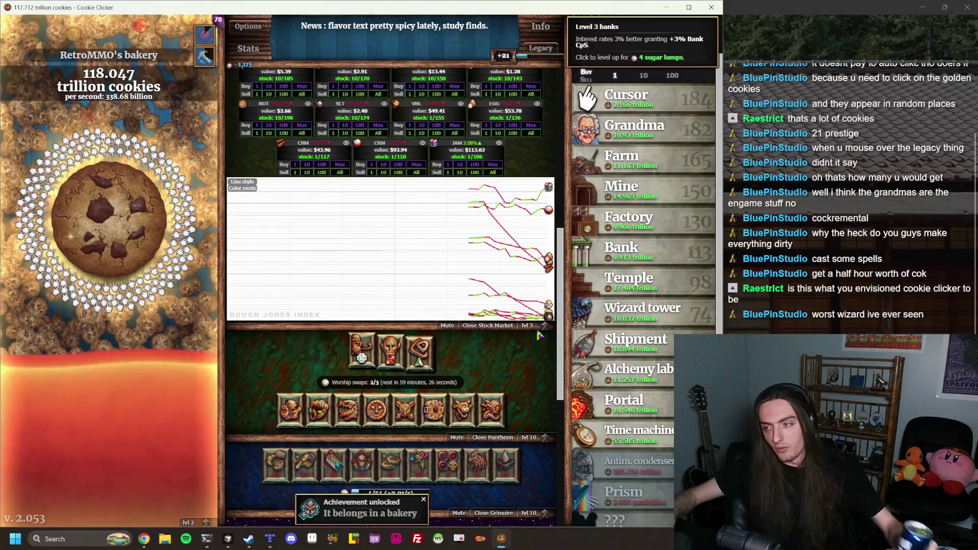
pyautogui.click(544, 325)
pyautogui.click(351, 283)
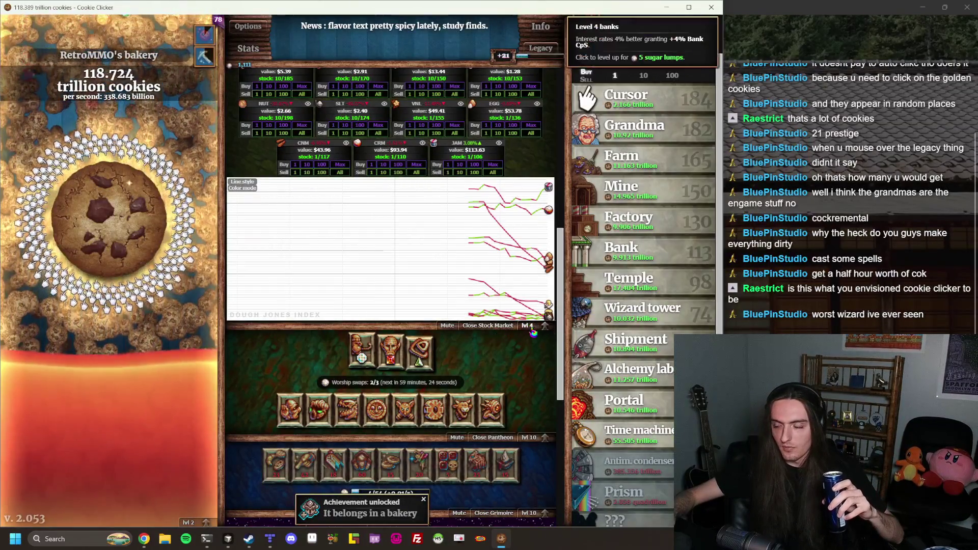
pyautogui.click(530, 326)
pyautogui.click(351, 282)
# Keep leveling the banks through levels 6 to 10, then bring the browser window forward
pyautogui.click(528, 328)
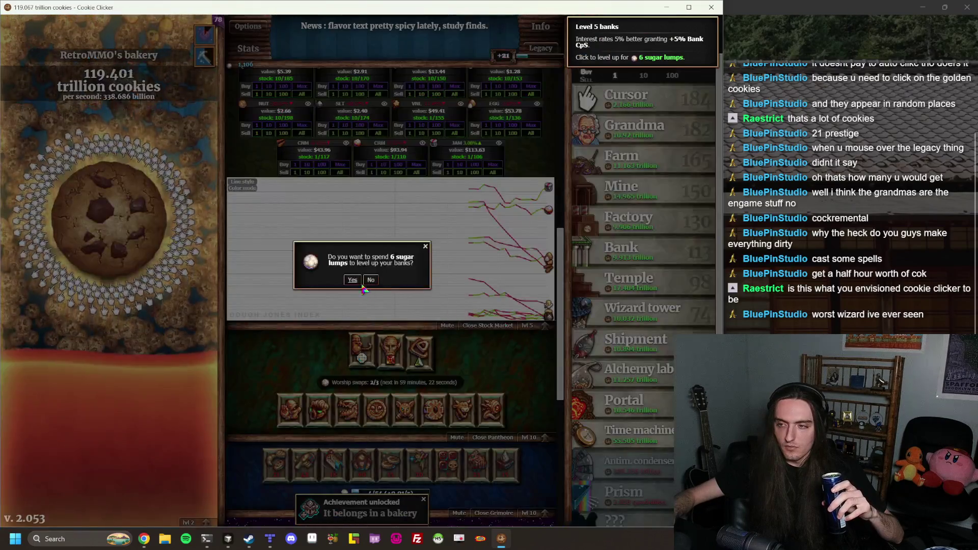
pyautogui.click(351, 282)
pyautogui.click(527, 326)
pyautogui.click(355, 283)
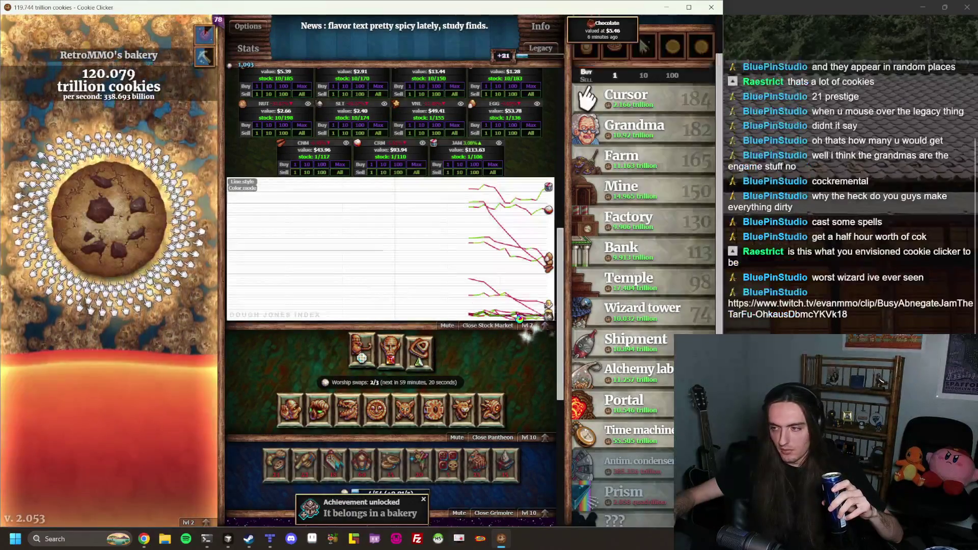
pyautogui.click(529, 327)
pyautogui.click(351, 280)
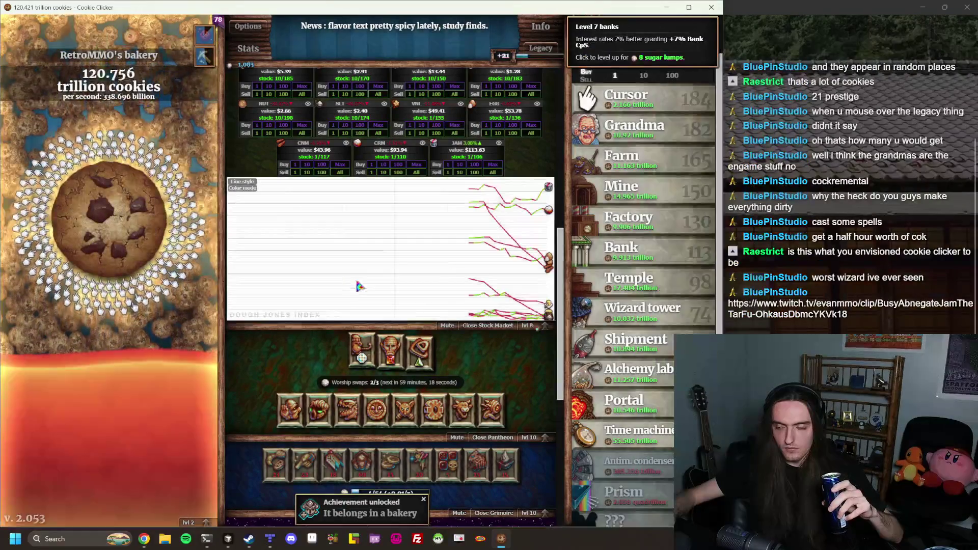
pyautogui.click(529, 326)
pyautogui.click(352, 280)
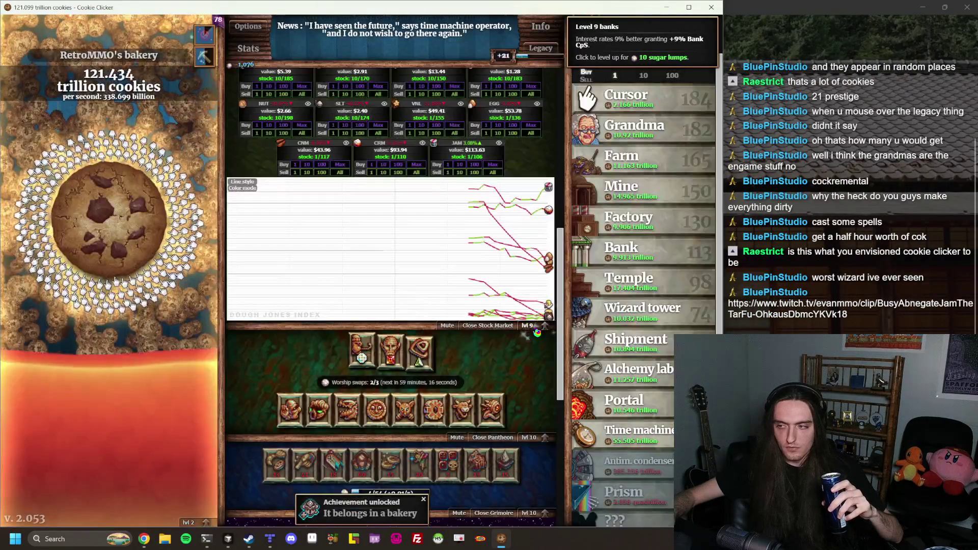
pyautogui.click(529, 326)
pyautogui.click(352, 281)
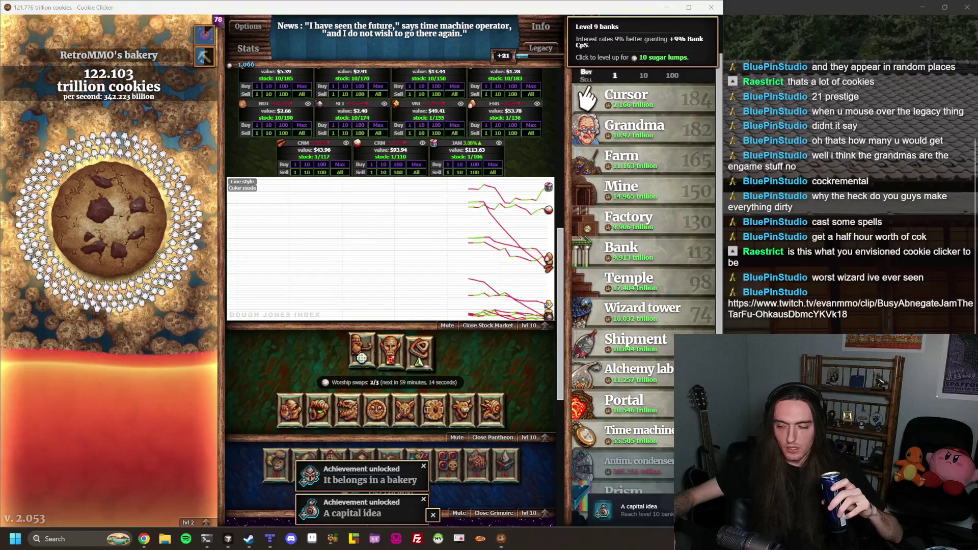
pyautogui.click(143, 541)
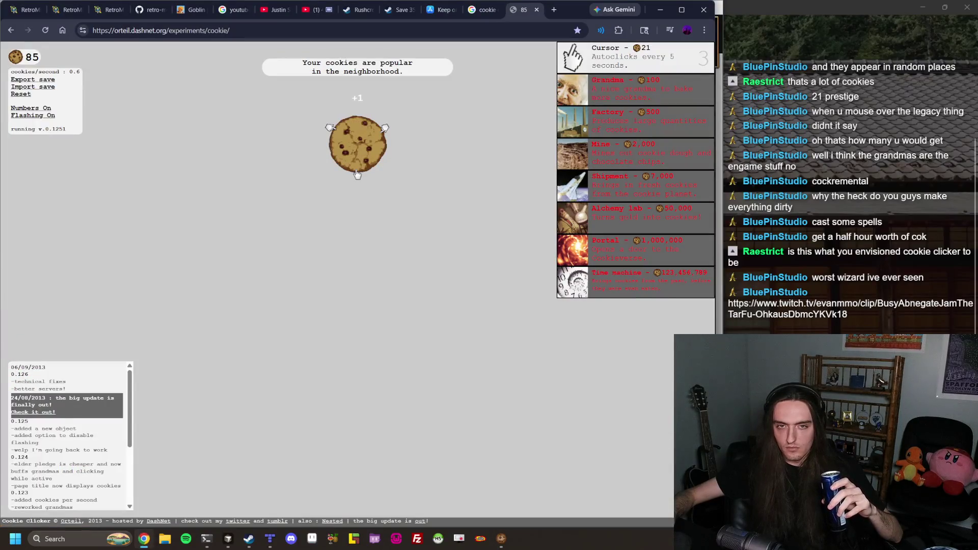
# Open the chat's Twitch clip, then close its tab, the six leftover tabs and the YouTube search tab
pyautogui.click(848, 308)
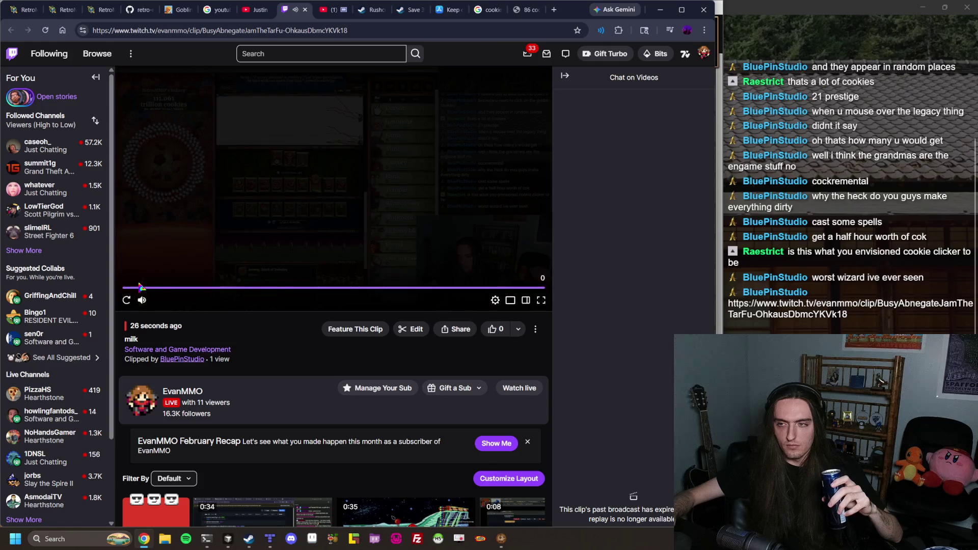
pyautogui.click(306, 10)
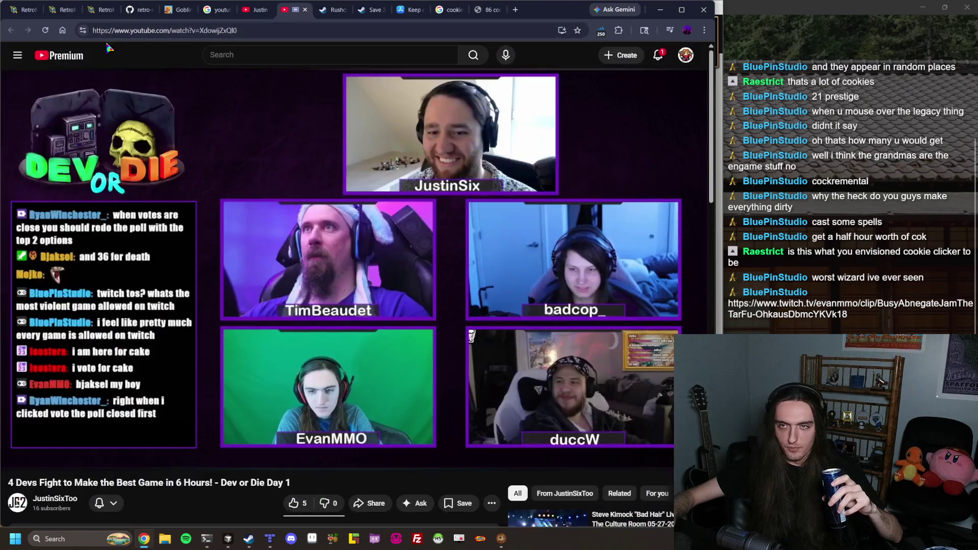
pyautogui.click(309, 14)
pyautogui.click(308, 15)
pyautogui.click(309, 14)
pyautogui.click(308, 14)
pyautogui.click(309, 14)
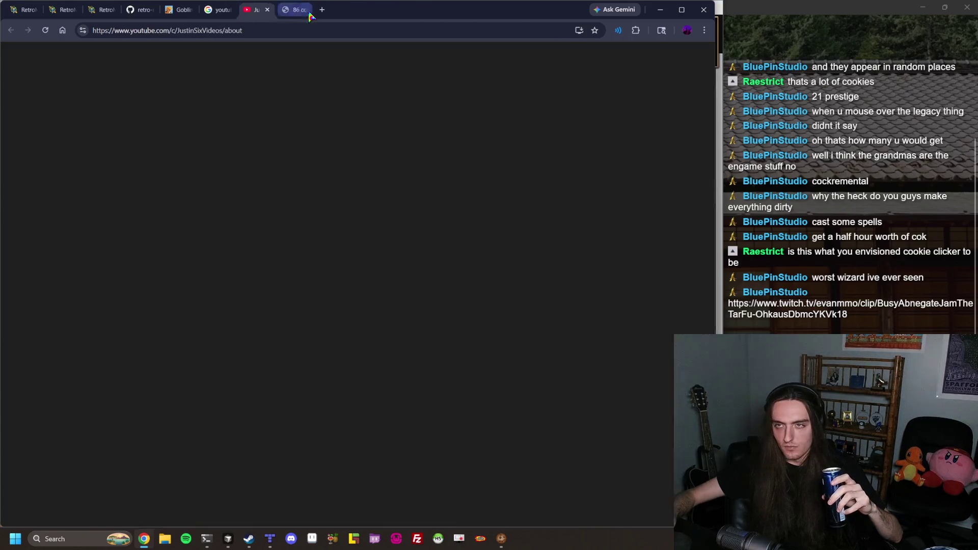
pyautogui.click(308, 14)
pyautogui.click(308, 14)
pyautogui.click(309, 14)
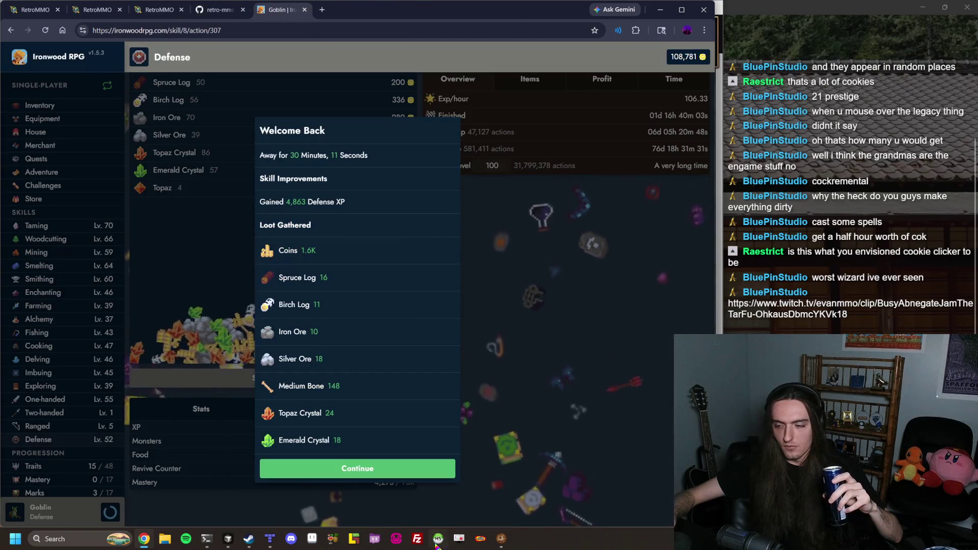
pyautogui.click(502, 538)
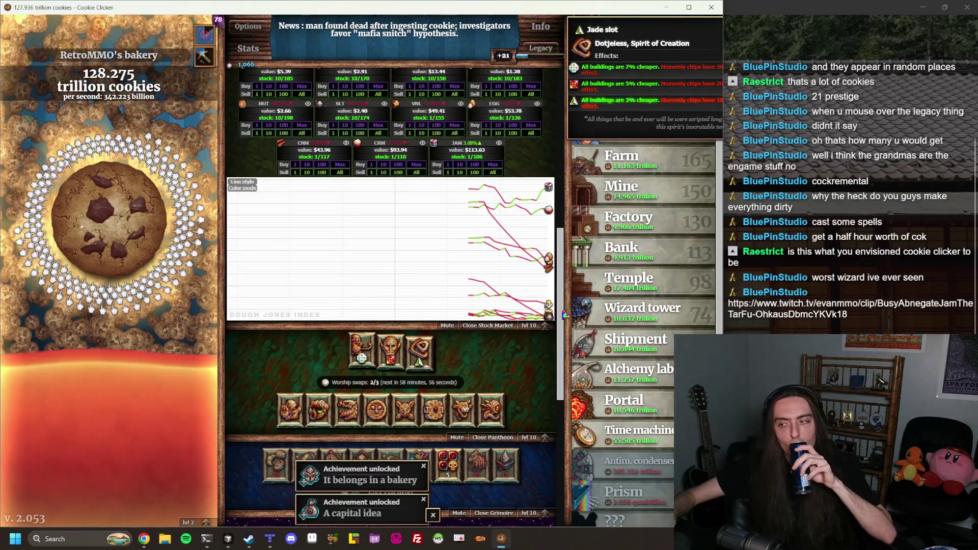
pyautogui.scroll(4, 482, 332)
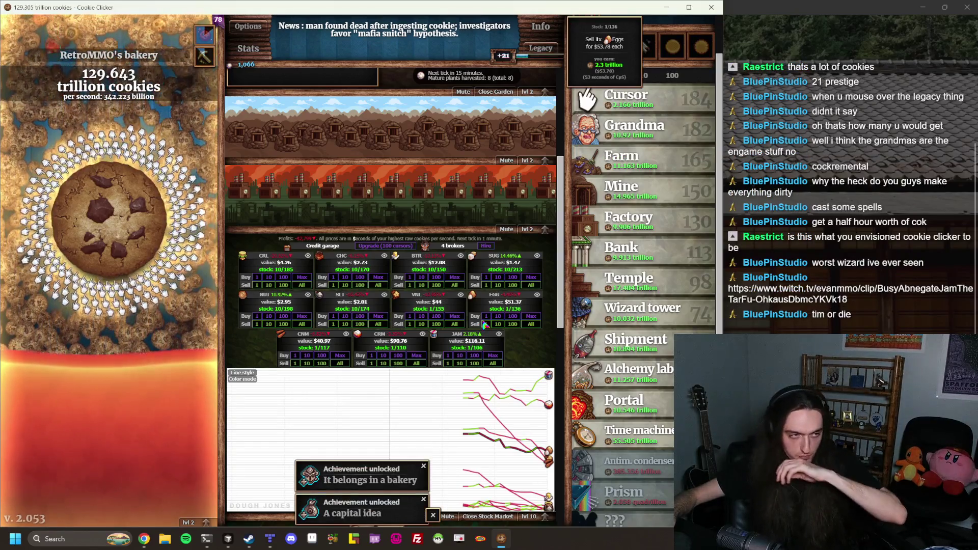
pyautogui.scroll(-4, 484, 324)
pyautogui.scroll(3, 432, 257)
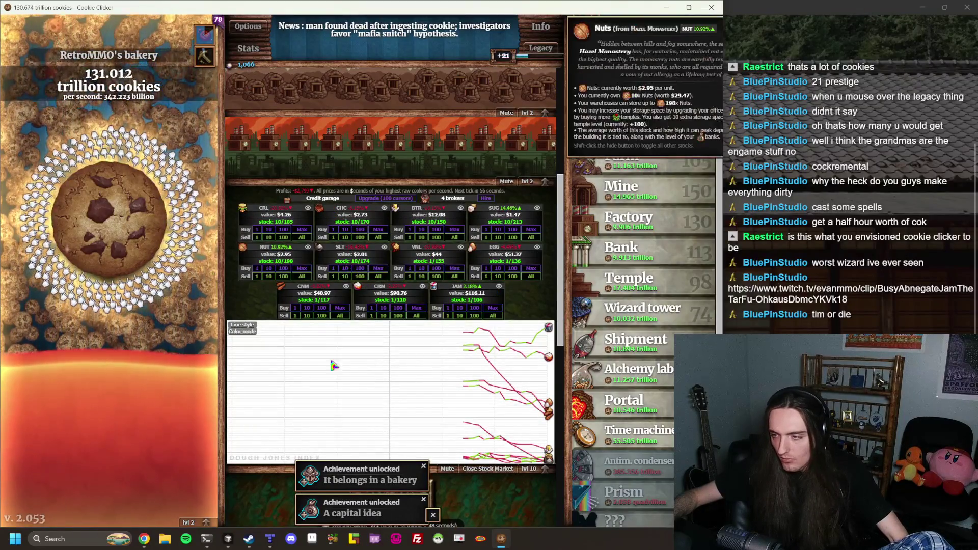
pyautogui.scroll(-1, 390, 284)
pyautogui.scroll(3, 408, 296)
pyautogui.scroll(-5, 458, 316)
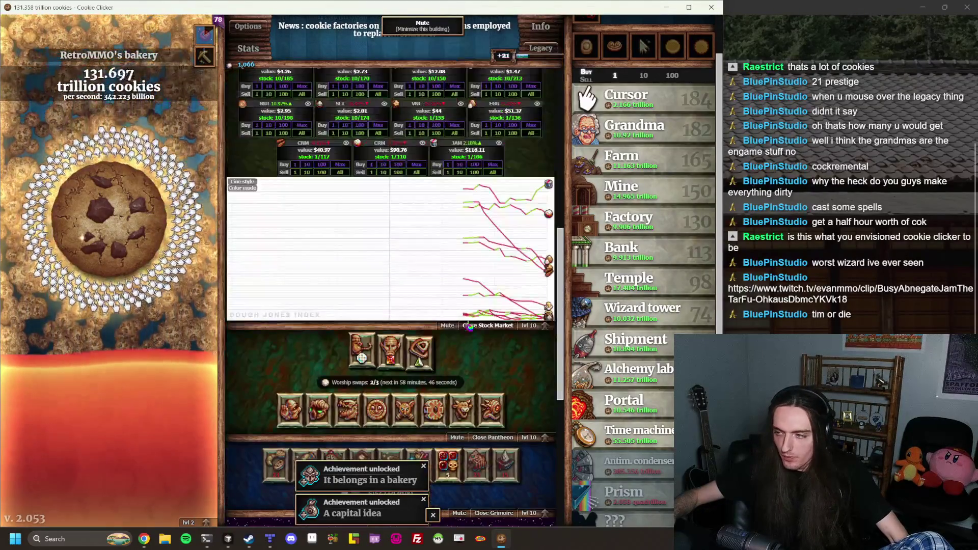
# Raise the factories from level 3 up to level 6 with sugar lumps
pyautogui.scroll(5, 488, 325)
pyautogui.click(527, 277)
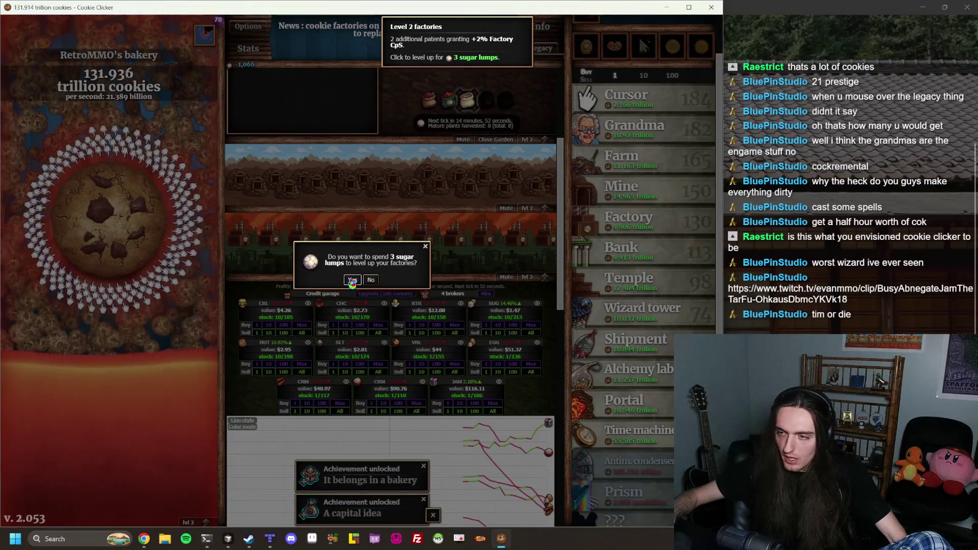
pyautogui.click(352, 280)
pyautogui.click(538, 280)
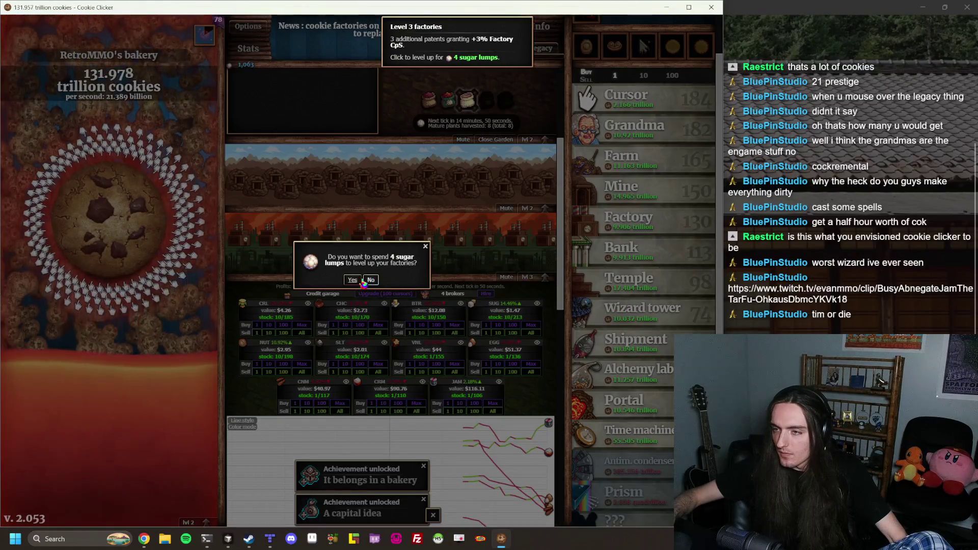
pyautogui.click(362, 281)
pyautogui.click(527, 276)
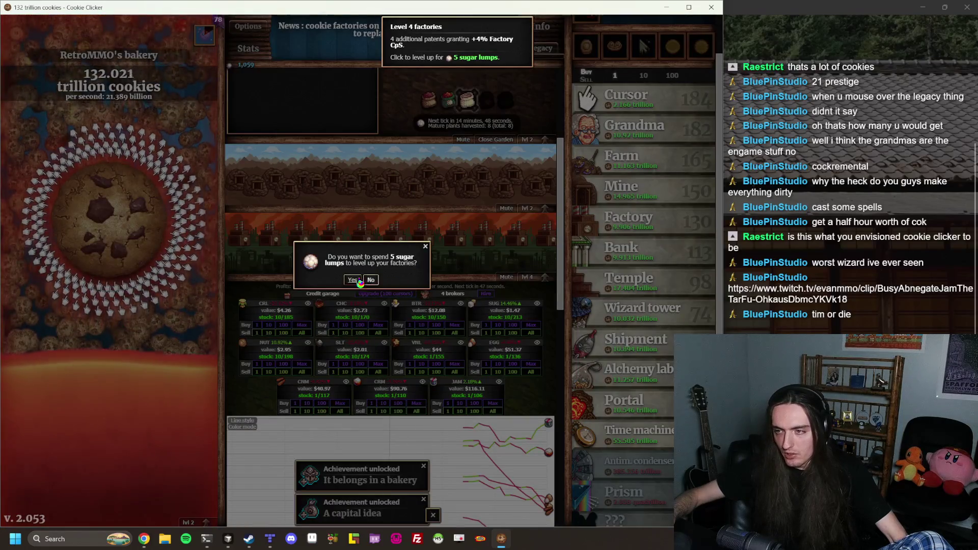
pyautogui.click(353, 281)
pyautogui.click(527, 277)
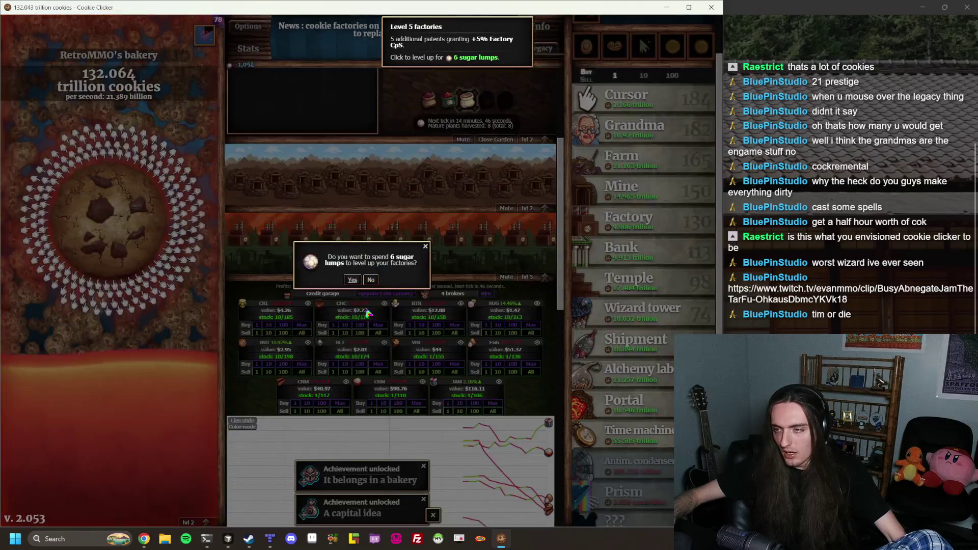
pyautogui.click(356, 280)
# Spend 7 through 10 sugar lumps to bring the factories to level 10
pyautogui.click(528, 278)
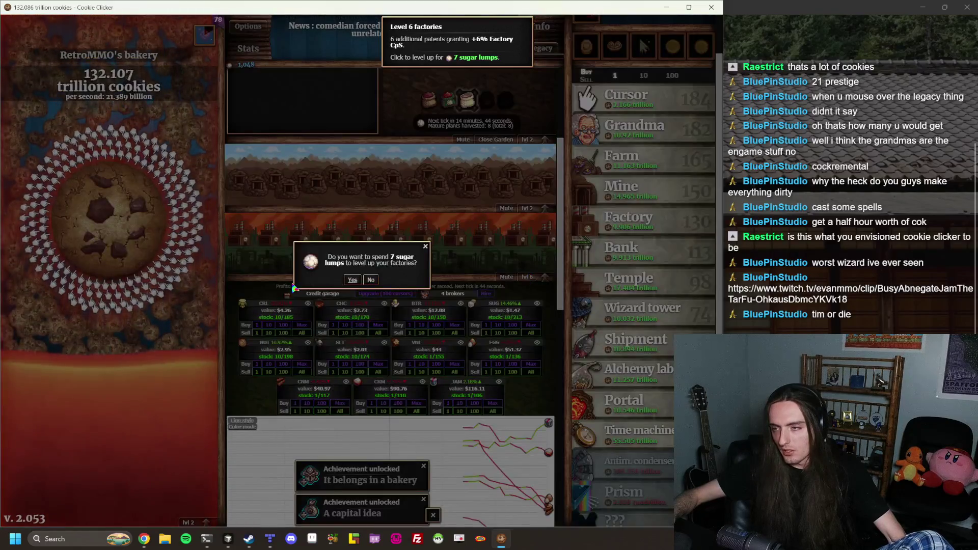
pyautogui.click(356, 281)
pyautogui.click(533, 276)
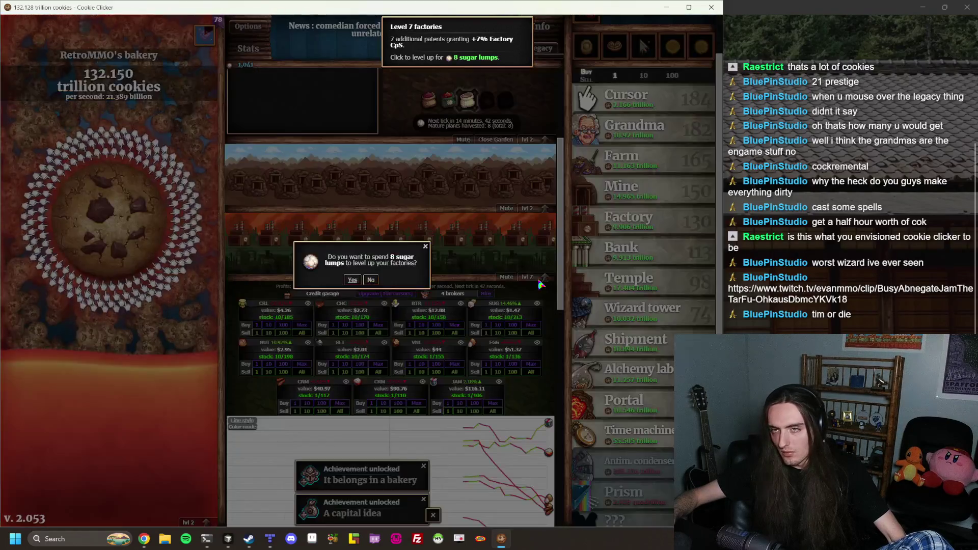
pyautogui.click(352, 277)
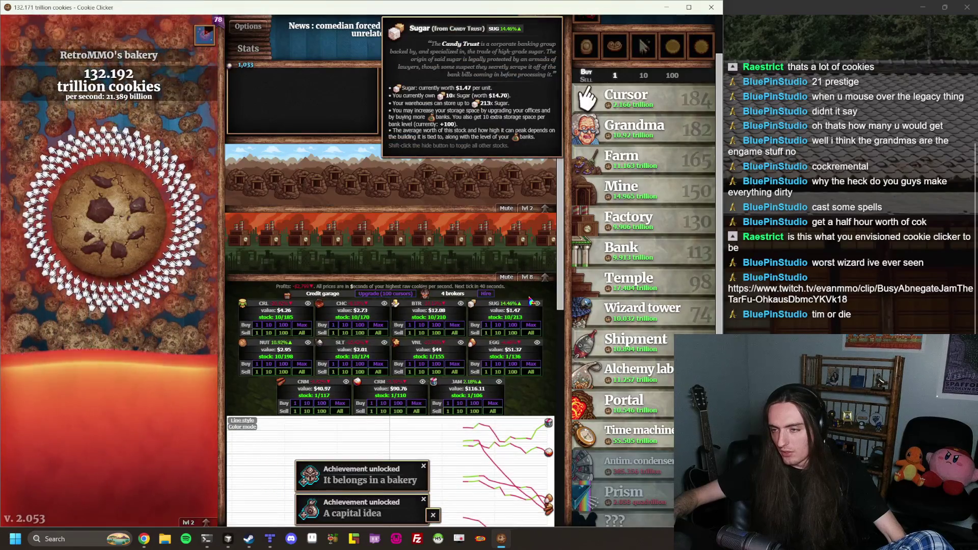
pyautogui.click(542, 284)
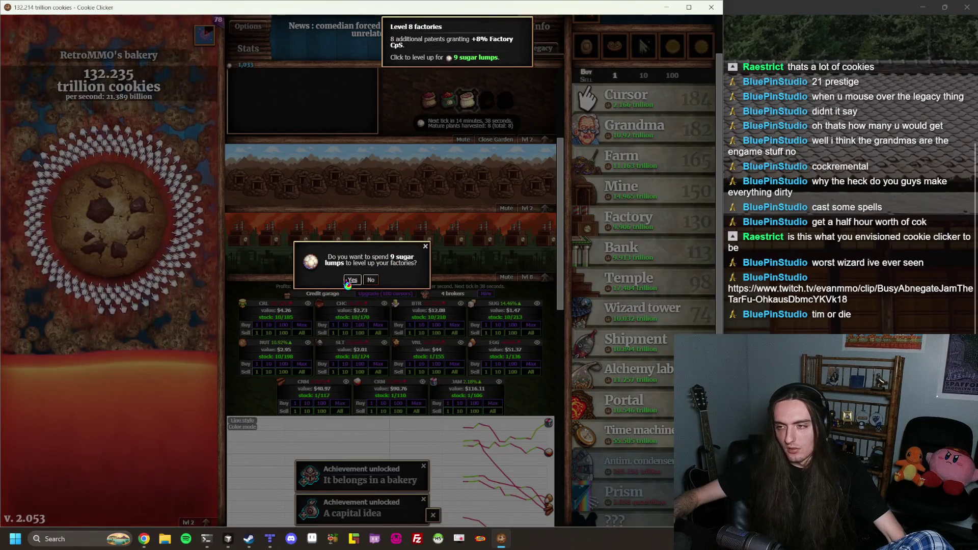
pyautogui.click(351, 280)
pyautogui.click(541, 277)
pyautogui.click(352, 280)
# Raise the mines to levels 3, 4 and 5 with sugar lumps
pyautogui.scroll(3, 448, 297)
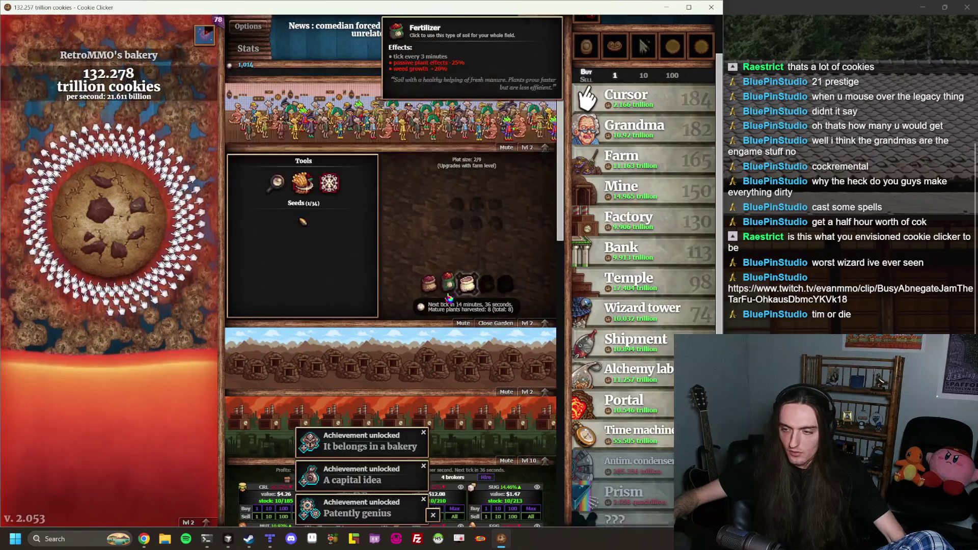
pyautogui.scroll(-2, 448, 297)
pyautogui.click(529, 345)
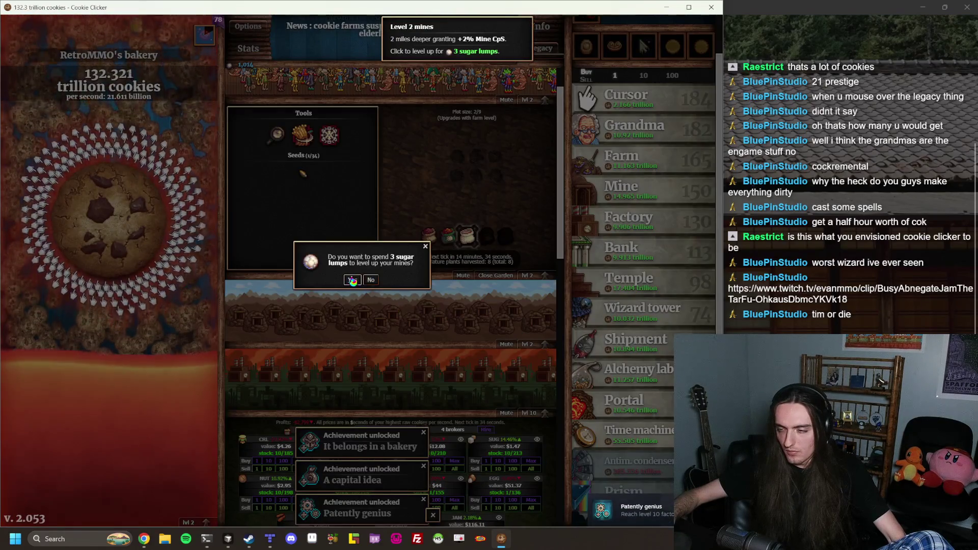
pyautogui.click(352, 280)
pyautogui.click(530, 344)
pyautogui.click(352, 280)
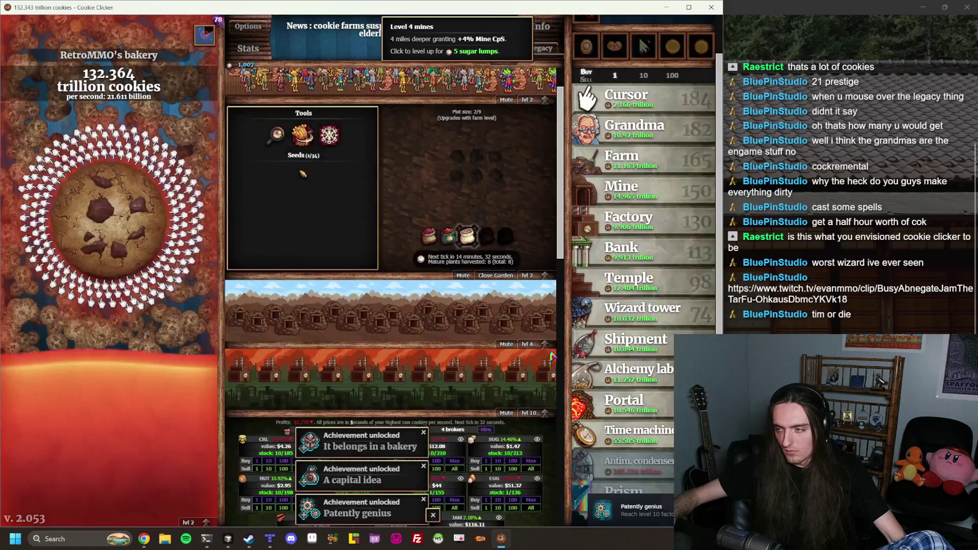
pyautogui.click(529, 344)
pyautogui.click(352, 279)
# Spend 6 through 10 sugar lumps to bring the mines up to level 10
pyautogui.click(550, 345)
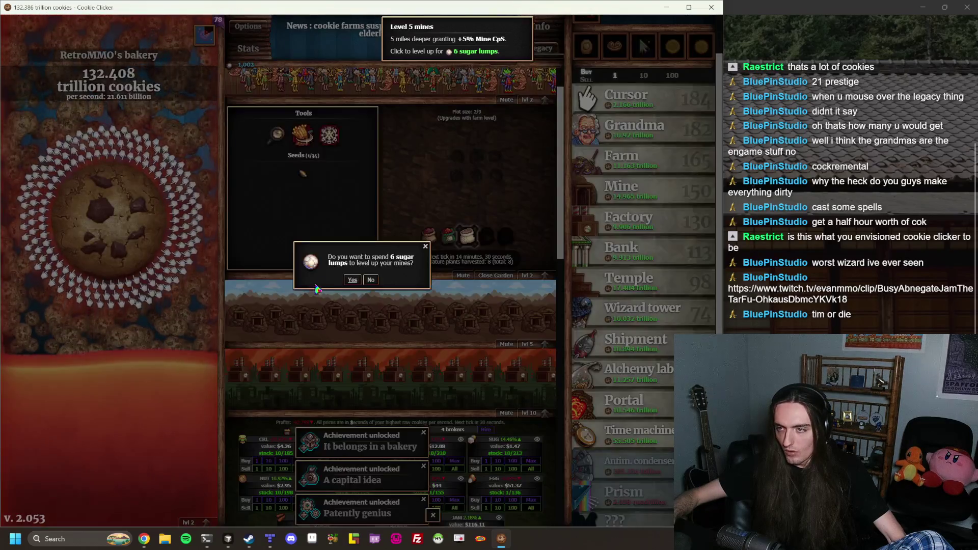
pyautogui.click(352, 281)
pyautogui.click(541, 346)
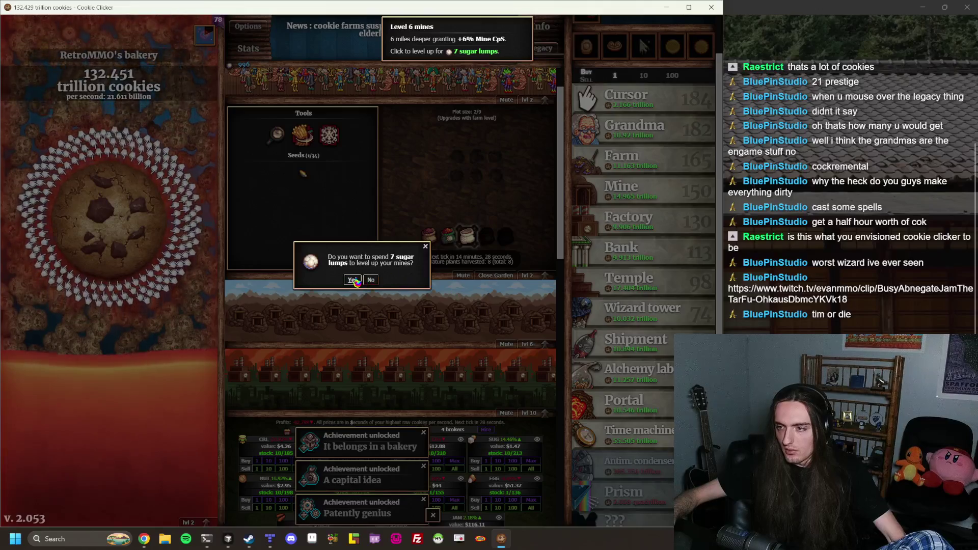
pyautogui.click(352, 279)
pyautogui.click(543, 346)
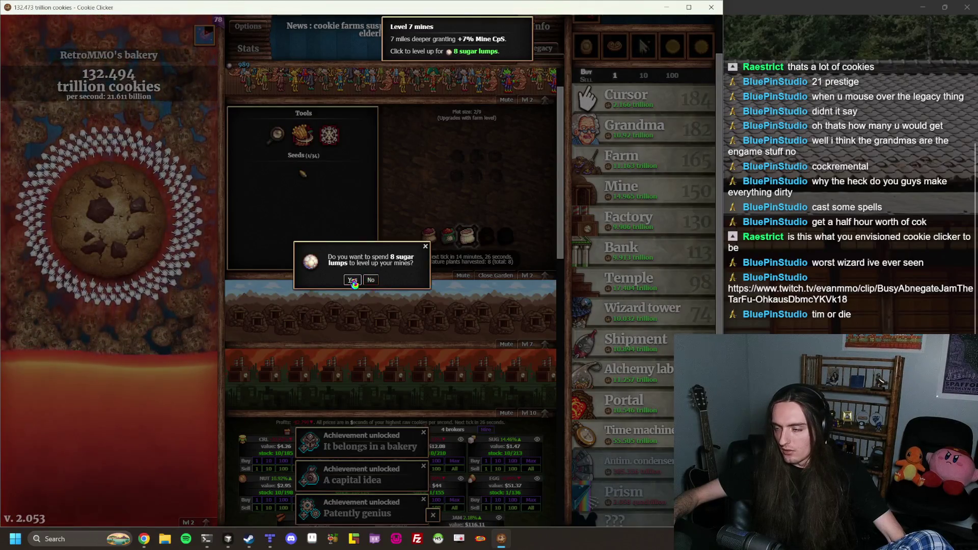
pyautogui.click(353, 279)
pyautogui.click(543, 345)
pyautogui.click(353, 279)
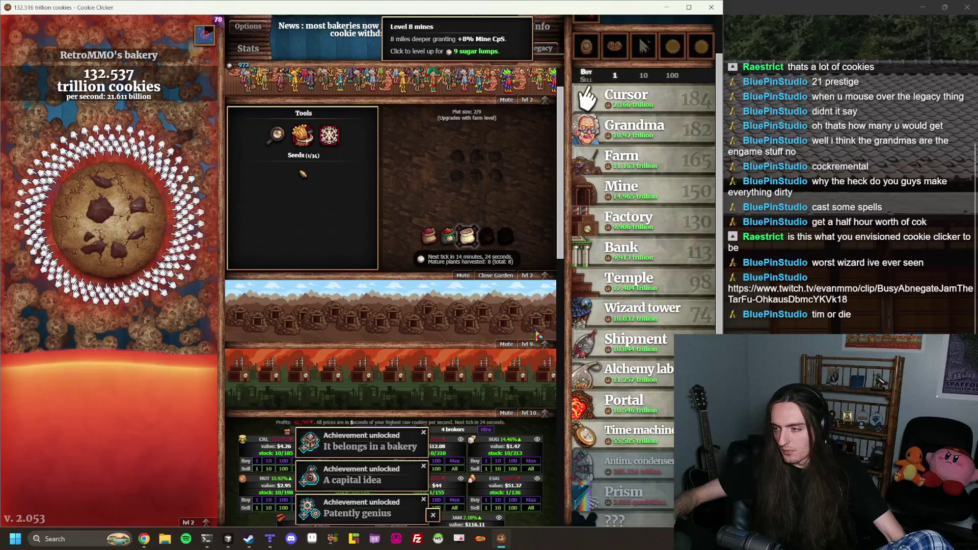
pyautogui.click(542, 346)
pyautogui.click(359, 279)
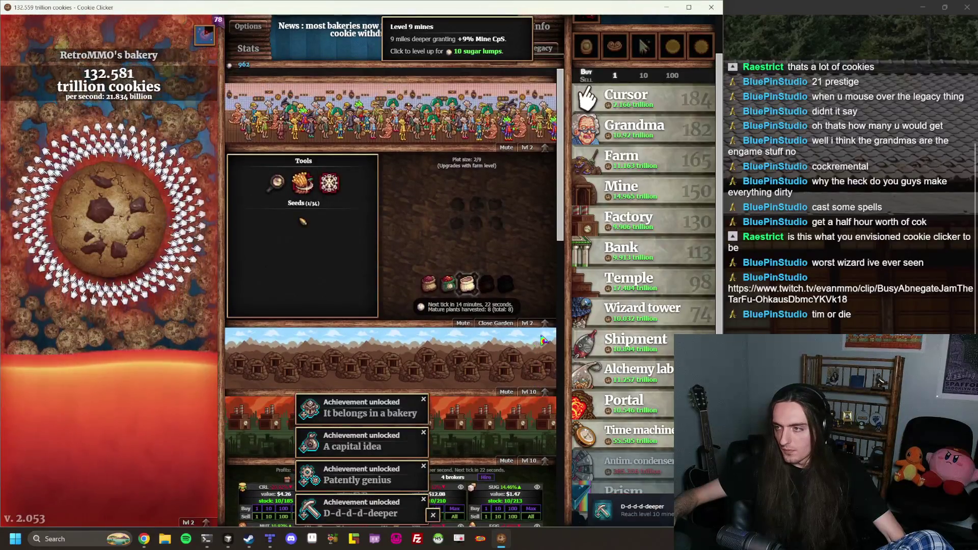
pyautogui.click(543, 329)
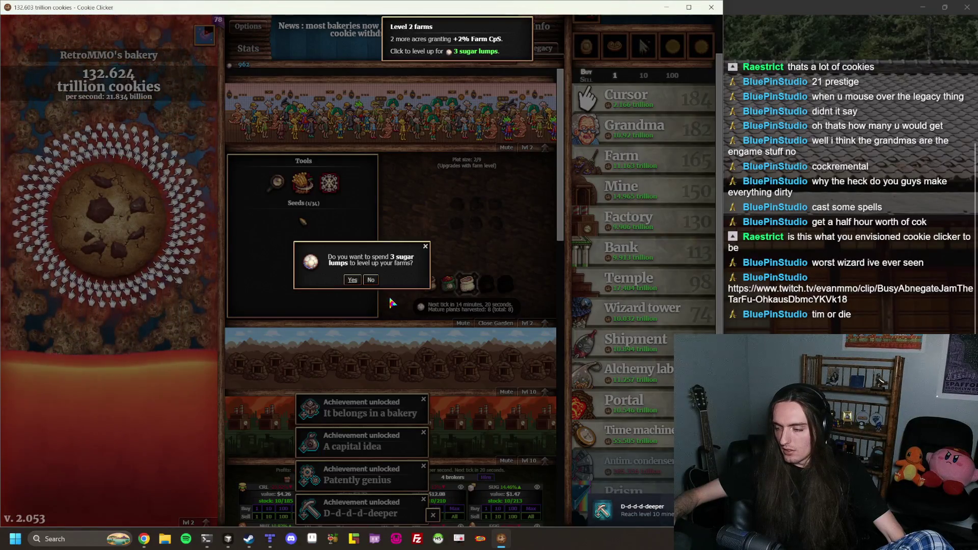
# Spend sugar lumps (3 to 10 per level) to bring Farms up to level 10
pyautogui.click(351, 279)
pyautogui.click(544, 325)
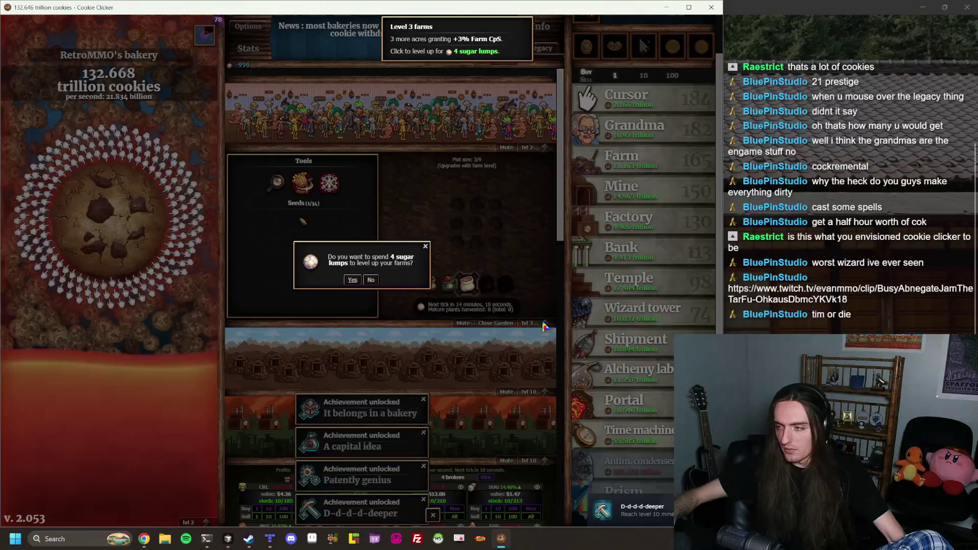
pyautogui.click(352, 279)
pyautogui.click(544, 324)
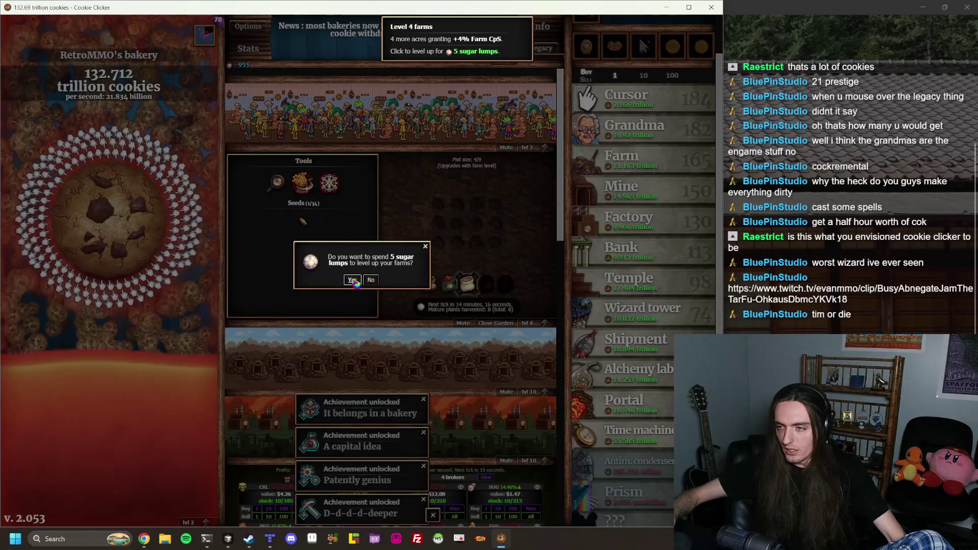
pyautogui.click(352, 280)
pyautogui.click(528, 323)
pyautogui.click(353, 280)
pyautogui.click(528, 323)
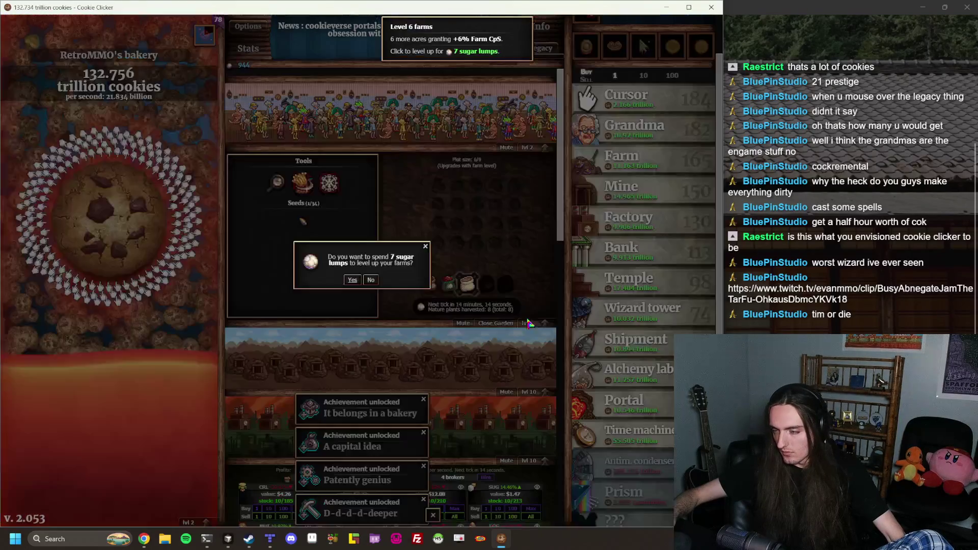
pyautogui.click(352, 279)
pyautogui.click(528, 322)
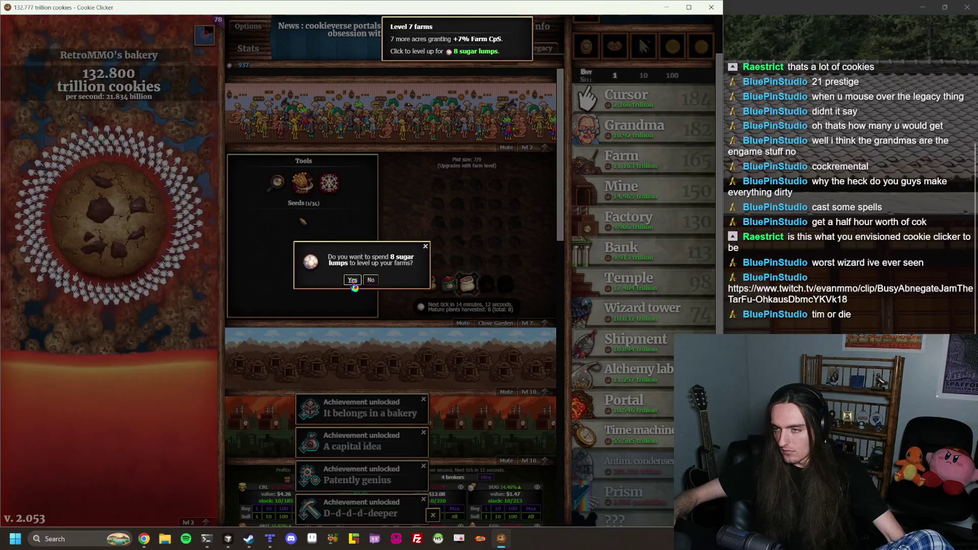
pyautogui.click(353, 279)
pyautogui.click(541, 326)
pyautogui.click(352, 280)
pyautogui.click(540, 326)
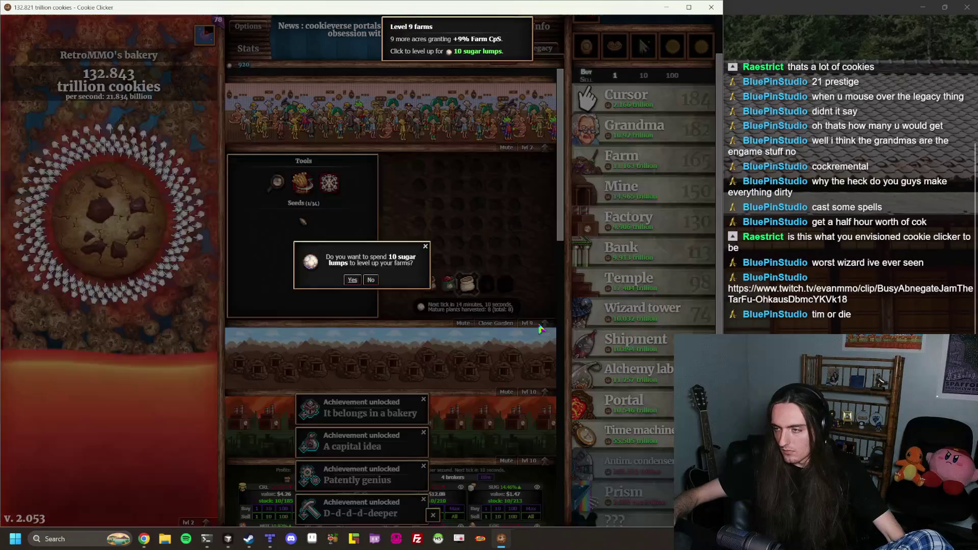
pyautogui.click(351, 280)
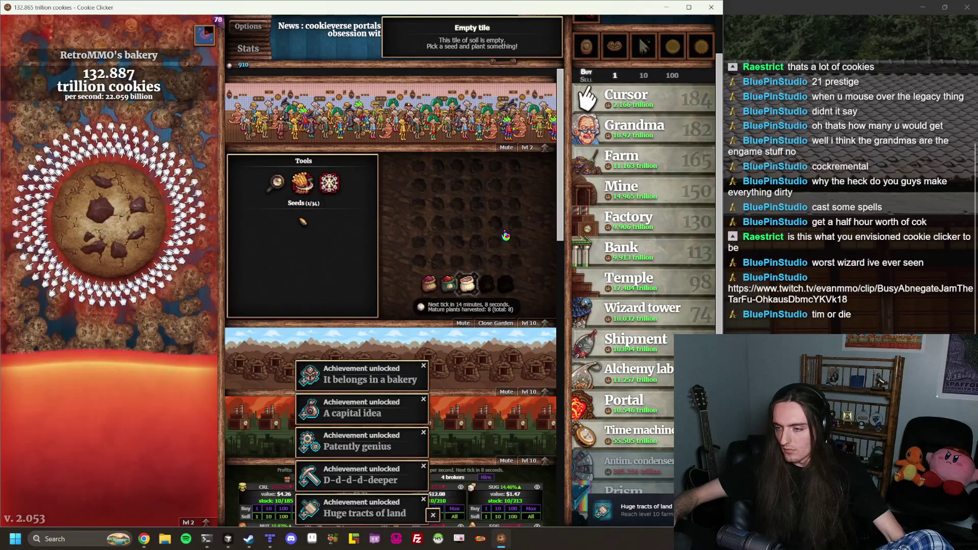
# Spend sugar lumps (3 to 10 per level) to raise Grandmas to level 10, unlocking Methuselah
pyautogui.click(534, 150)
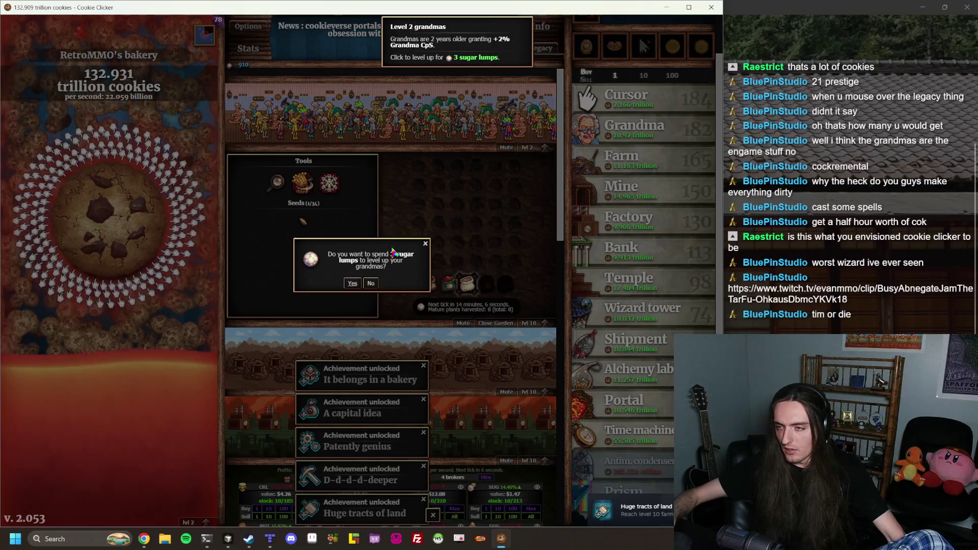
pyautogui.click(393, 249)
pyautogui.click(536, 151)
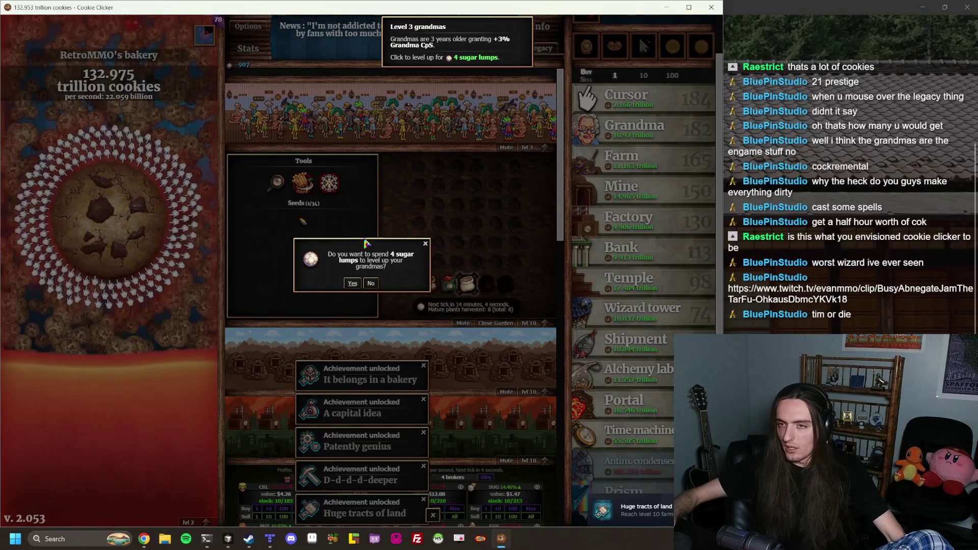
pyautogui.click(353, 283)
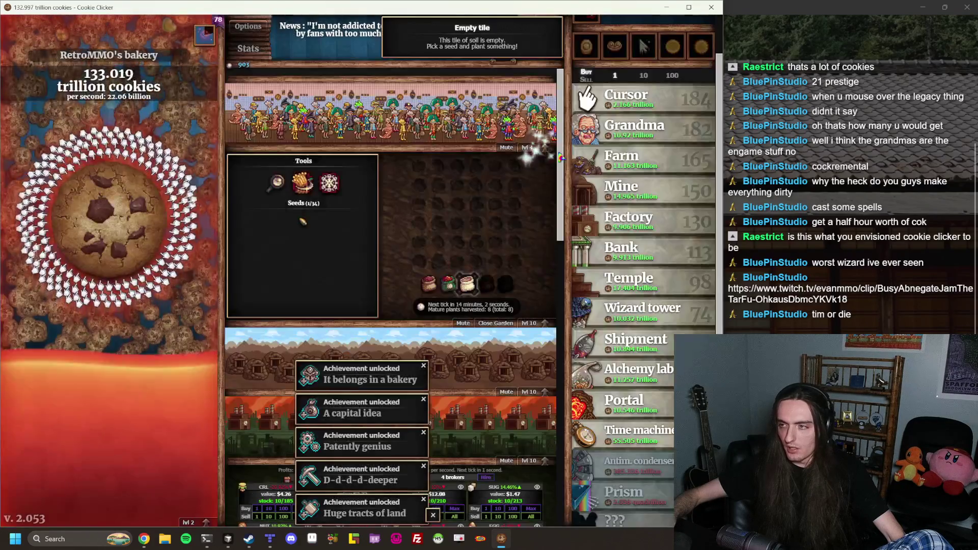
pyautogui.click(353, 284)
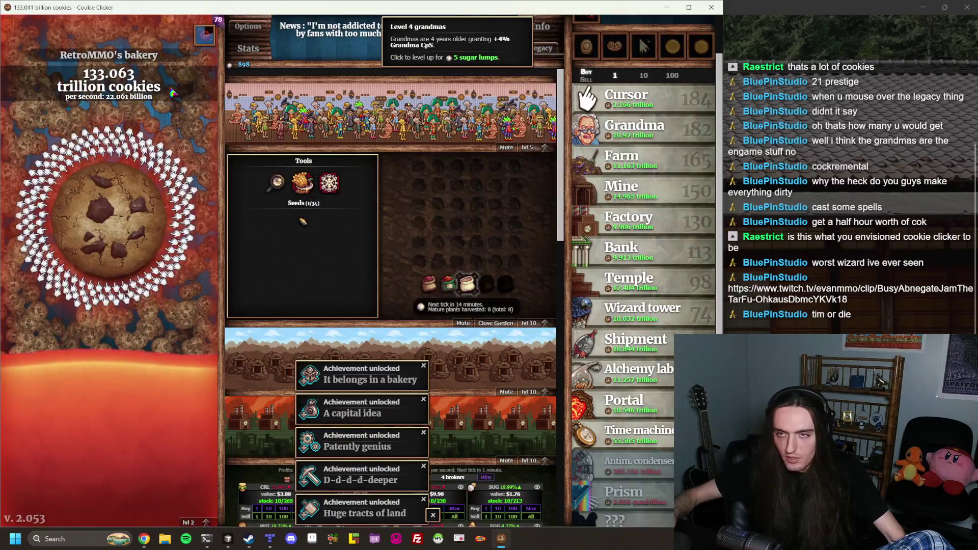
pyautogui.click(550, 153)
pyautogui.click(358, 283)
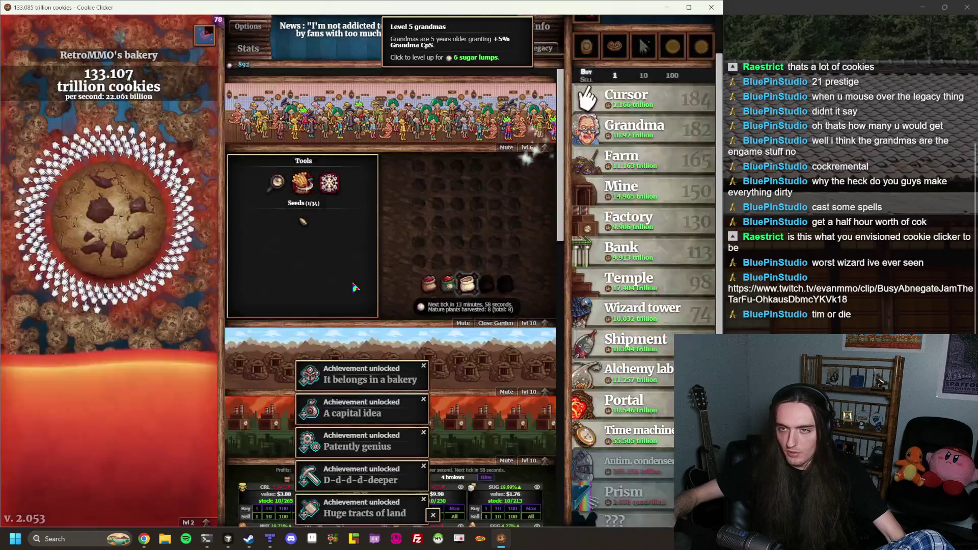
pyautogui.click(533, 148)
pyautogui.click(352, 285)
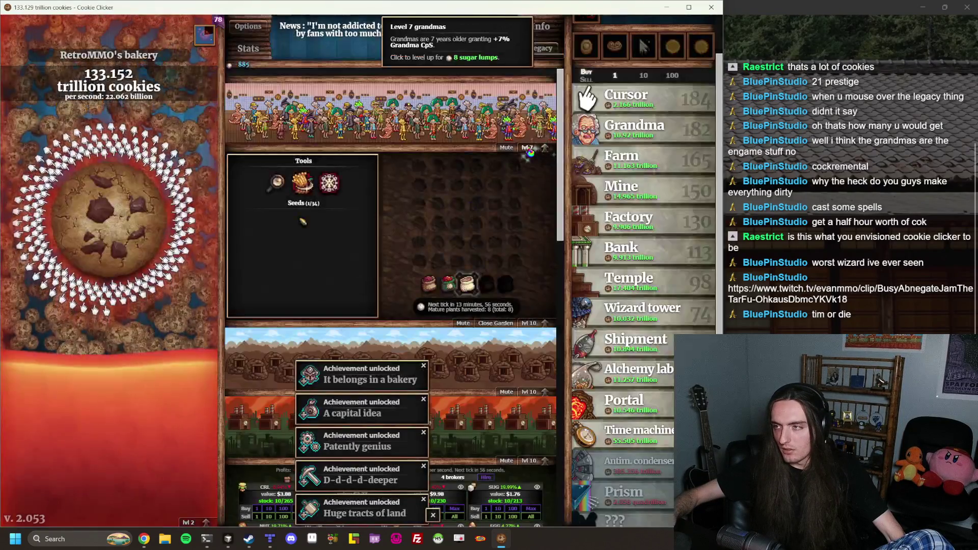
pyautogui.click(532, 147)
pyautogui.click(353, 284)
pyautogui.click(549, 148)
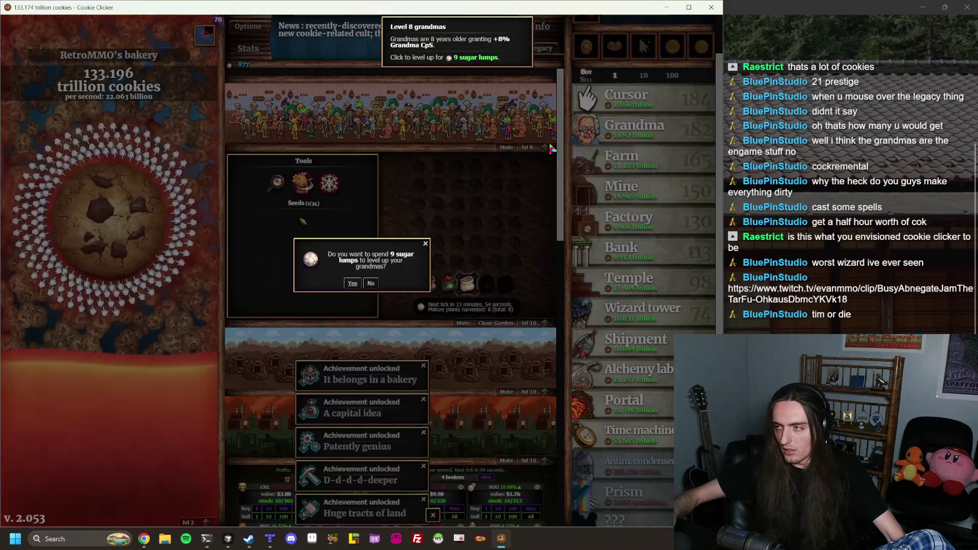
pyautogui.click(353, 283)
pyautogui.click(545, 147)
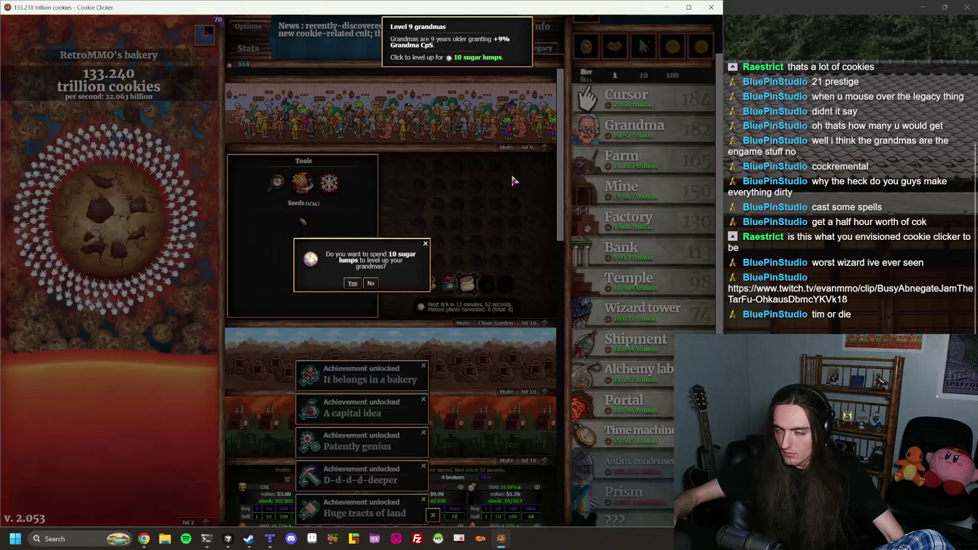
pyautogui.click(353, 283)
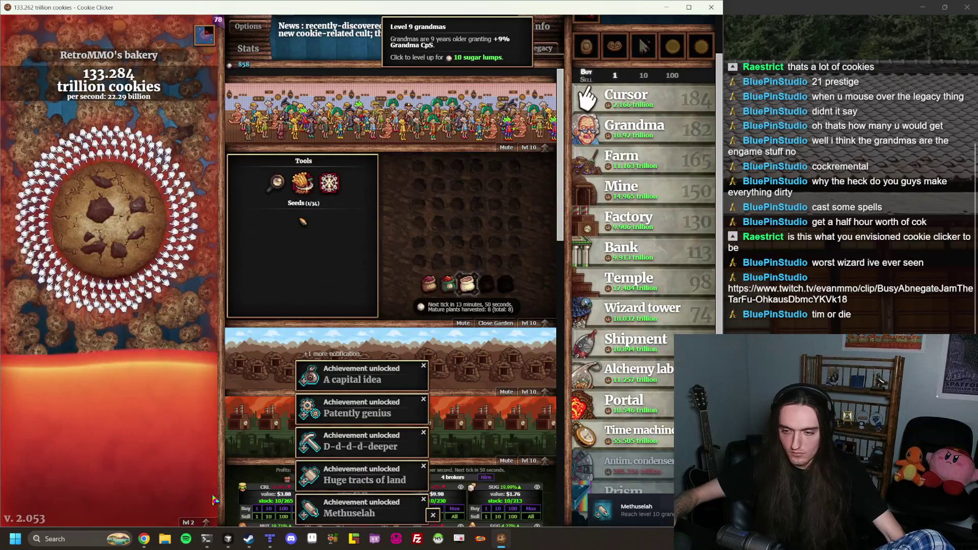
# Level Cursors up with 3, 4 and 5 sugar lumps, confirming each
pyautogui.click(206, 522)
pyautogui.click(350, 282)
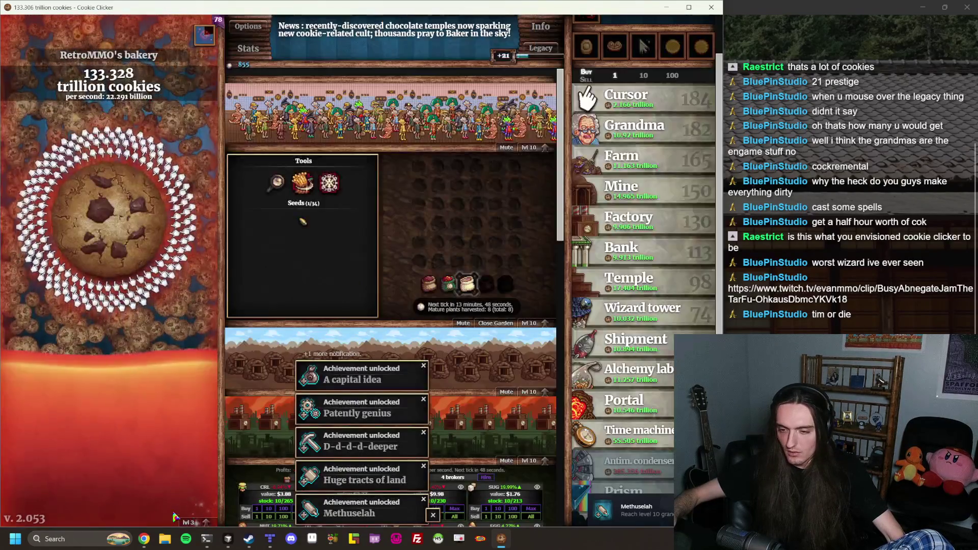
pyautogui.click(206, 522)
pyautogui.click(351, 281)
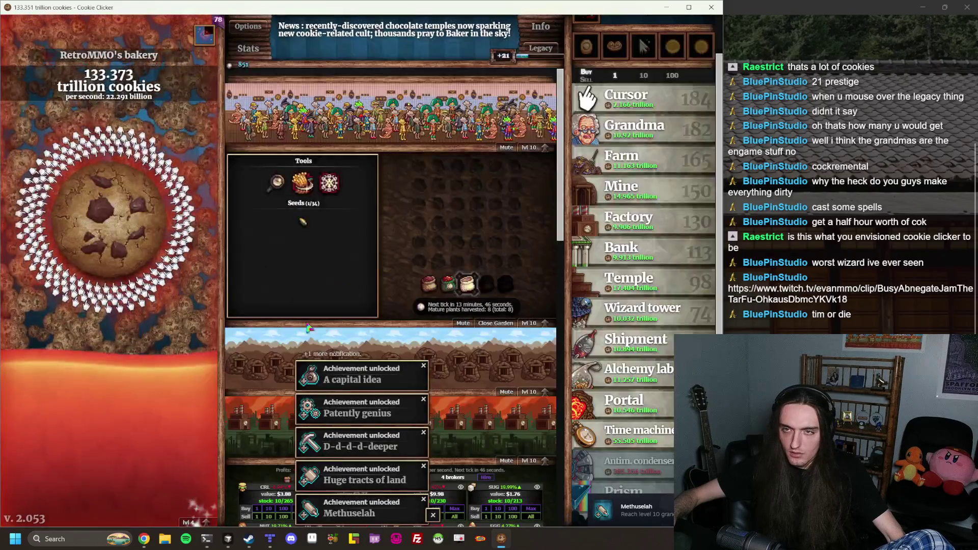
pyautogui.click(206, 522)
pyautogui.click(351, 281)
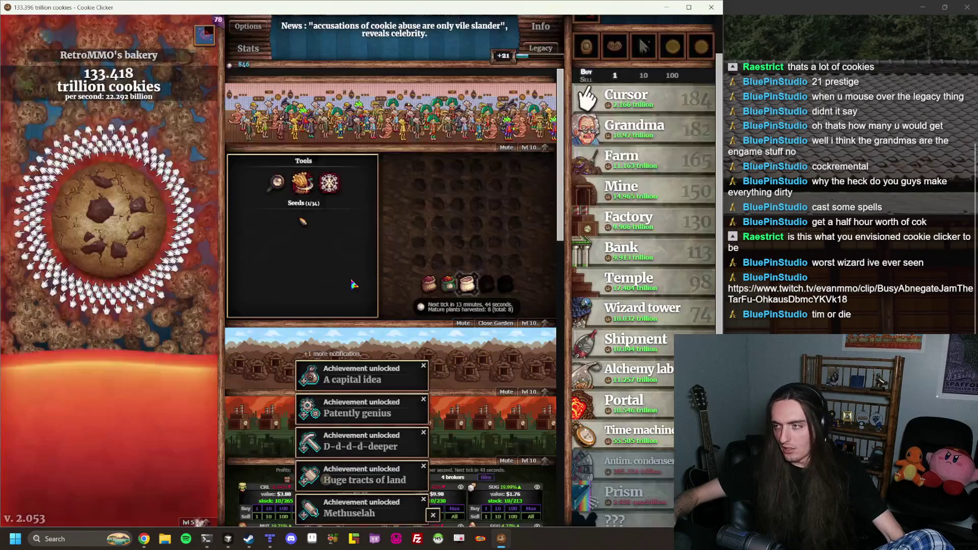
# Raise Cursors to level 10 with sugar lumps, grabbing a Lucky golden cookie along the way
pyautogui.click(206, 523)
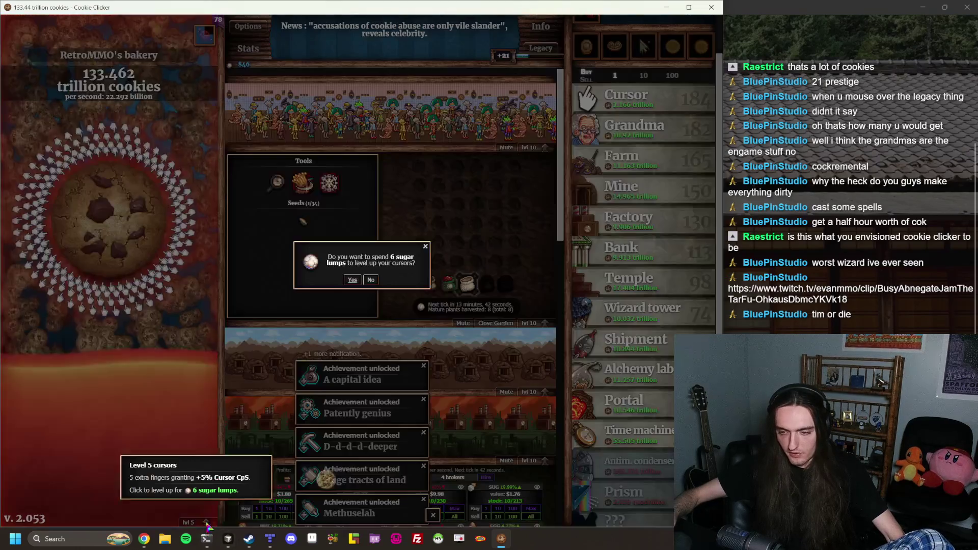
pyautogui.click(352, 280)
pyautogui.click(326, 479)
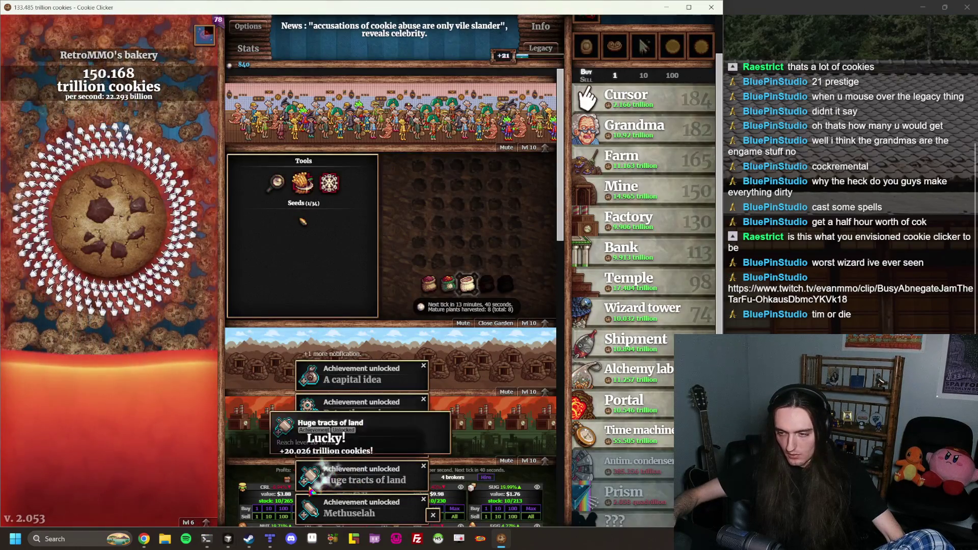
pyautogui.click(206, 523)
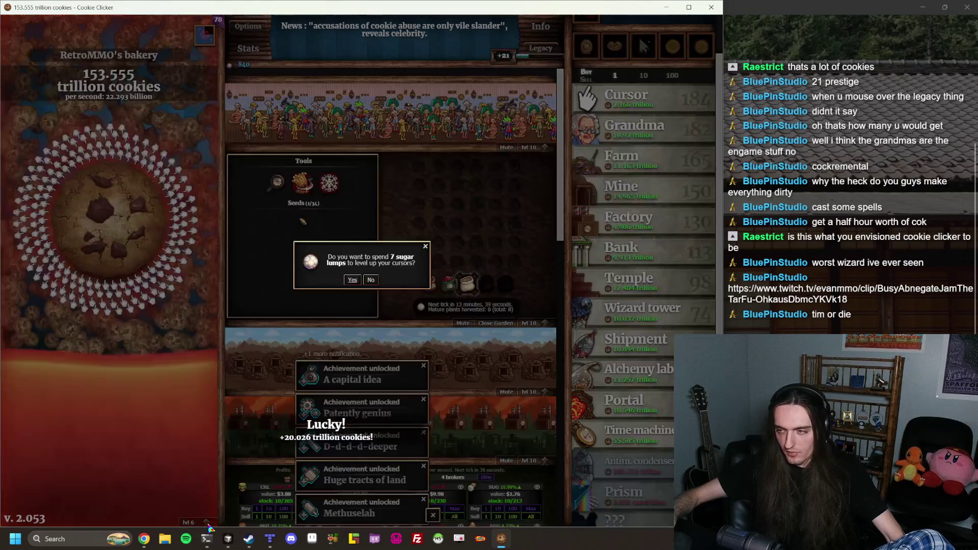
pyautogui.click(353, 279)
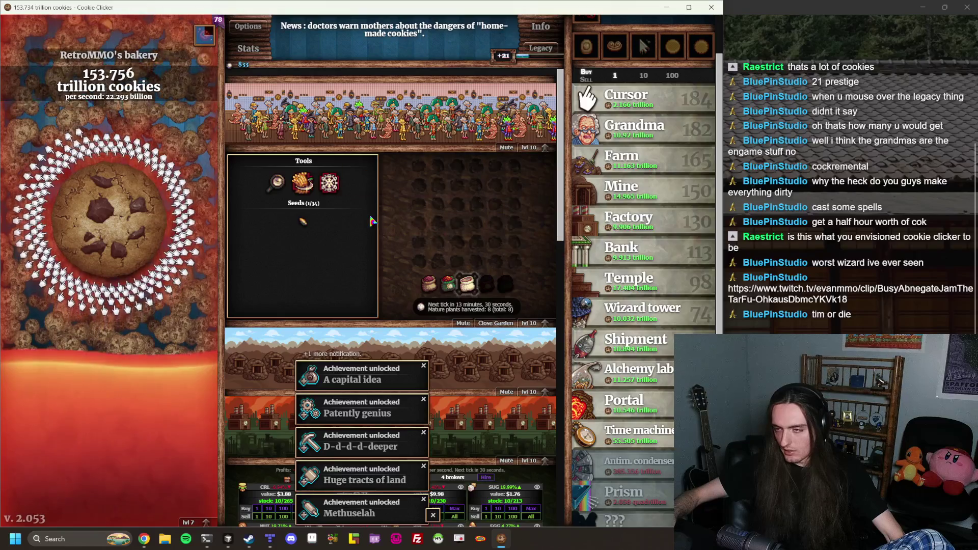
pyautogui.click(204, 519)
pyautogui.click(361, 280)
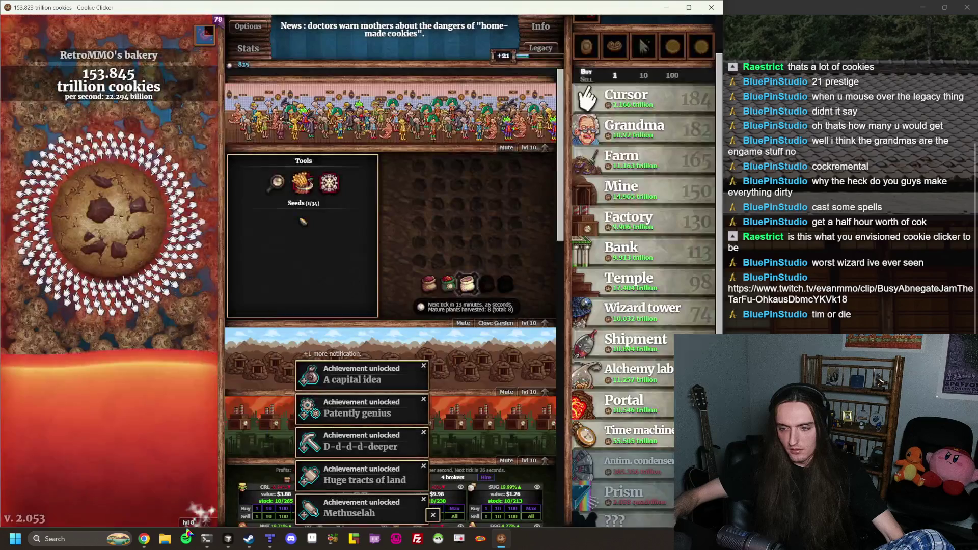
pyautogui.click(205, 521)
pyautogui.click(359, 280)
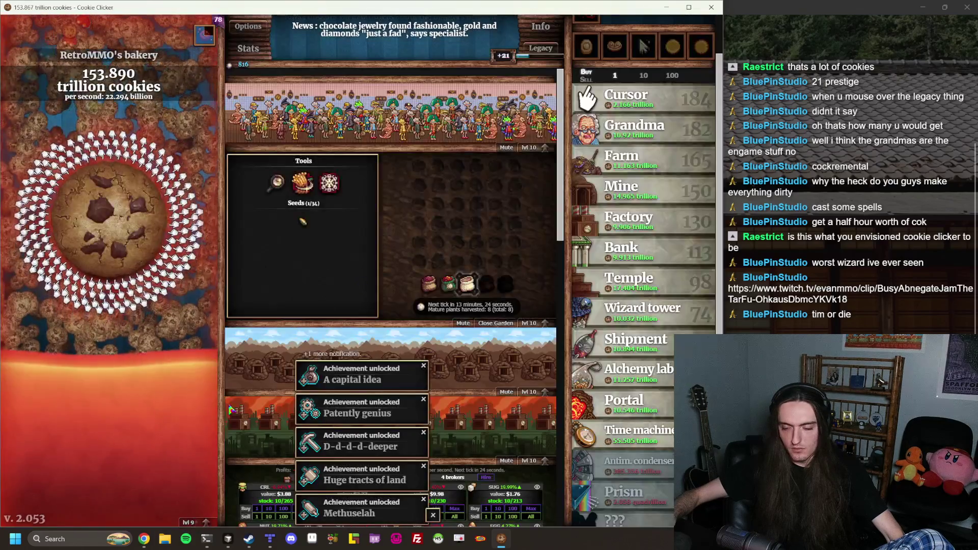
pyautogui.click(204, 520)
pyautogui.click(352, 280)
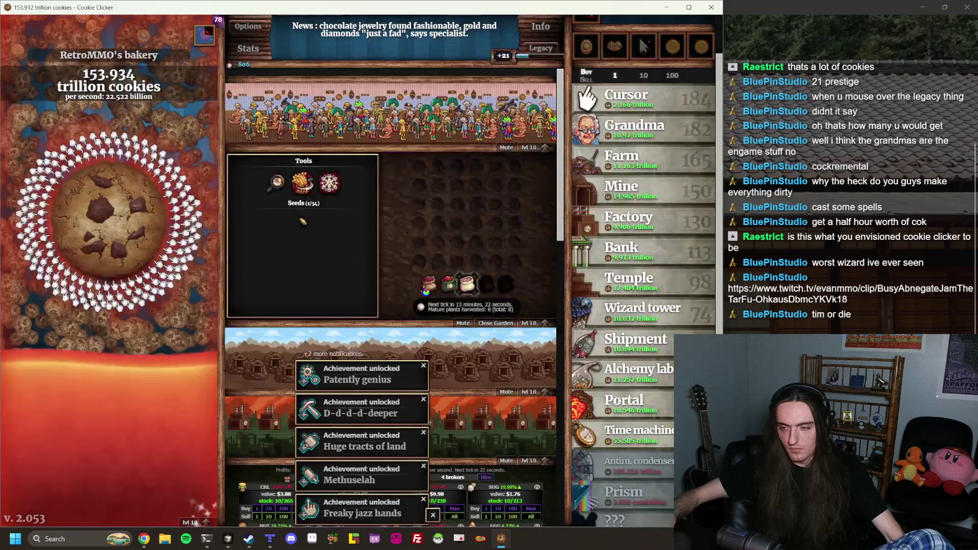
# Dismiss achievement notifications and level antimatter condensers from 10 up to 14
pyautogui.scroll(-5, 366, 515)
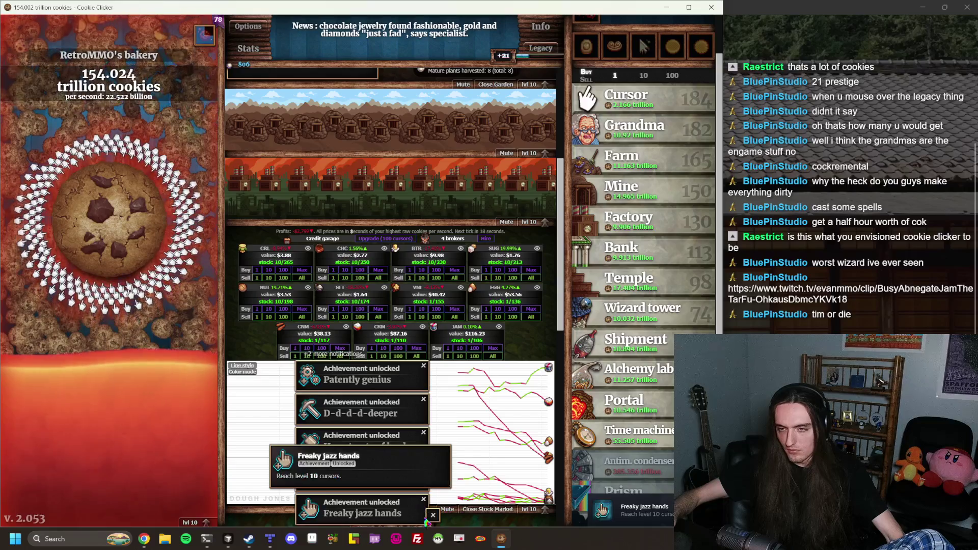
pyautogui.click(433, 515)
pyautogui.scroll(-10, 495, 304)
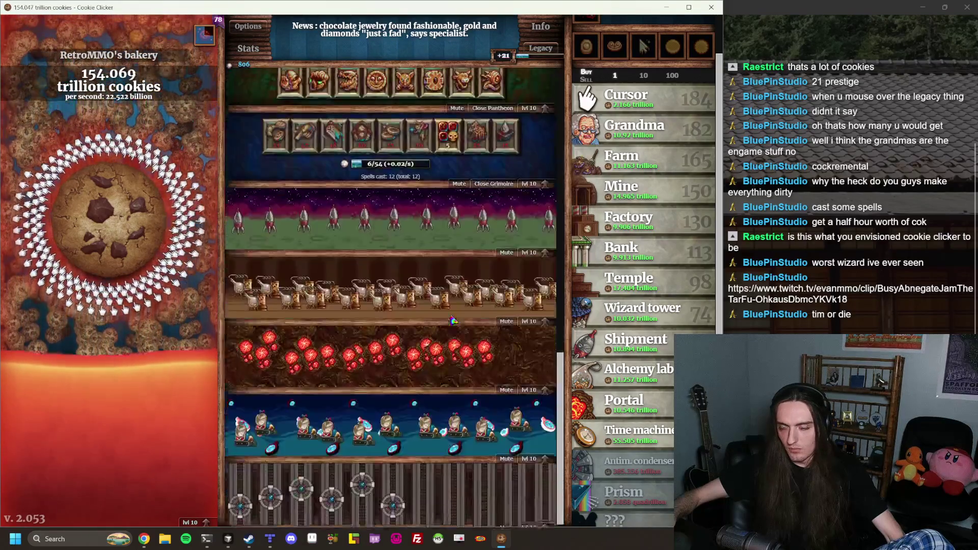
pyautogui.click(530, 522)
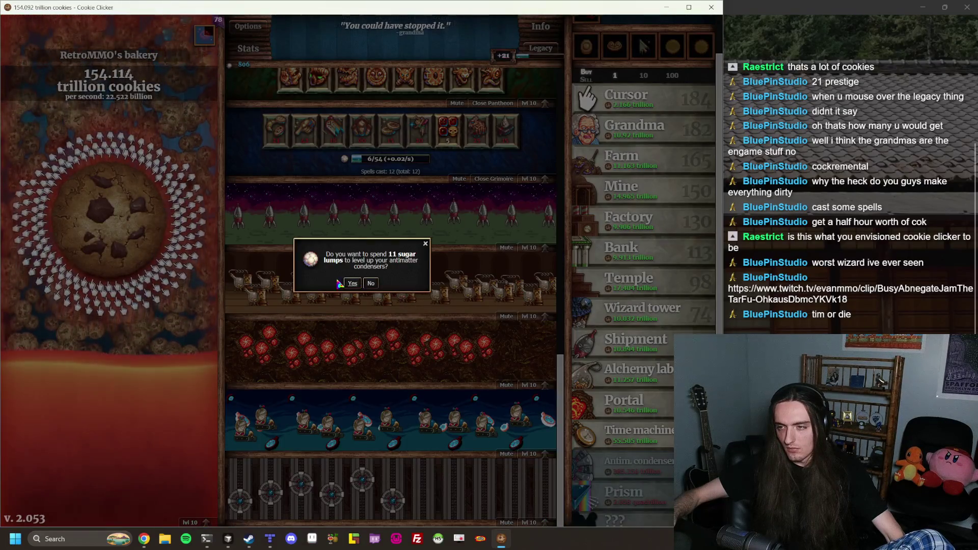
pyautogui.click(352, 283)
pyautogui.click(530, 522)
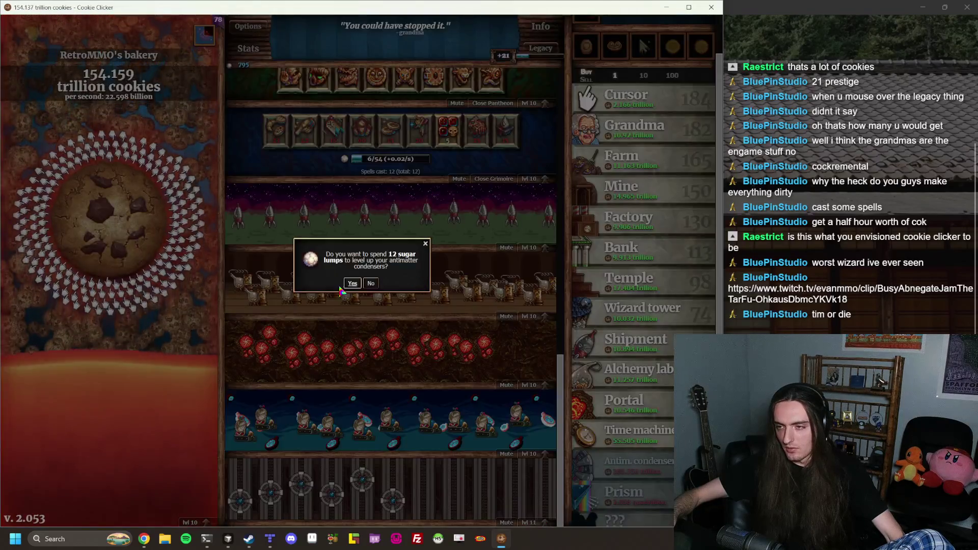
pyautogui.click(352, 283)
pyautogui.click(543, 518)
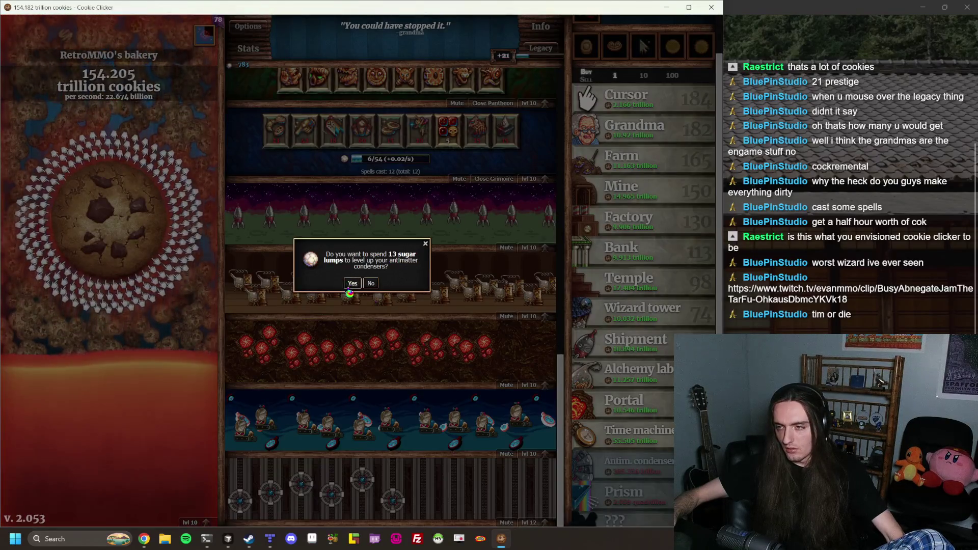
pyautogui.click(352, 283)
pyautogui.click(530, 523)
pyautogui.click(352, 284)
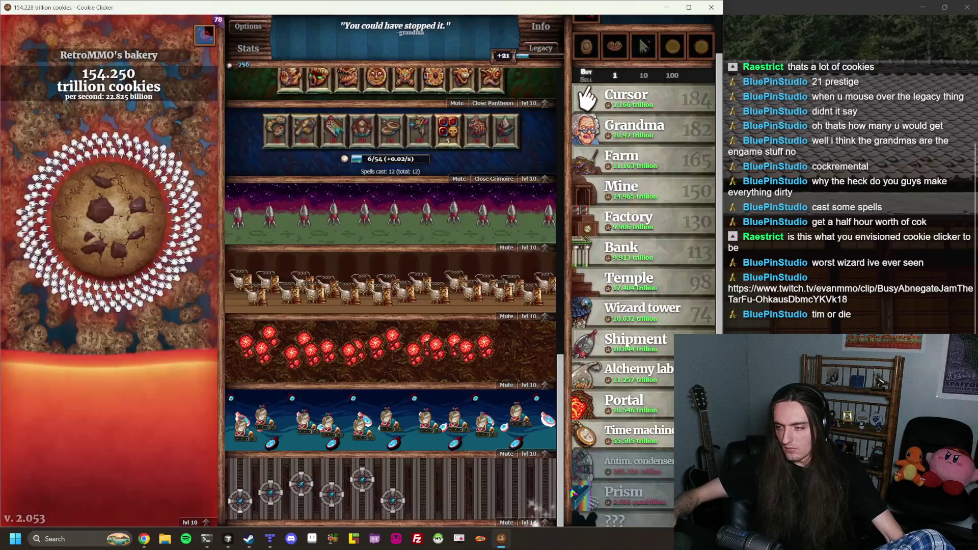
# Raise antimatter condensers from level 14 to 20, then close Cookie Clicker
pyautogui.click(546, 522)
pyautogui.click(352, 283)
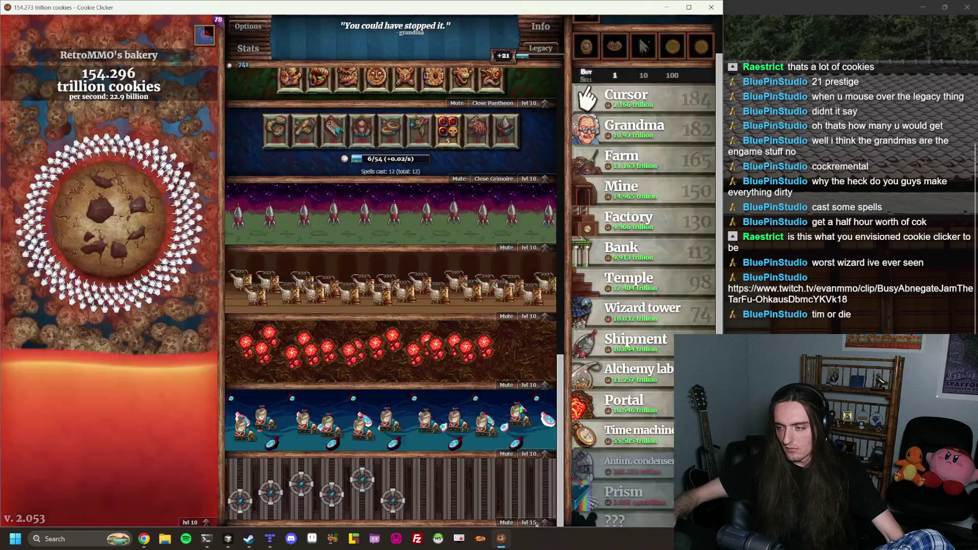
pyautogui.click(545, 522)
pyautogui.click(352, 283)
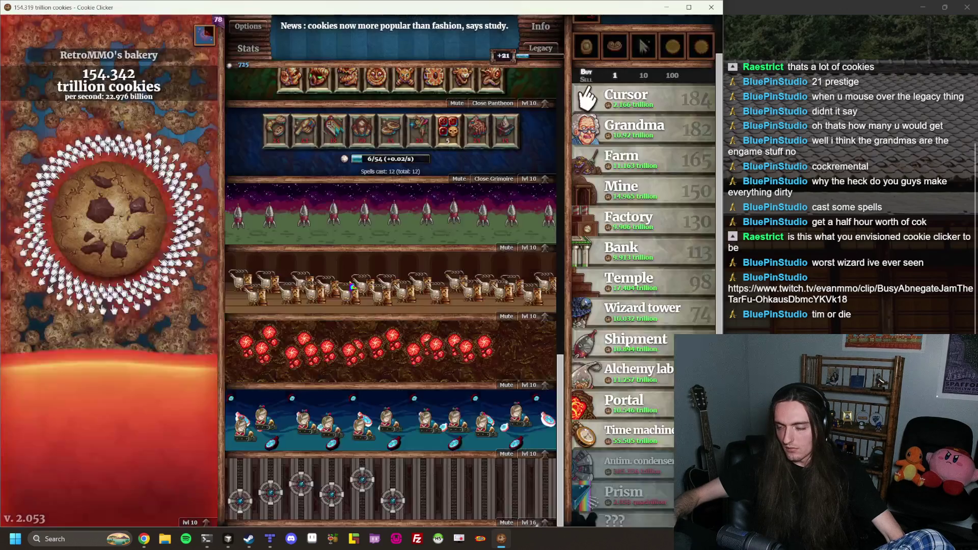
pyautogui.click(540, 523)
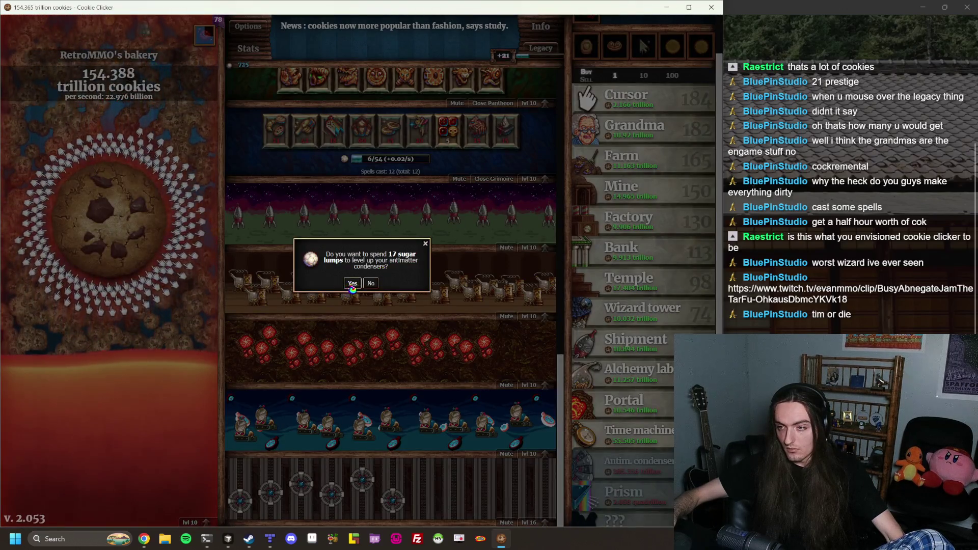
pyautogui.click(352, 283)
pyautogui.click(545, 522)
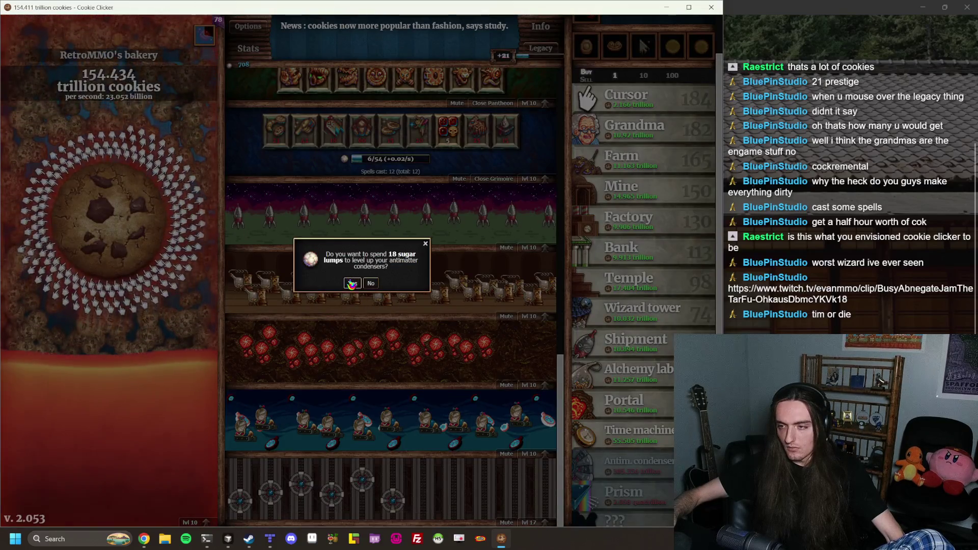
pyautogui.click(352, 284)
pyautogui.click(545, 522)
pyautogui.click(352, 284)
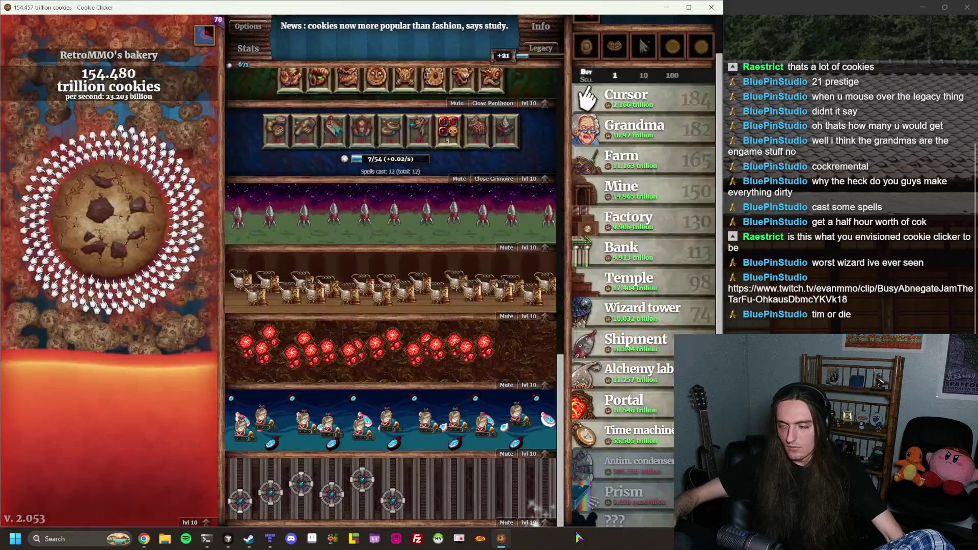
pyautogui.click(545, 522)
pyautogui.click(352, 284)
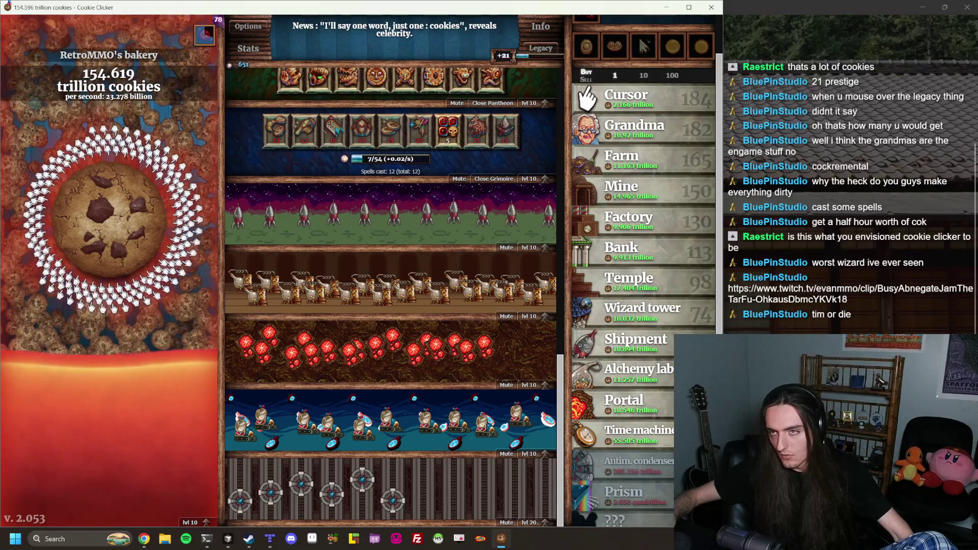
pyautogui.click(712, 8)
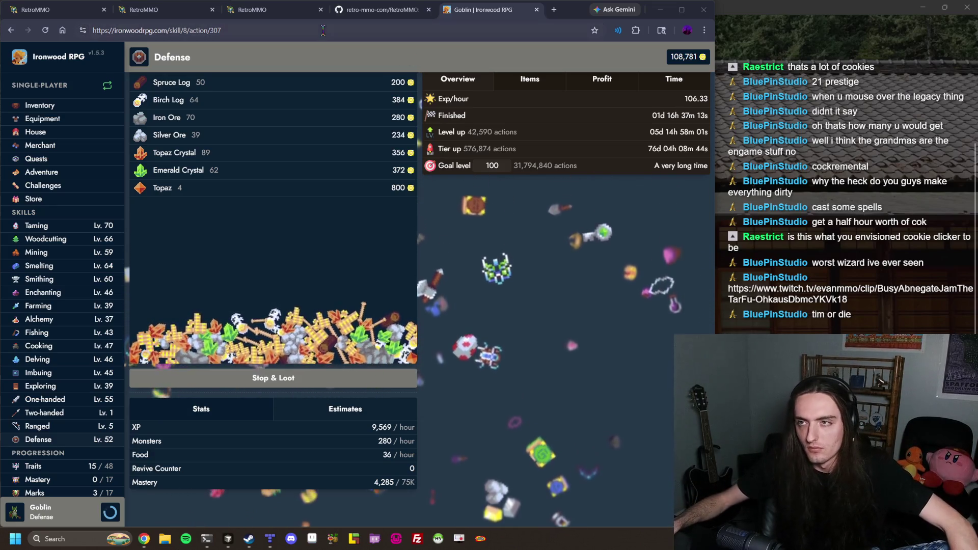
# Check the RetroMMO tabs in Chrome, then bring the routeHTTPRequests.ts editor back up
pyautogui.click(252, 10)
pyautogui.click(168, 3)
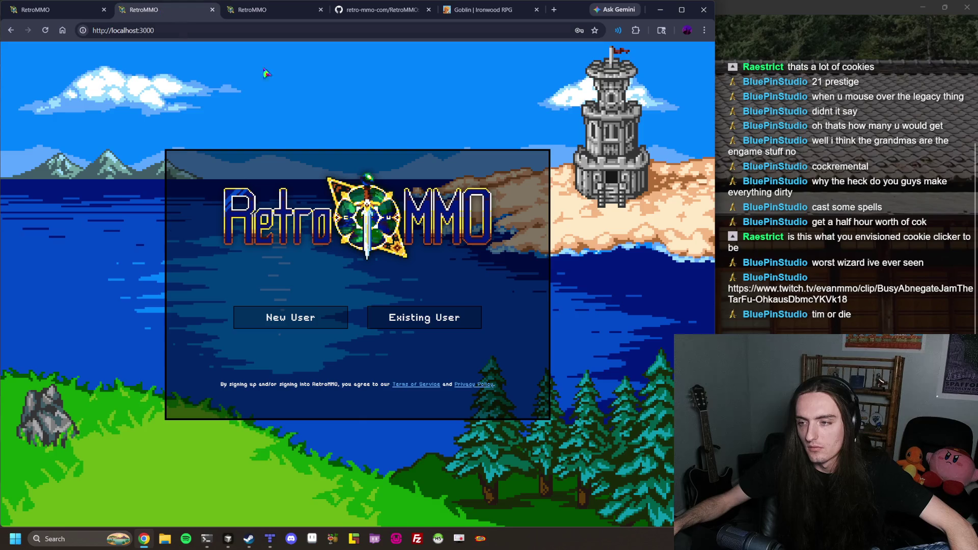
pyautogui.moveTo(228, 539)
pyautogui.click(157, 499)
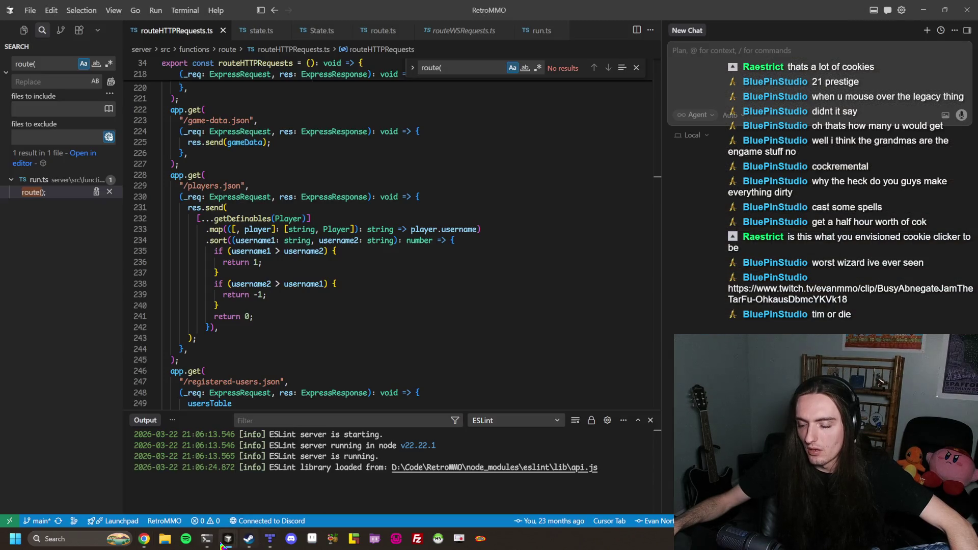
# Look over the RetroMMO-Screen and RetroMMO-Types projects and the RetroMMO login page
pyautogui.click(251, 484)
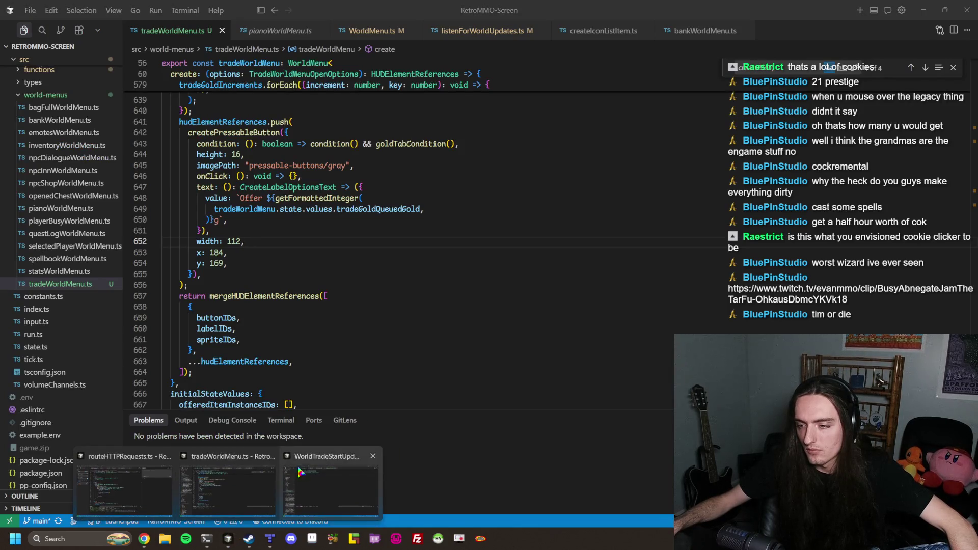
pyautogui.click(303, 480)
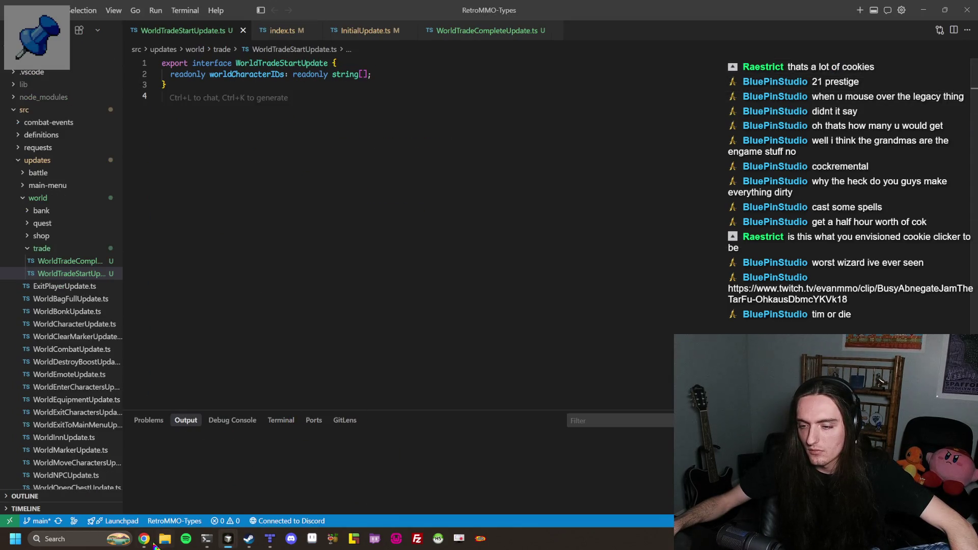
pyautogui.click(148, 542)
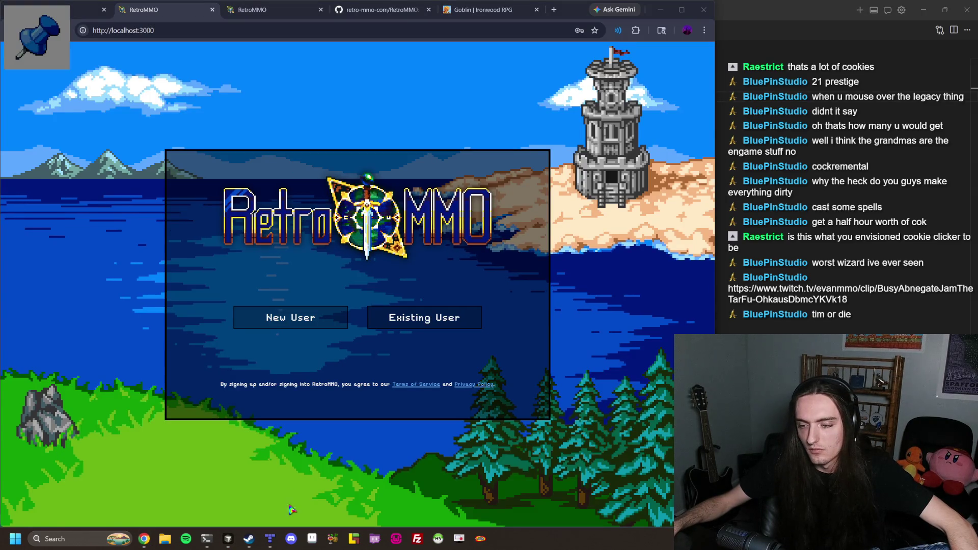
# Return to routeHTTPRequests.ts, then bring up the EvanMMO Soundboard and nudge it left
pyautogui.moveTo(230, 542)
pyautogui.click(329, 483)
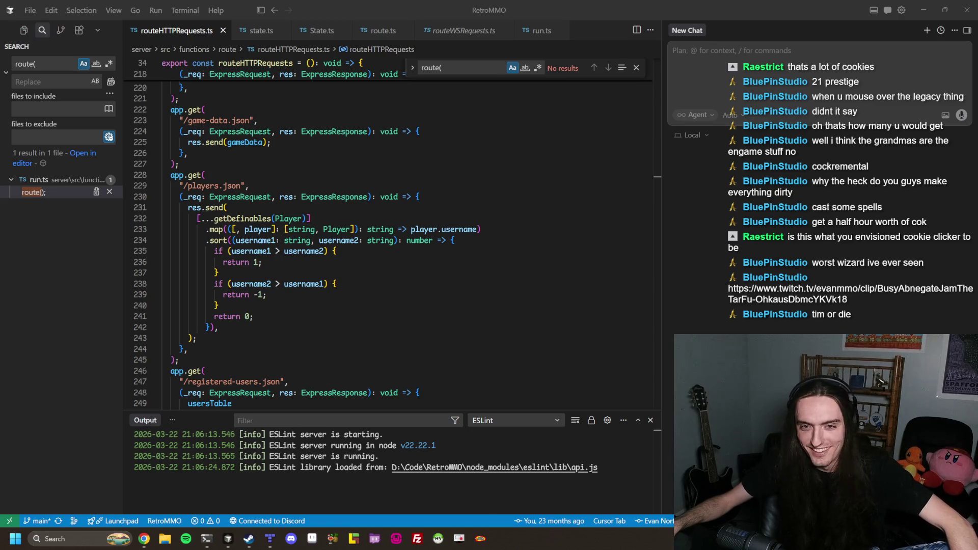
pyautogui.hotkey('alt', 'Tab')
pyautogui.moveTo(430, 45); pyautogui.dragTo(382, 40)
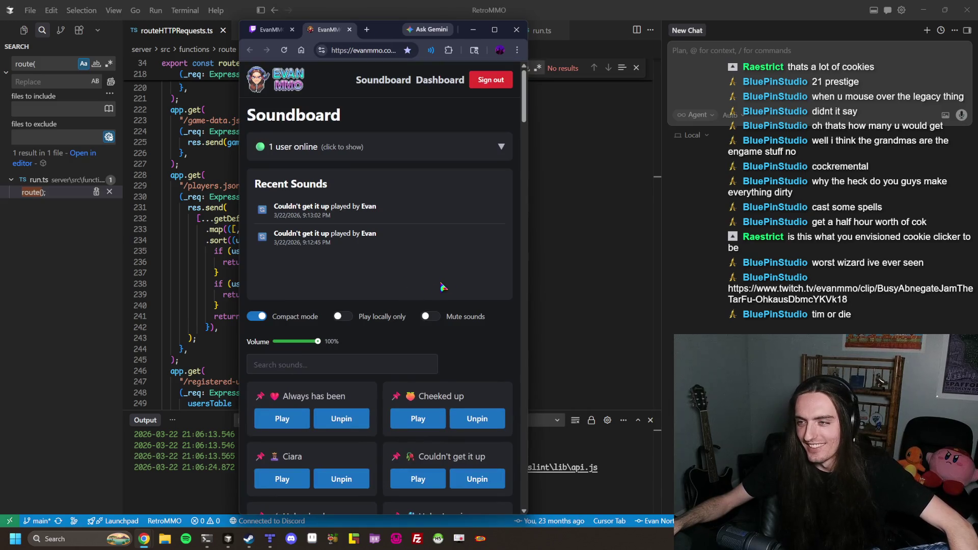
# Scroll down the soundboard list and play the Back end and Ben Briggs wet sounds
pyautogui.scroll(-2, 437, 266)
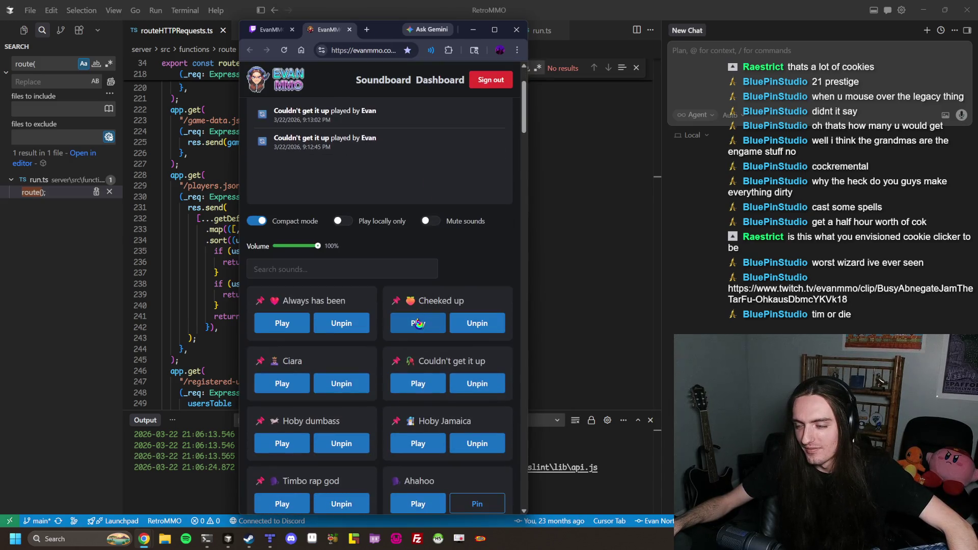
pyautogui.scroll(2, 437, 340)
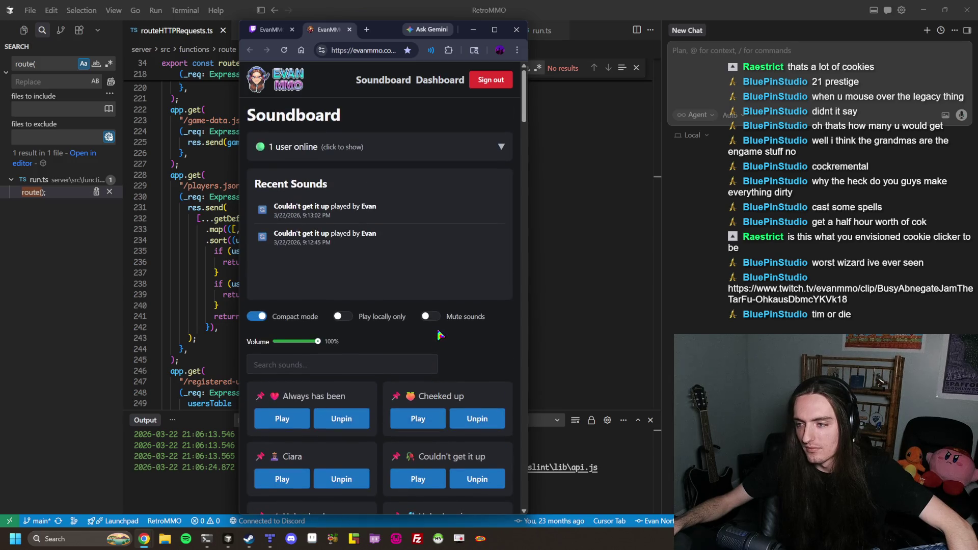
pyautogui.rightClick(331, 34)
pyautogui.click(326, 32)
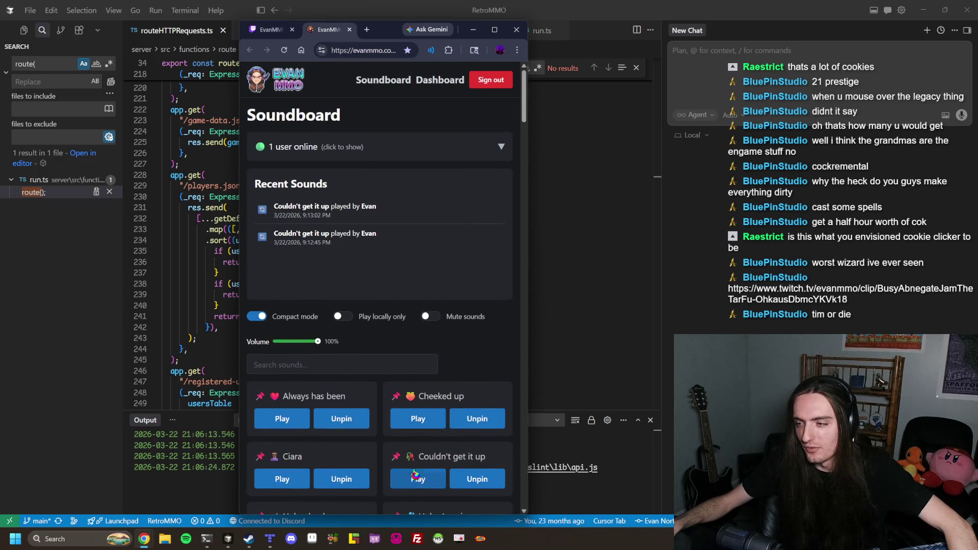
pyautogui.scroll(-3, 423, 418)
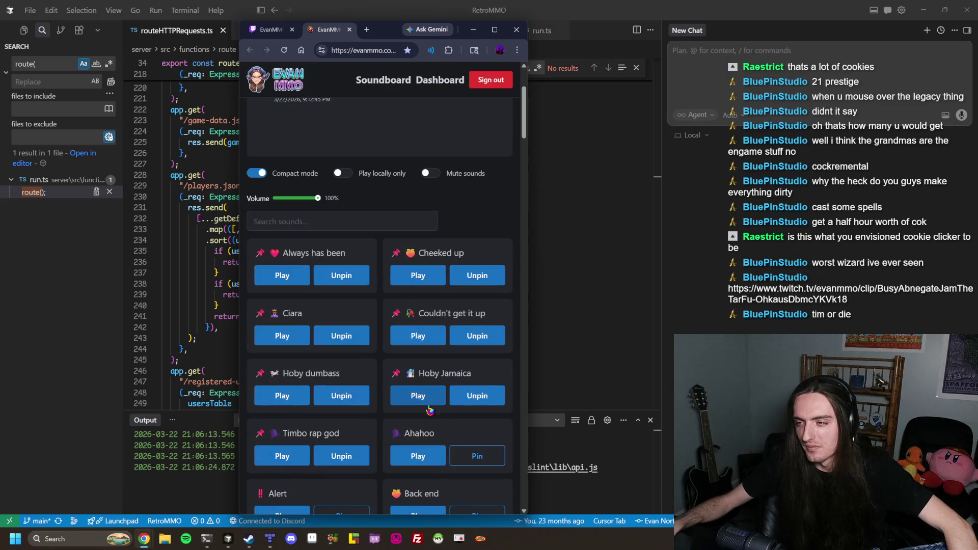
pyautogui.scroll(-1, 415, 280)
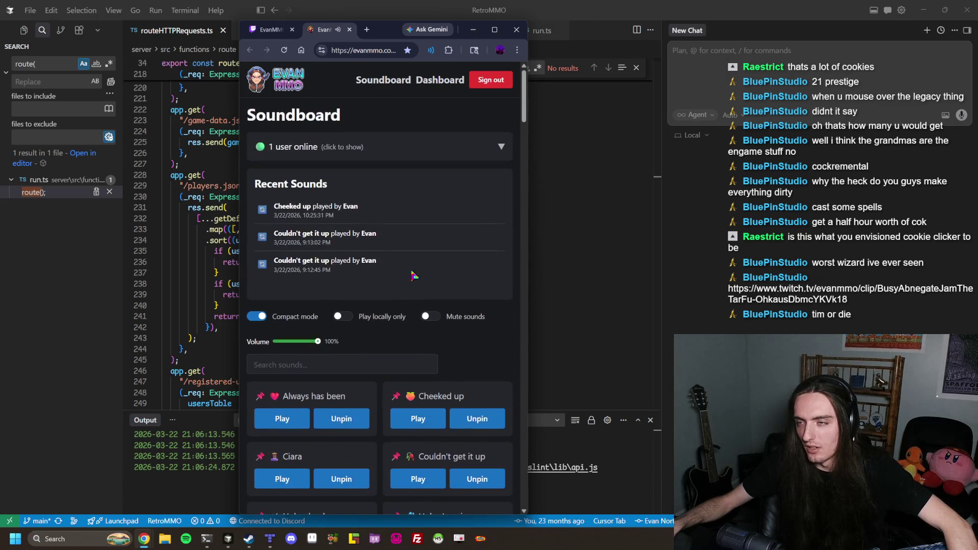
pyautogui.scroll(-4, 415, 280)
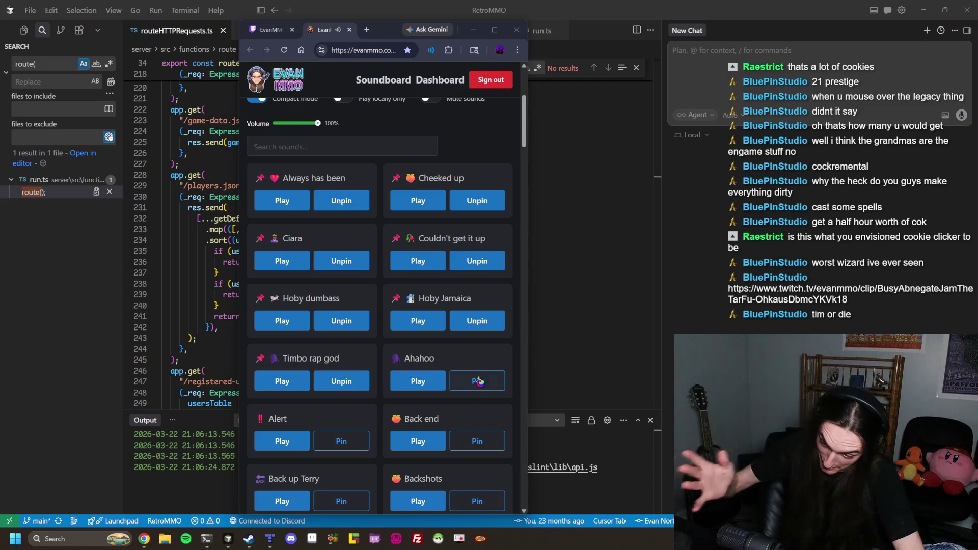
pyautogui.scroll(-1, 487, 377)
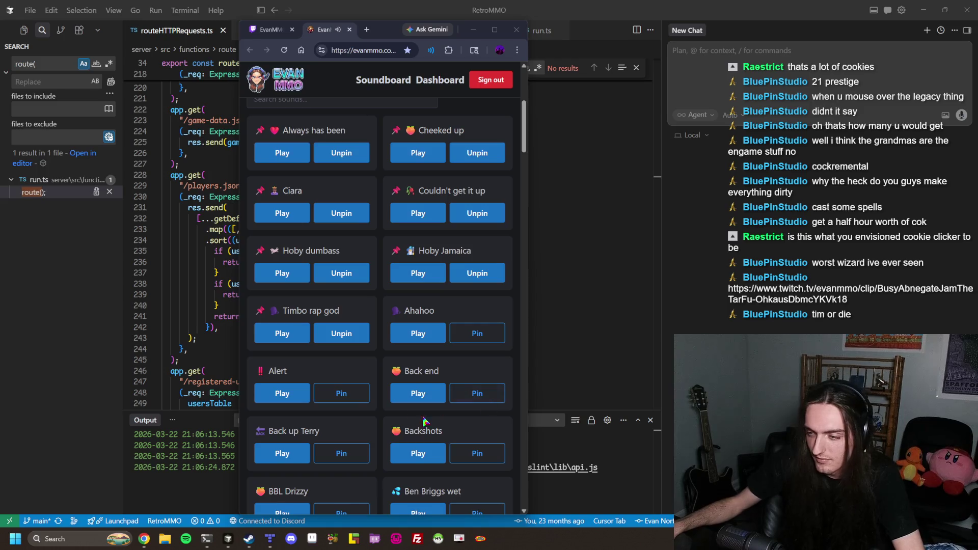
pyautogui.click(418, 394)
pyautogui.scroll(-2, 450, 427)
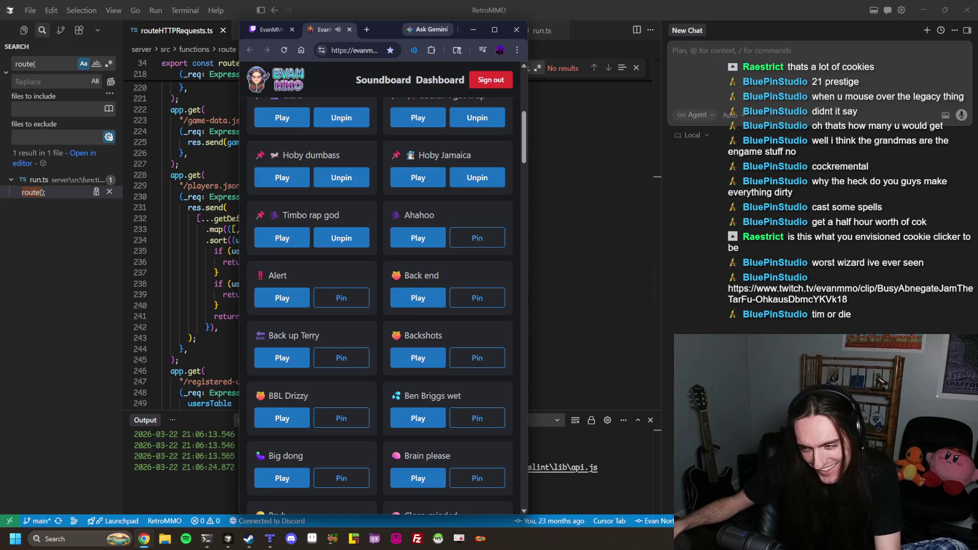
pyautogui.click(418, 418)
# Play Backshots, Bruh and Big dong, then browse the rest of the list and return to the top
pyautogui.click(411, 366)
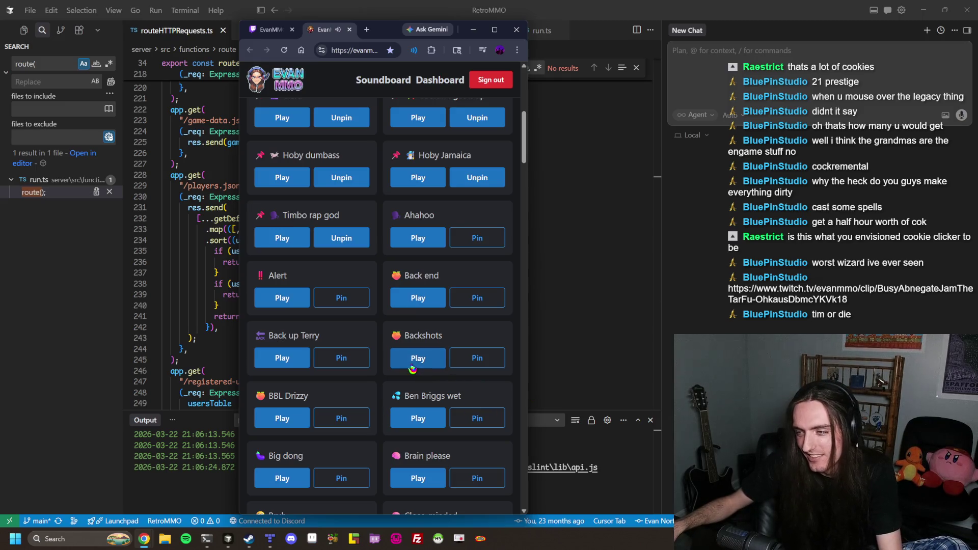
pyautogui.scroll(-5, 392, 381)
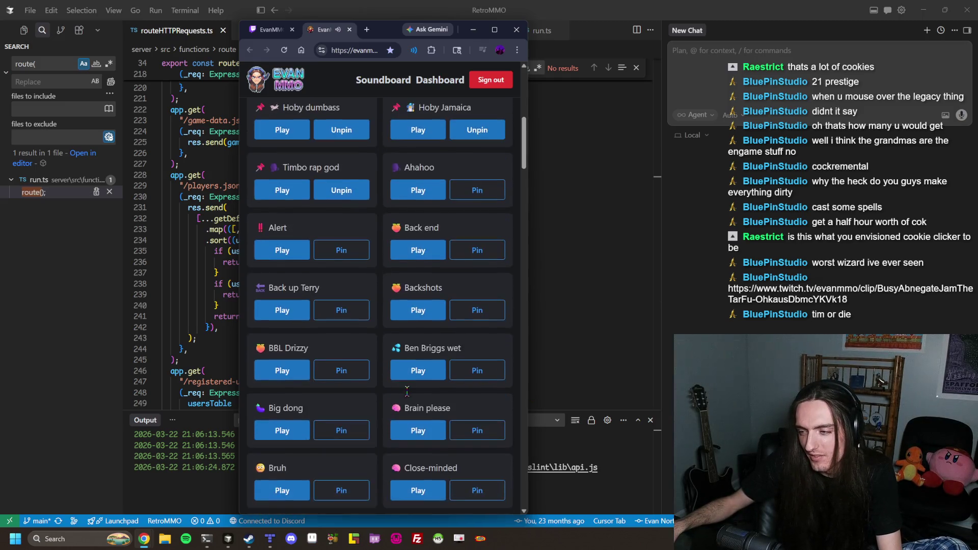
pyautogui.click(285, 300)
pyautogui.click(279, 241)
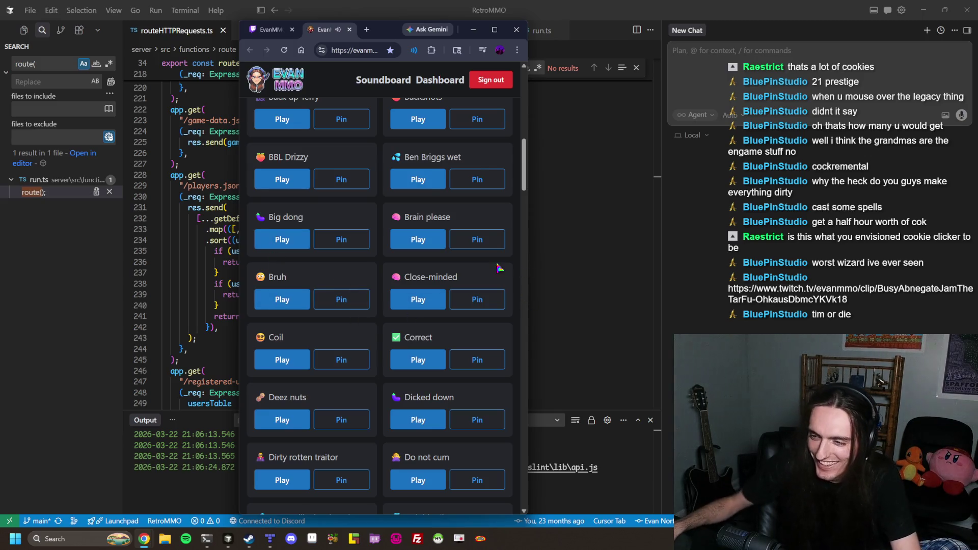
pyautogui.scroll(-1, 494, 270)
pyautogui.scroll(-3, 494, 270)
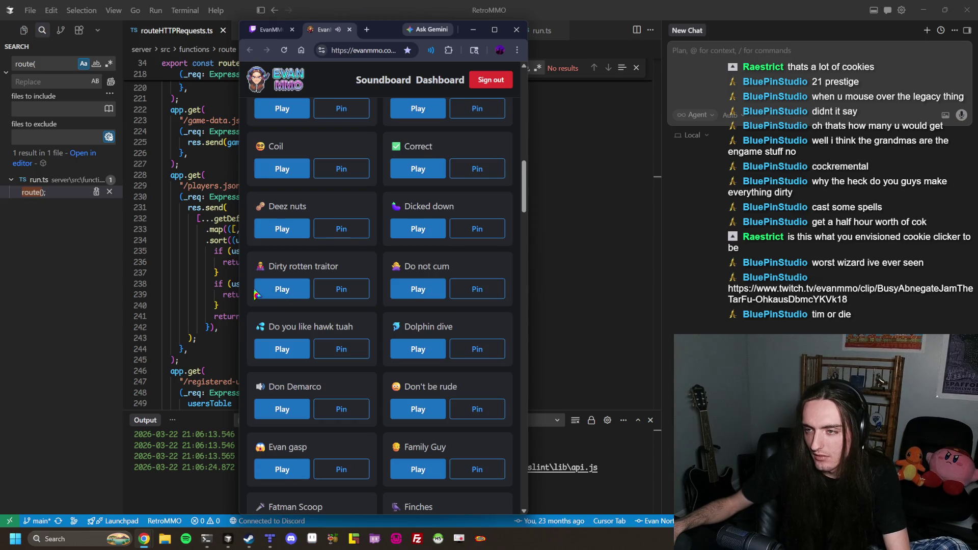
pyautogui.scroll(-2, 331, 303)
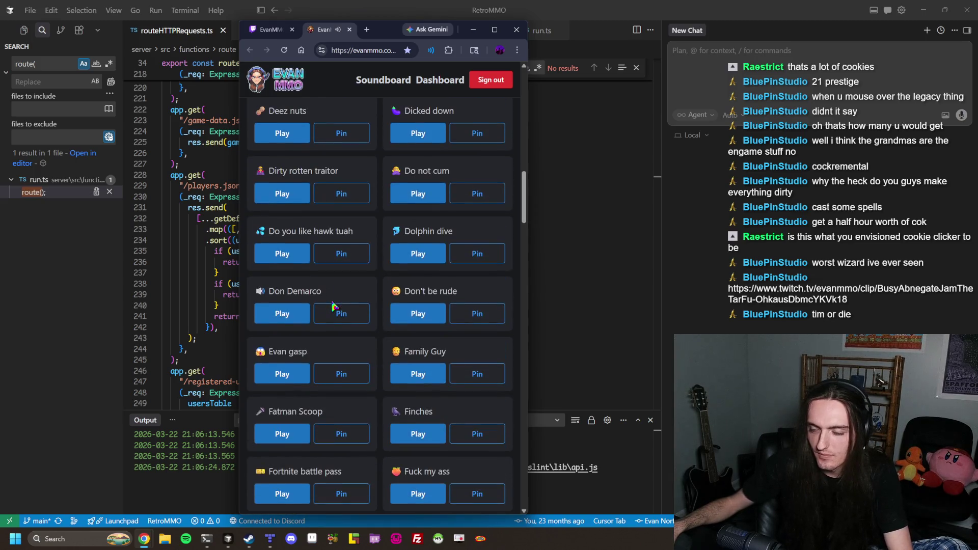
pyautogui.scroll(-1, 333, 306)
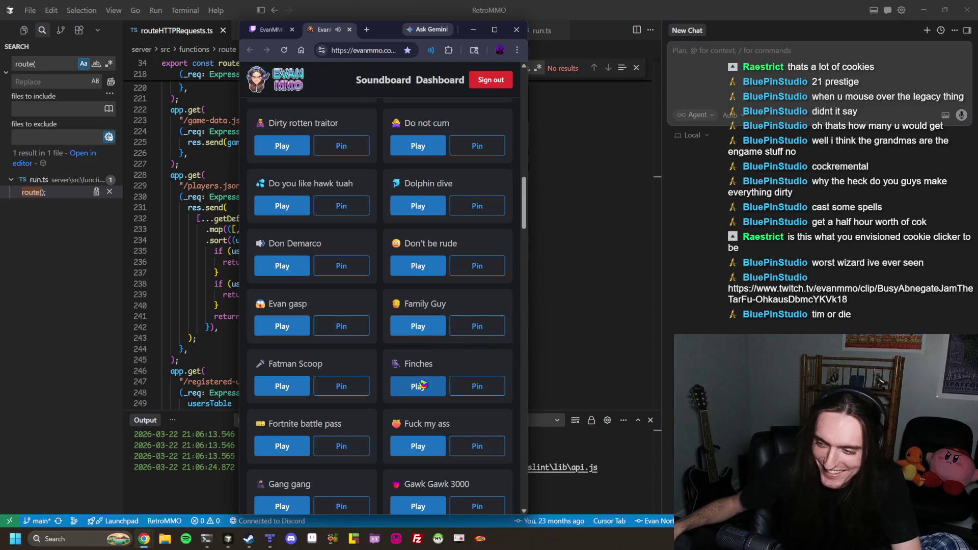
pyautogui.scroll(-2, 442, 272)
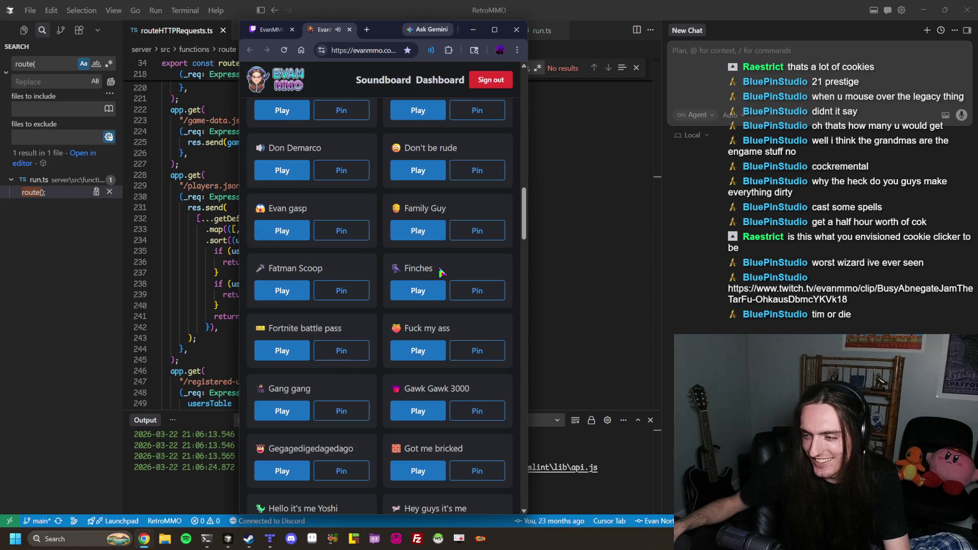
pyautogui.scroll(15, 439, 275)
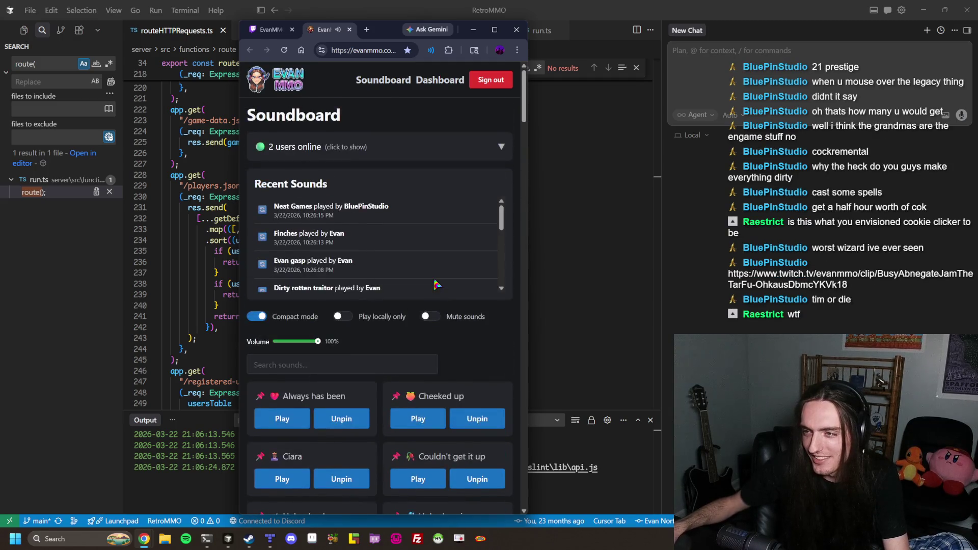
pyautogui.click(410, 150)
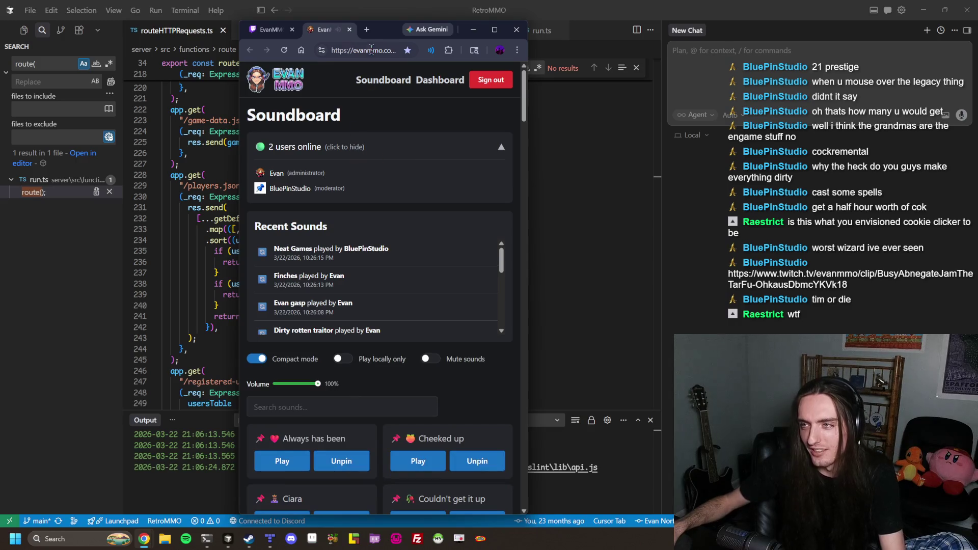
pyautogui.click(270, 30)
pyautogui.click(433, 482)
pyautogui.write('https://evanmmo.com/soundboard')
pyautogui.press('Return')
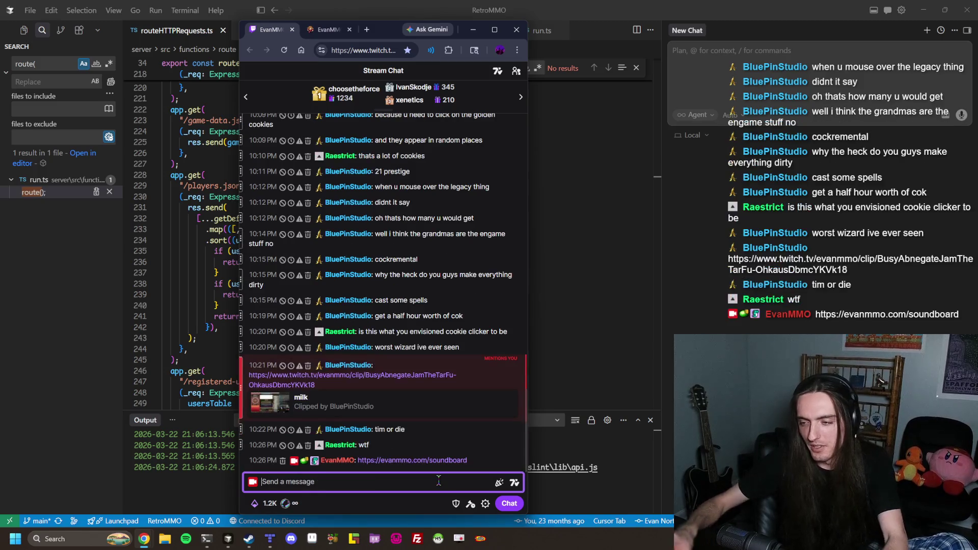
pyautogui.click(326, 29)
pyautogui.scroll(-12, 479, 294)
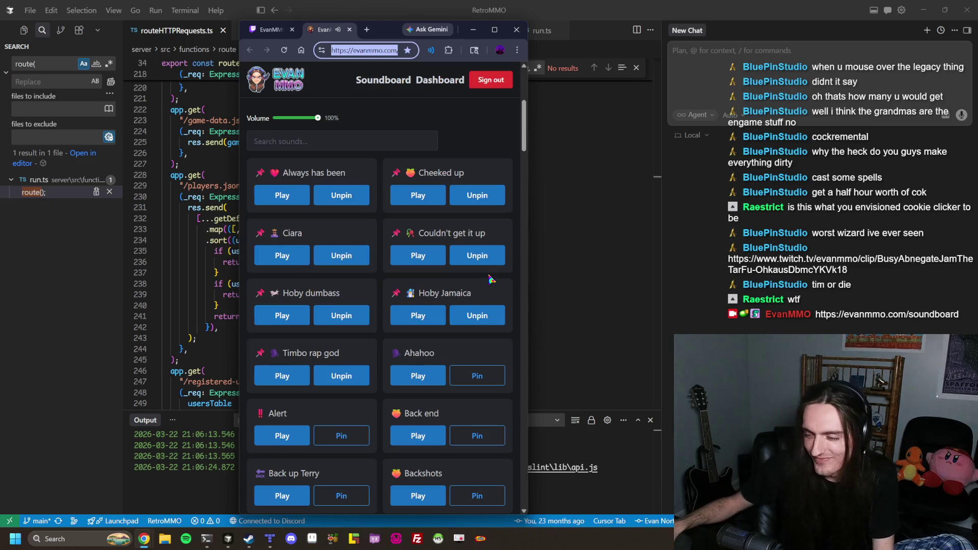
# Scroll back up through the soundboard's sound list
pyautogui.scroll(-20, 479, 294)
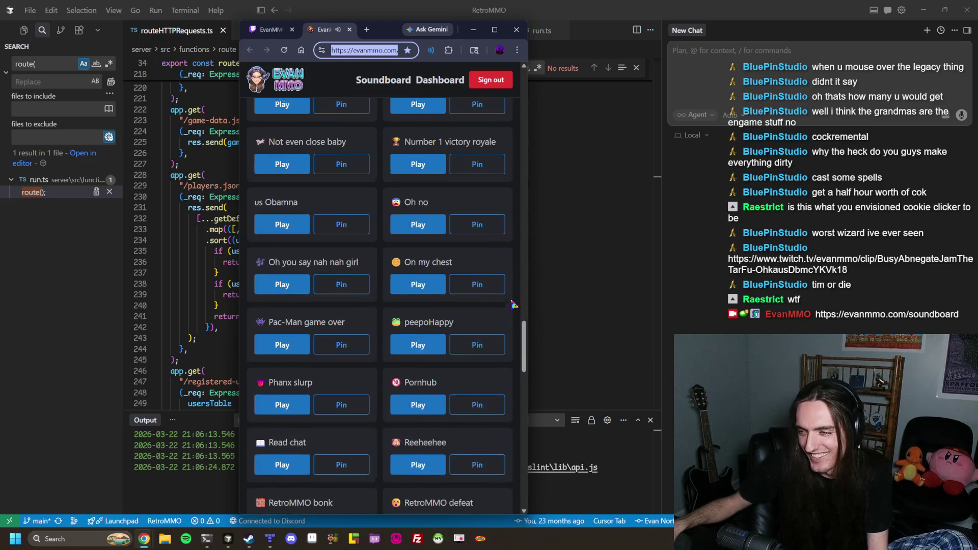
pyautogui.moveTo(522, 356)
pyautogui.mouseDown()
pyautogui.moveTo(519, 504)
pyautogui.moveTo(545, 422)
pyautogui.moveTo(538, 387)
pyautogui.mouseUp()
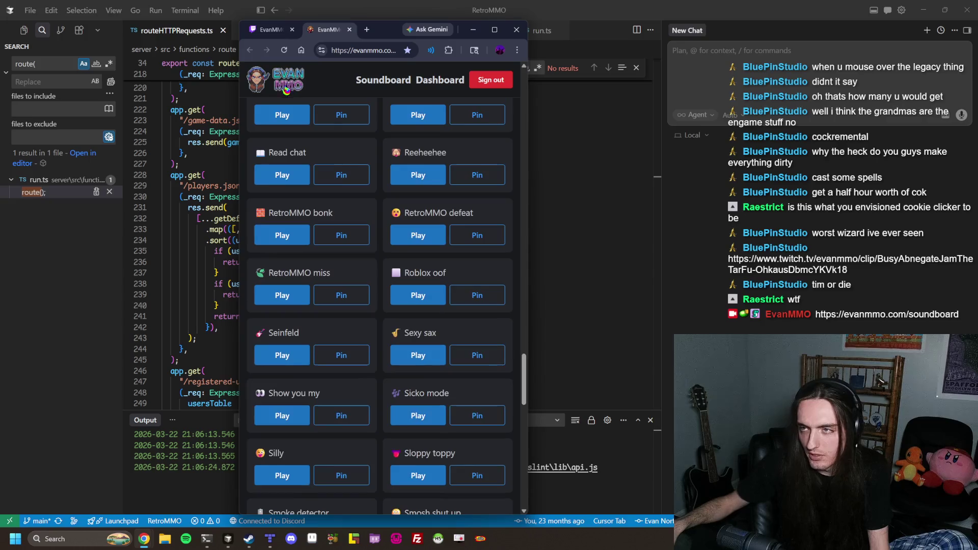
pyautogui.scroll(4, 444, 291)
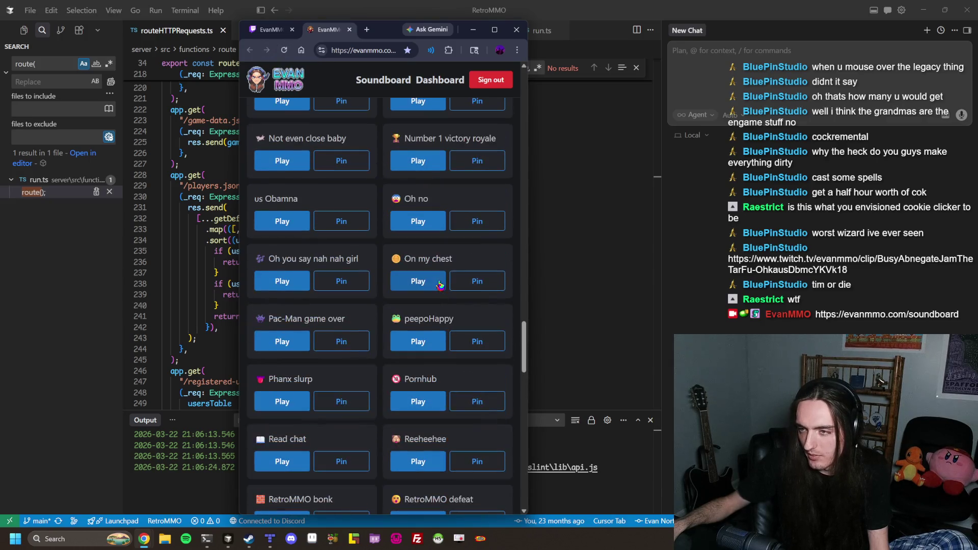
pyautogui.scroll(4, 414, 228)
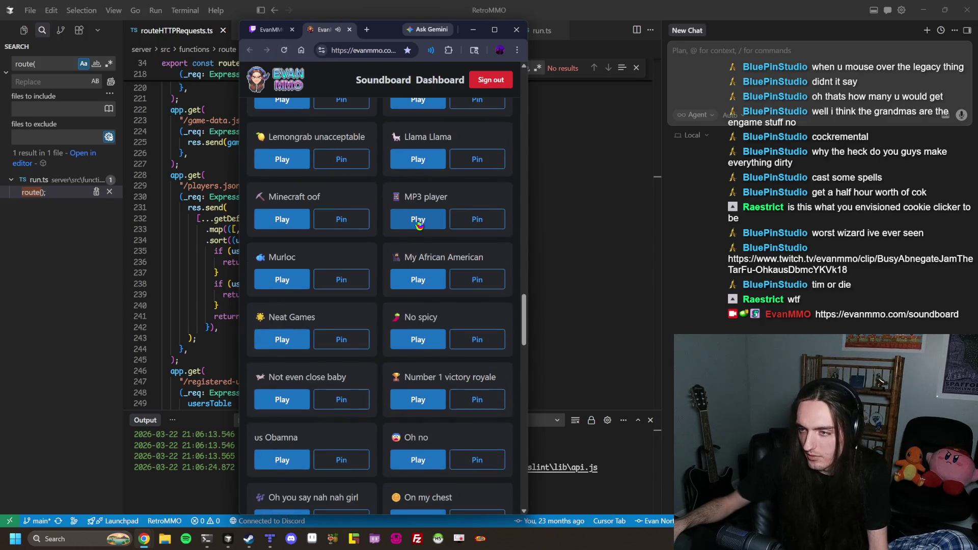
pyautogui.scroll(3, 474, 224)
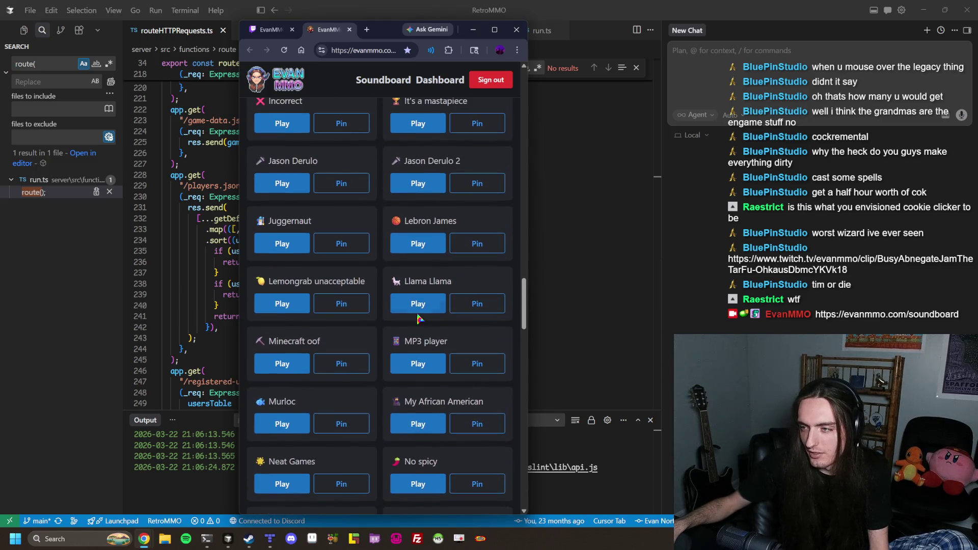
pyautogui.scroll(5, 422, 308)
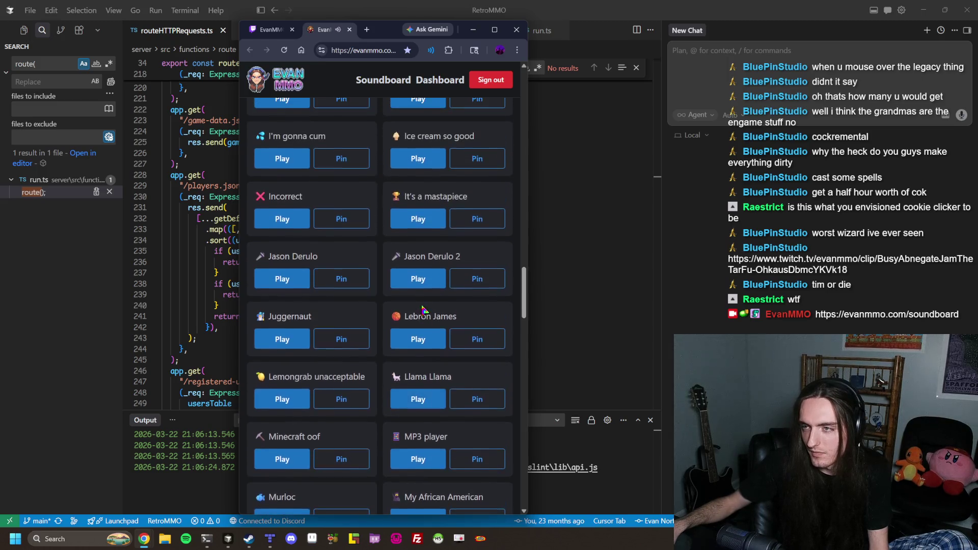
pyautogui.scroll(3, 421, 309)
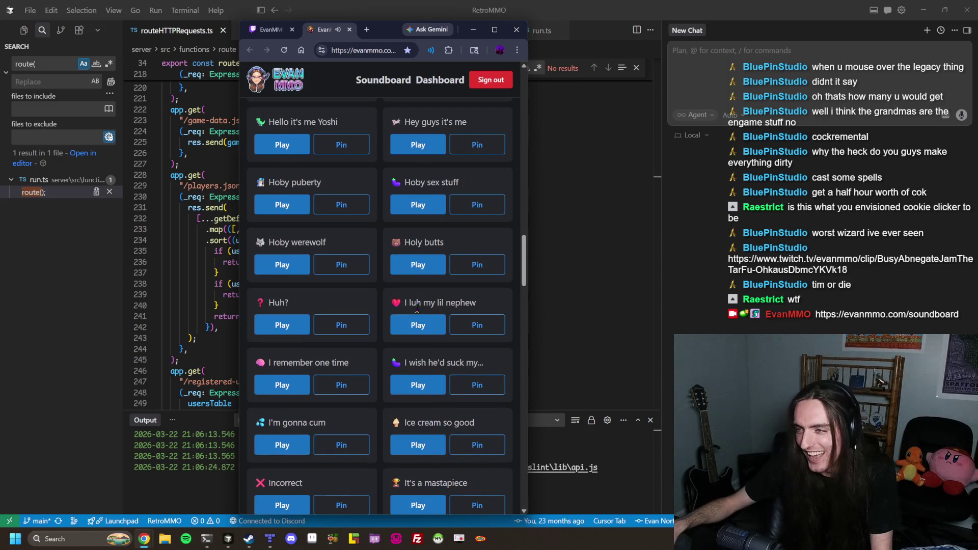
pyautogui.scroll(2, 428, 308)
pyautogui.scroll(2, 428, 308)
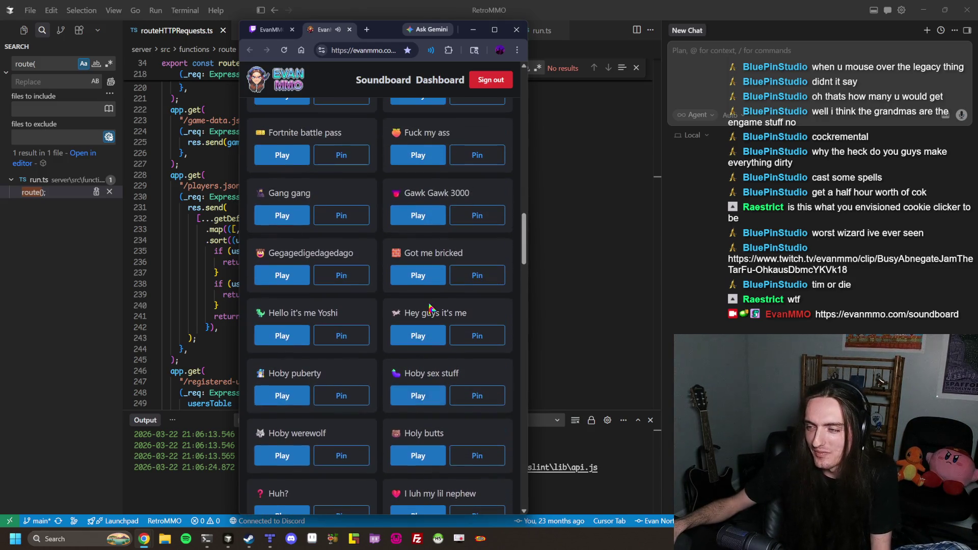
pyautogui.scroll(2, 433, 307)
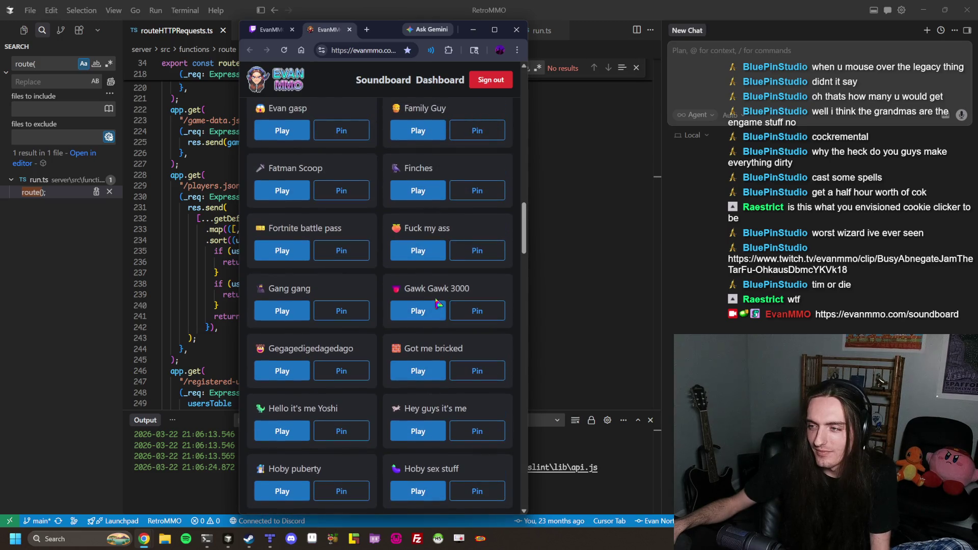
pyautogui.scroll(1, 435, 305)
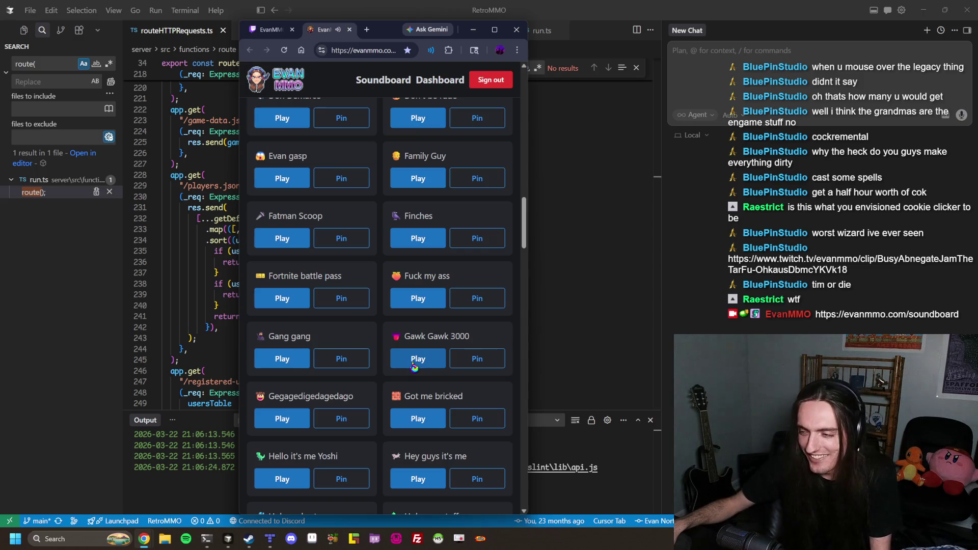
pyautogui.scroll(2, 433, 316)
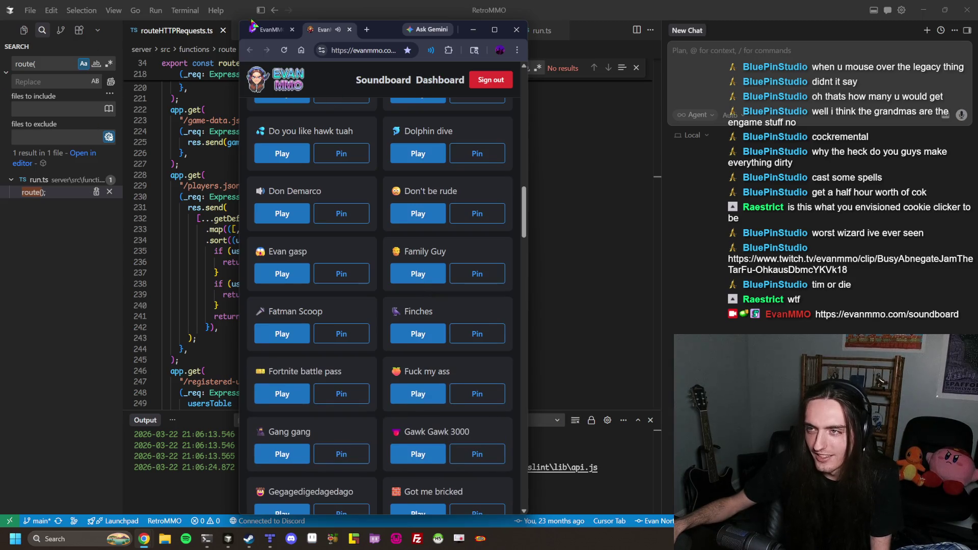
# Check the users list in the Twitch stream chat, then return to the soundboard
pyautogui.click(269, 30)
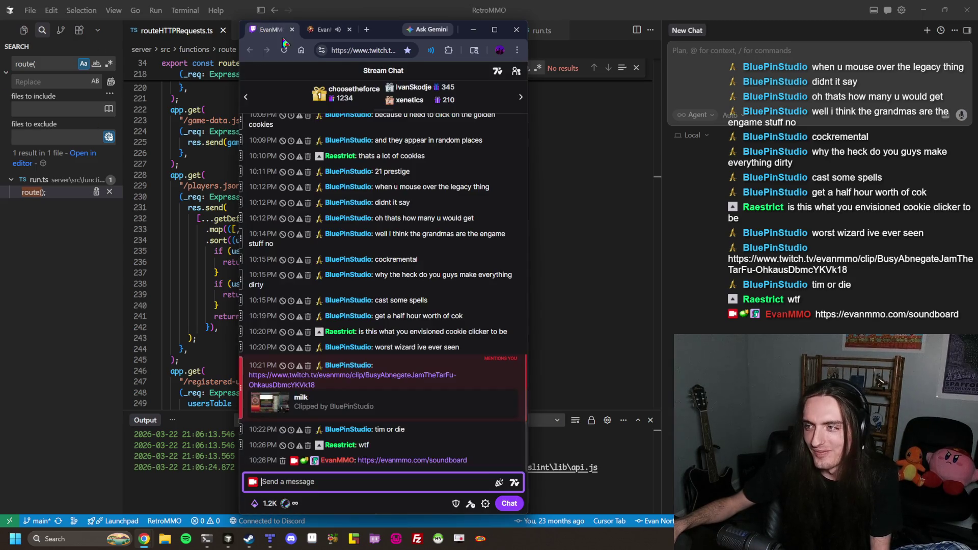
pyautogui.click(516, 76)
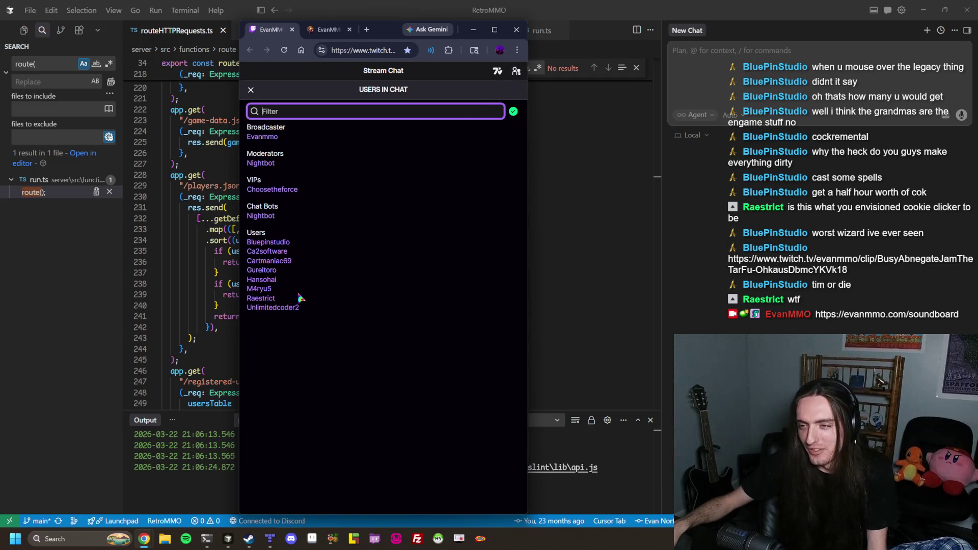
pyautogui.click(515, 71)
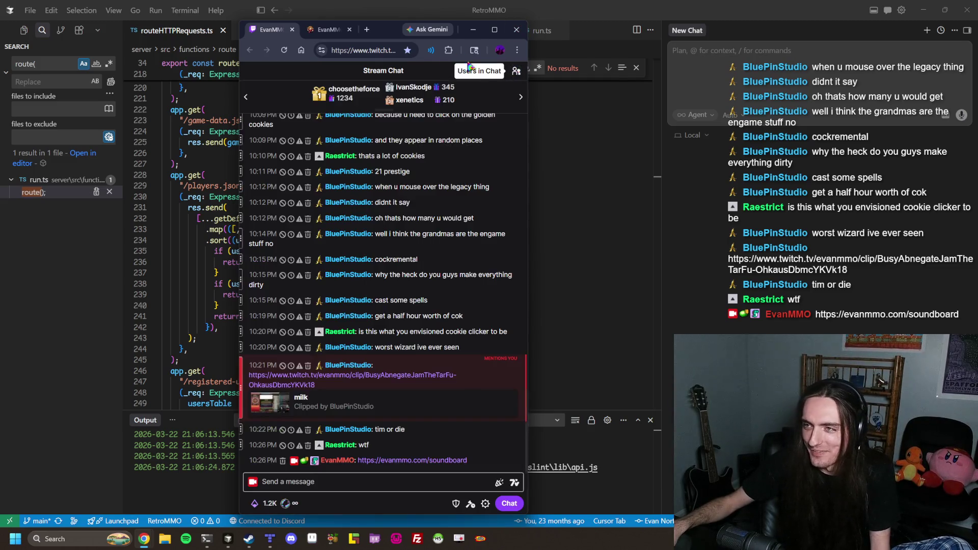
pyautogui.click(326, 29)
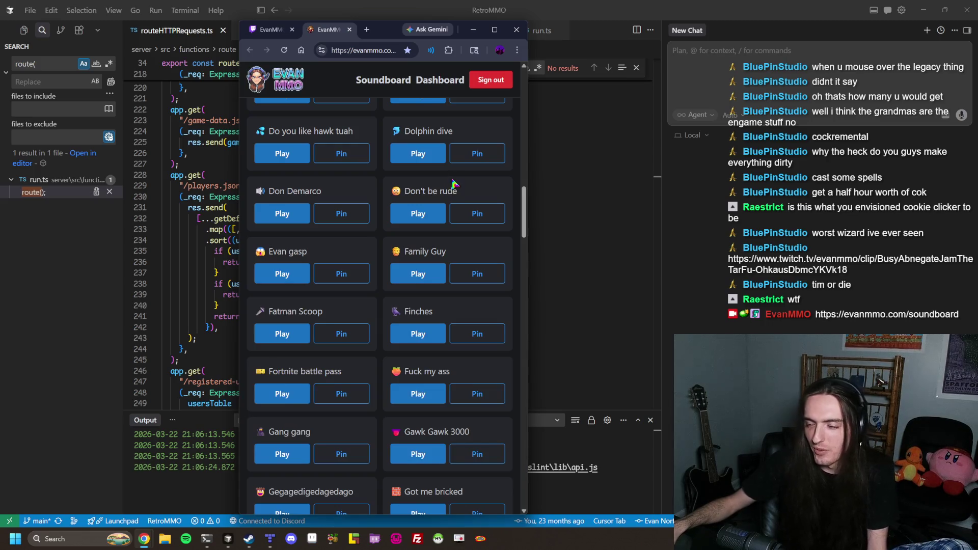
# Play the Brain please sound twice
pyautogui.scroll(4, 458, 188)
pyautogui.scroll(4, 484, 208)
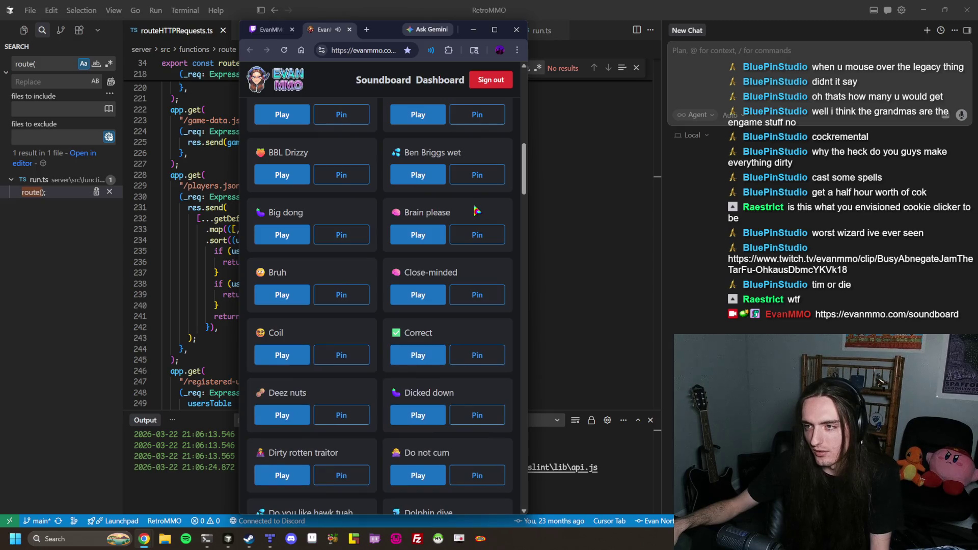
pyautogui.scroll(4, 477, 210)
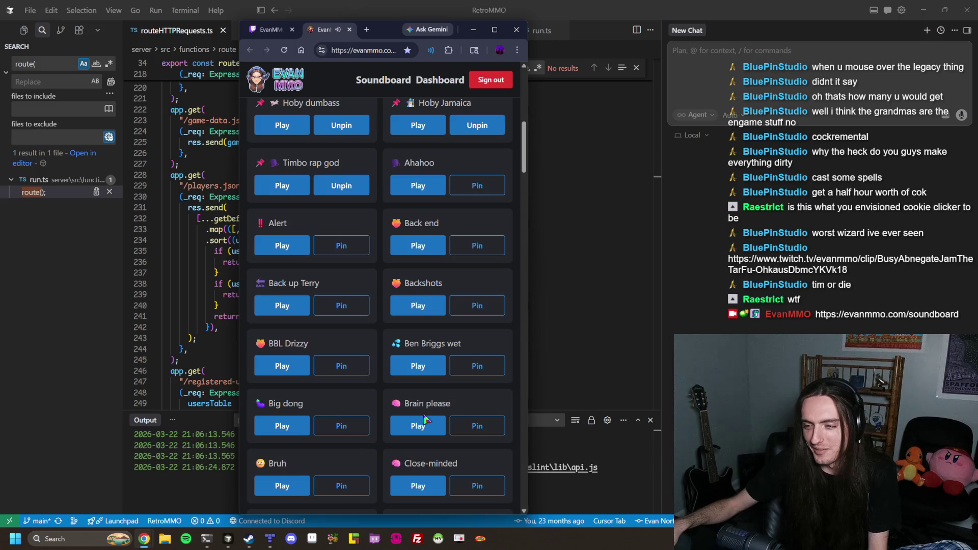
pyautogui.click(419, 430)
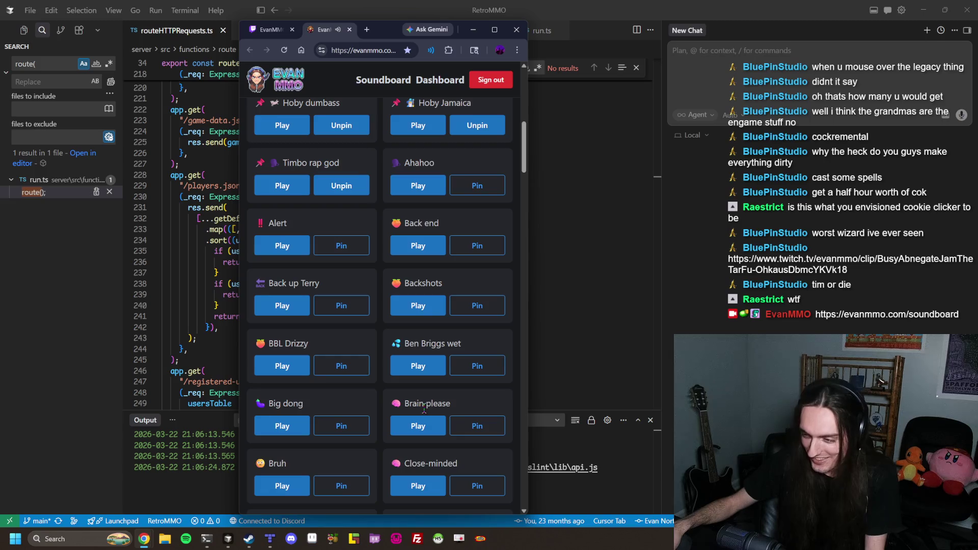
pyautogui.click(407, 431)
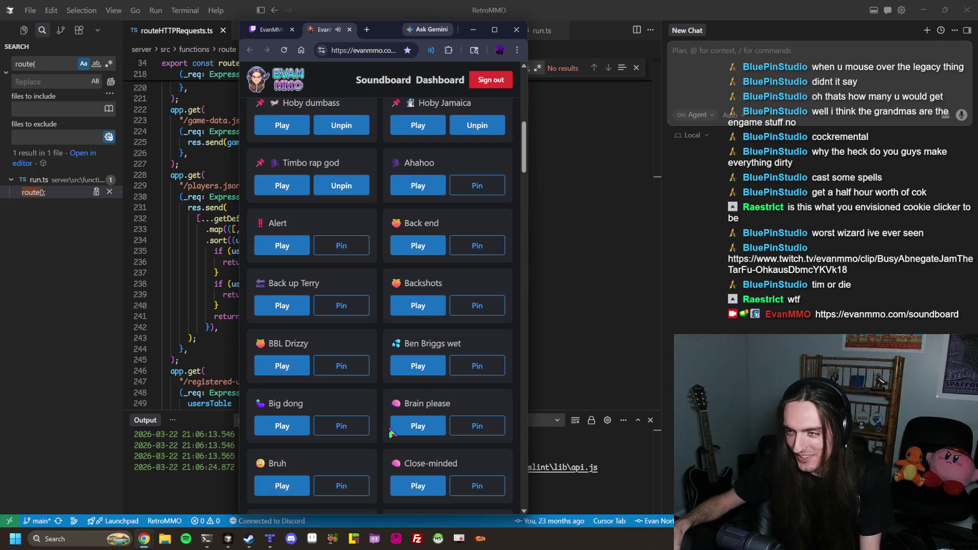
# Play the Bruh and Do you like hawk tuah sounds
pyautogui.scroll(4, 448, 421)
pyautogui.scroll(-3, 460, 204)
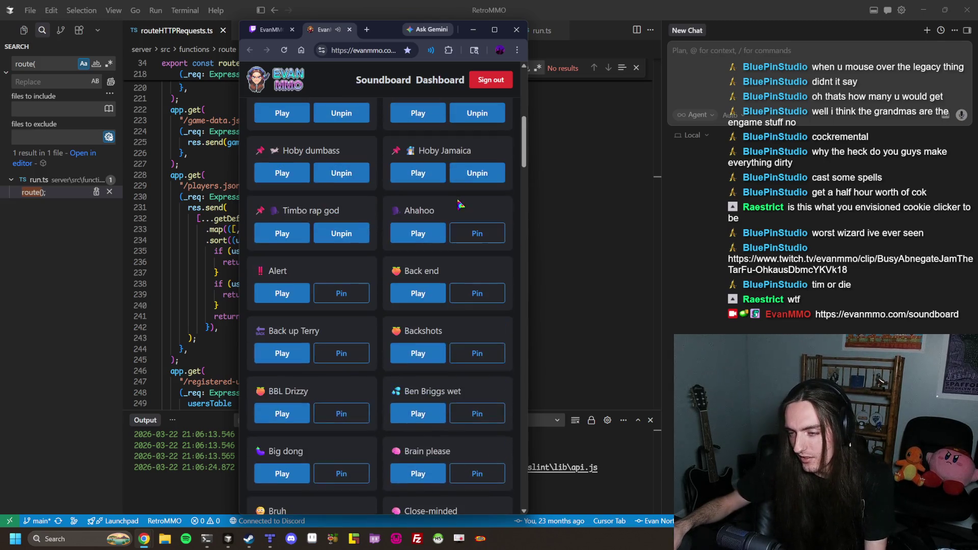
pyautogui.scroll(-4, 451, 210)
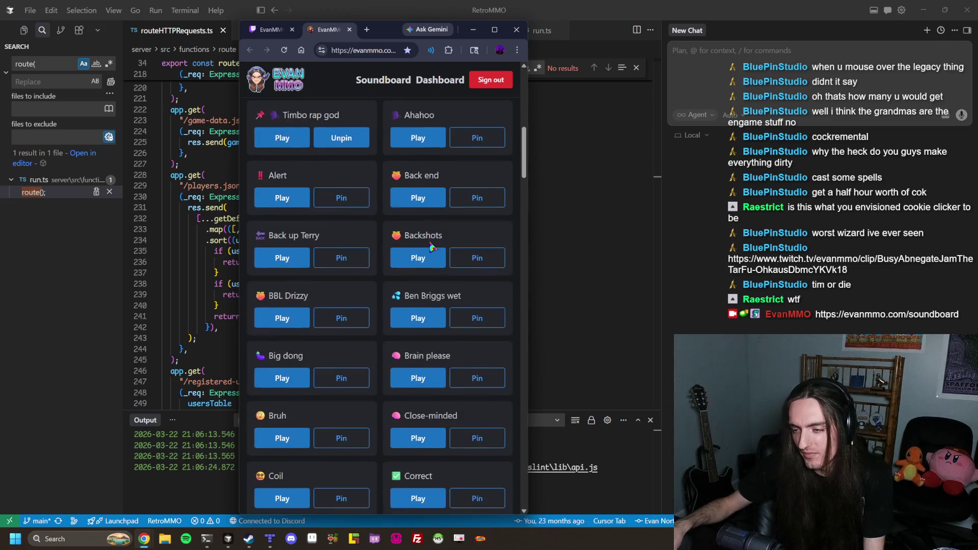
pyautogui.click(272, 350)
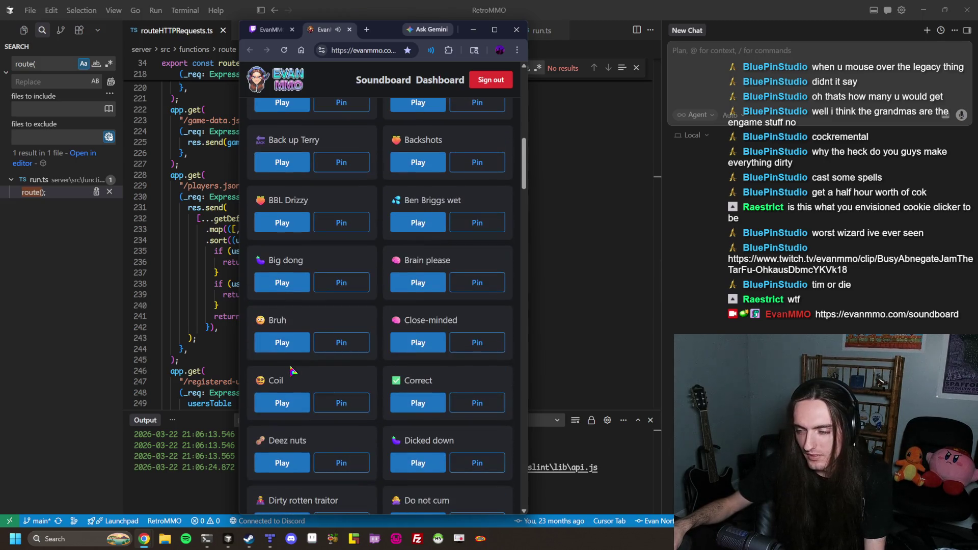
pyautogui.scroll(-3, 292, 372)
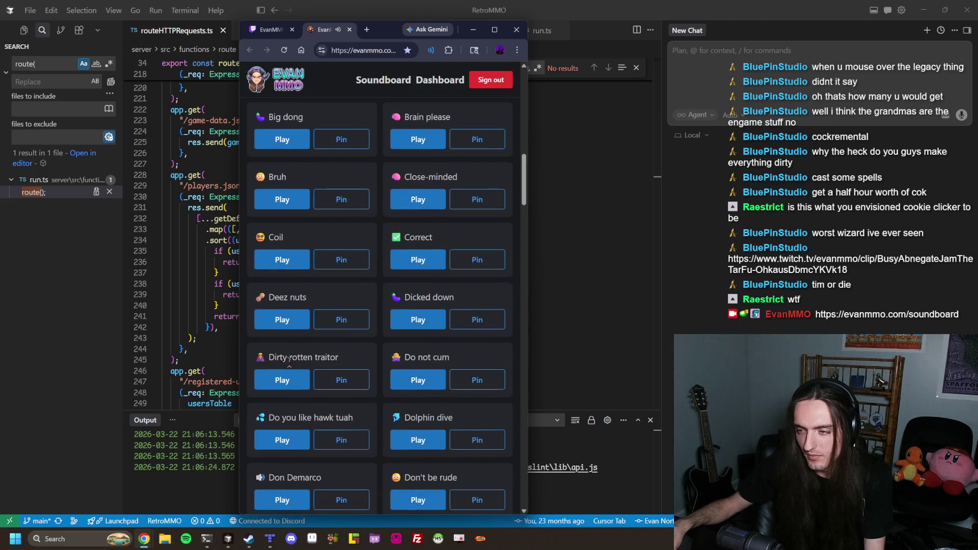
pyautogui.scroll(-2, 289, 363)
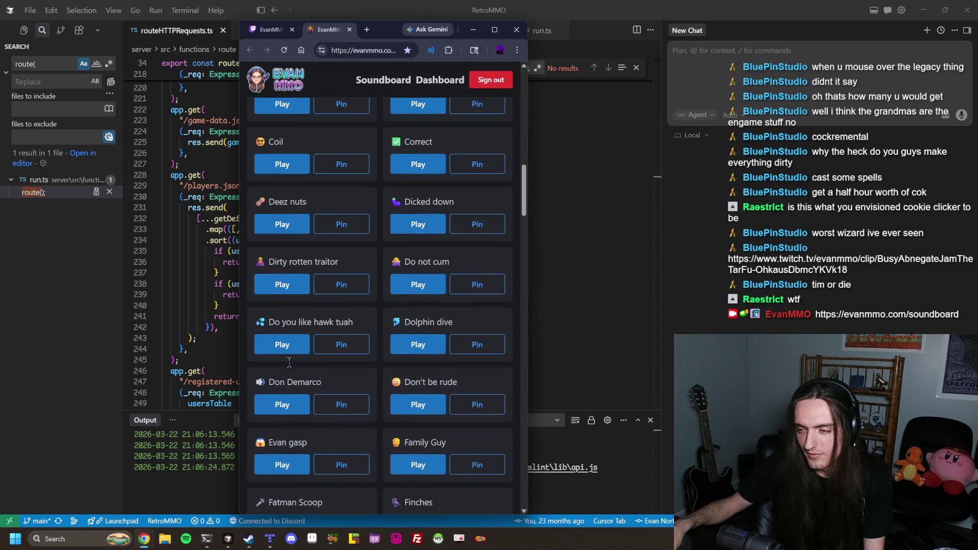
pyautogui.click(290, 345)
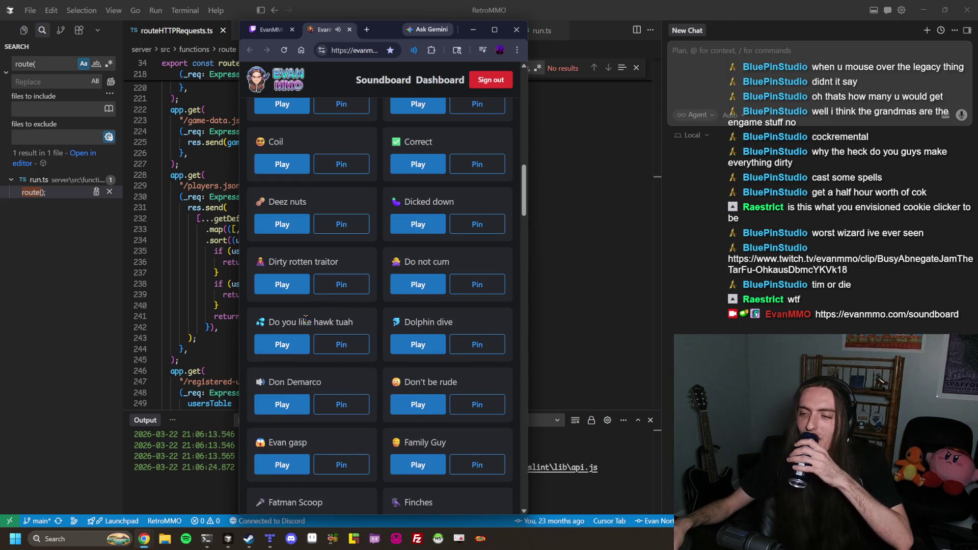
# Open and dismiss the page's context menu, then scroll through the sound list
pyautogui.rightClick(308, 317)
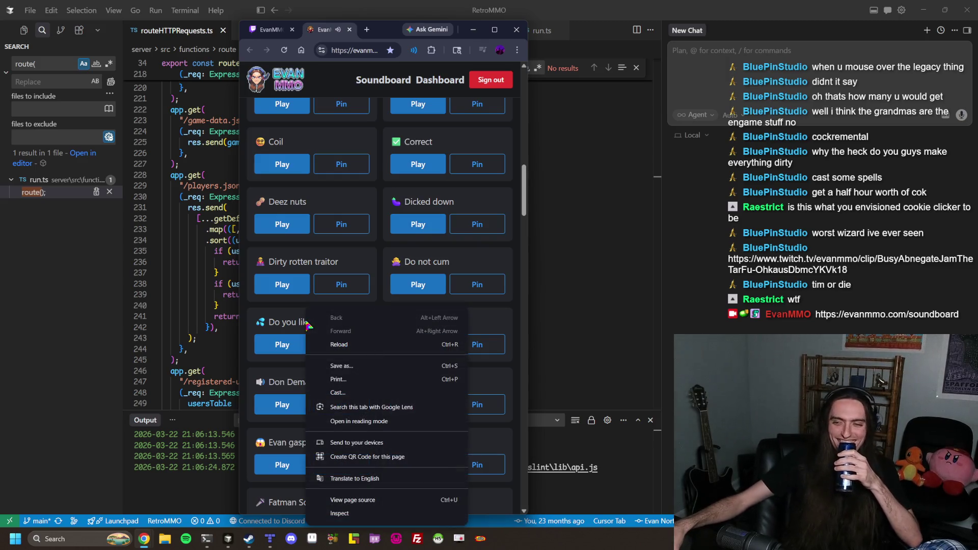
pyautogui.click(291, 313)
pyautogui.scroll(-5, 291, 314)
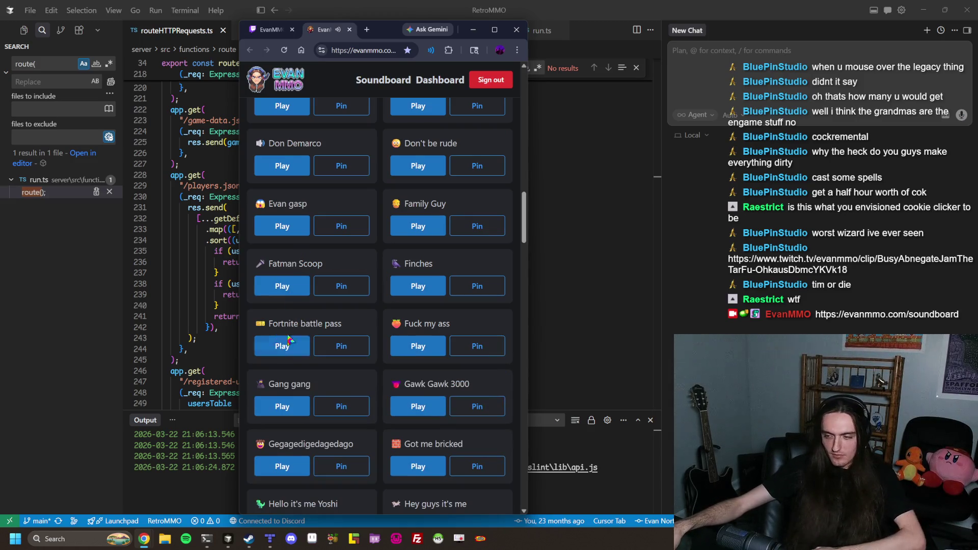
pyautogui.scroll(-2, 351, 349)
pyautogui.scroll(-3, 350, 345)
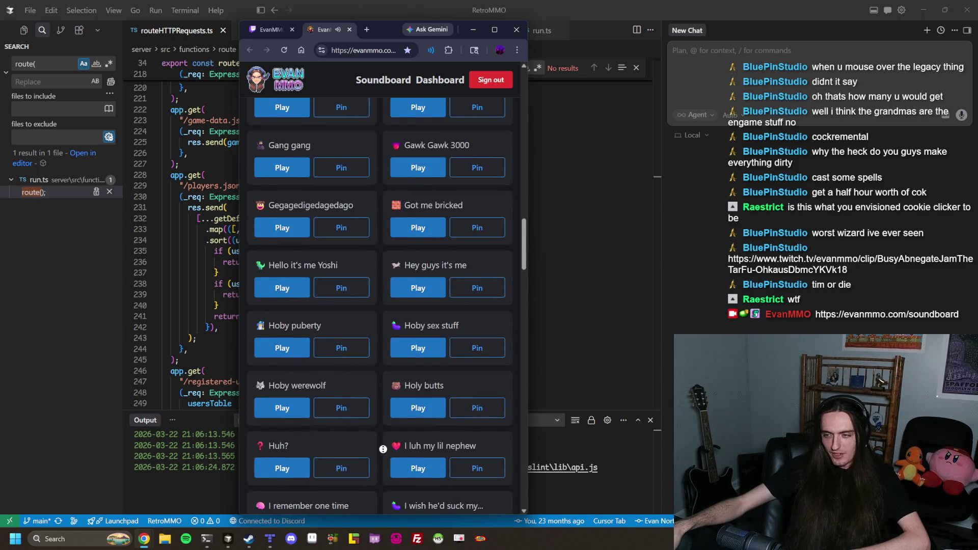
pyautogui.scroll(15, 383, 449)
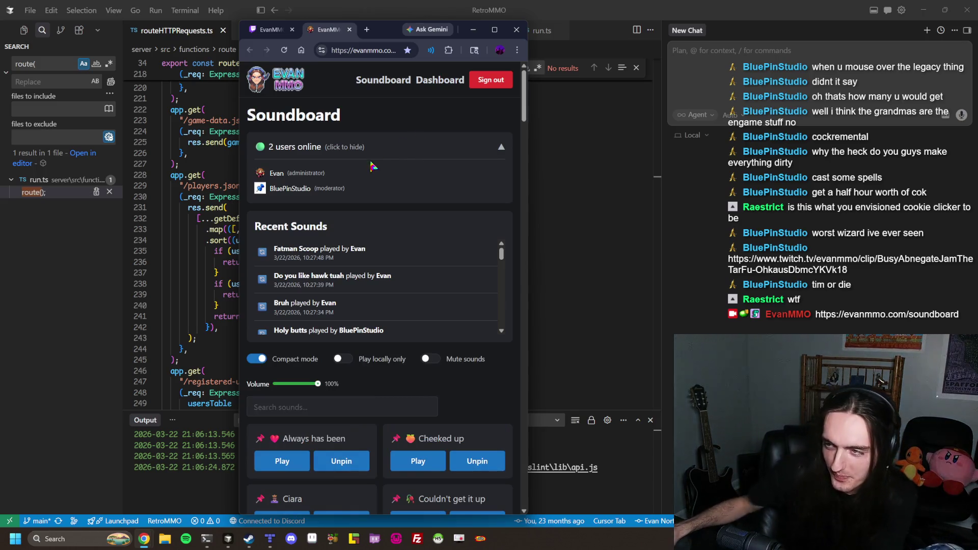
# Highlight the second user's moderator role text, switch to Stream Chat, then minimize the browser
pyautogui.moveTo(315, 189); pyautogui.dragTo(348, 194)
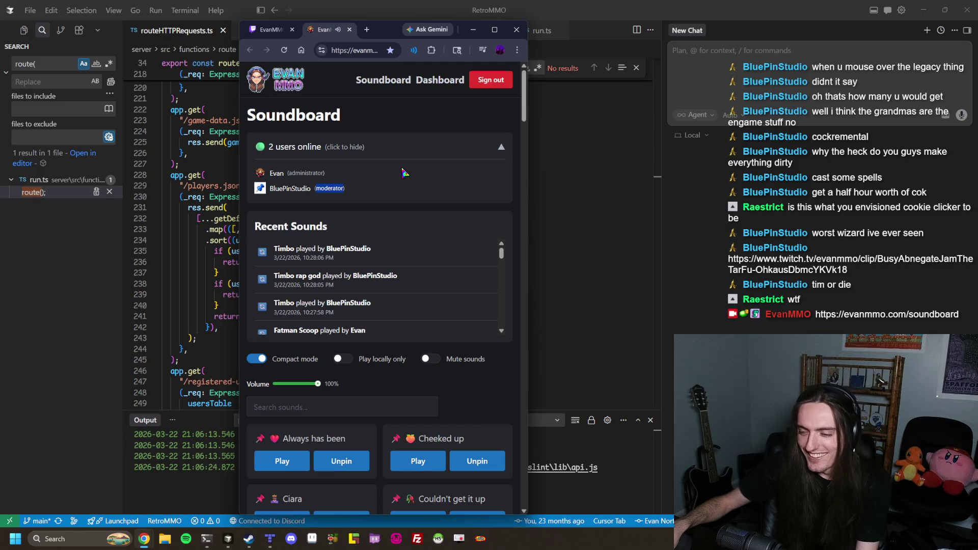
pyautogui.click(257, 32)
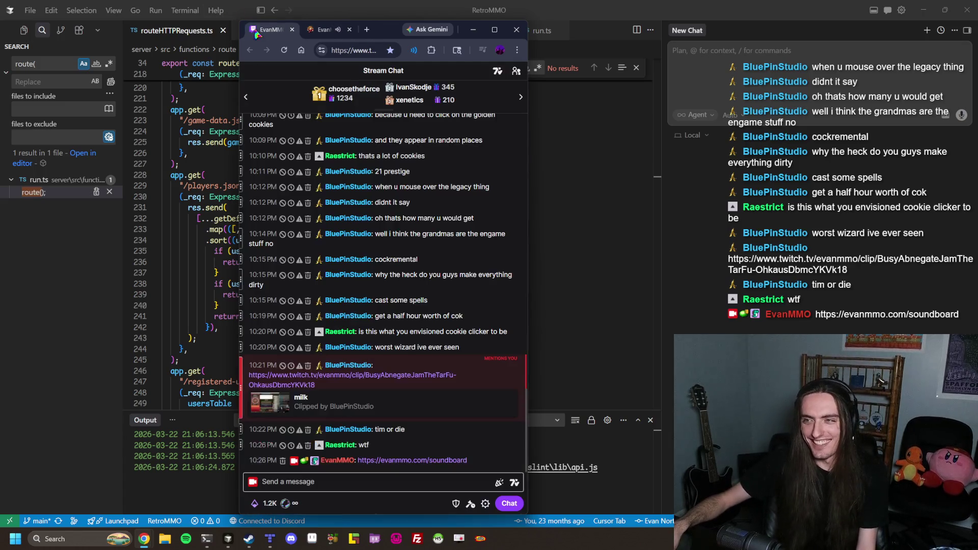
pyautogui.click(472, 29)
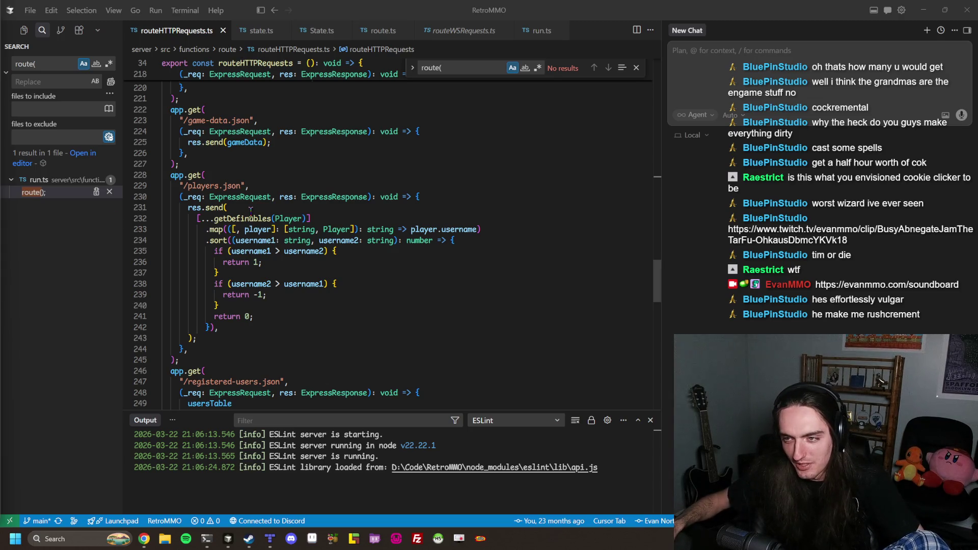
# Inspect the username comparison at line 235 of the /players.json sort, then restore the browser
pyautogui.moveTo(247, 218)
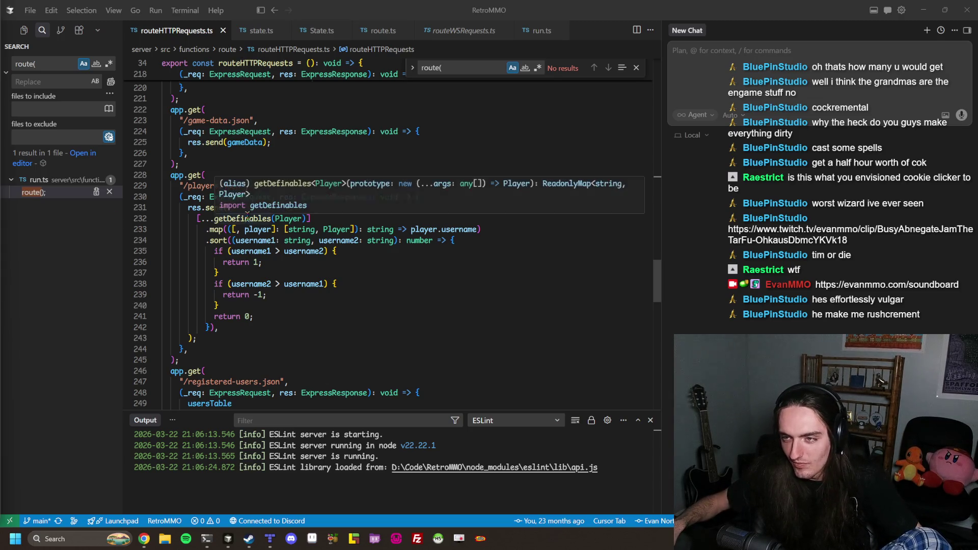
pyautogui.click(383, 250)
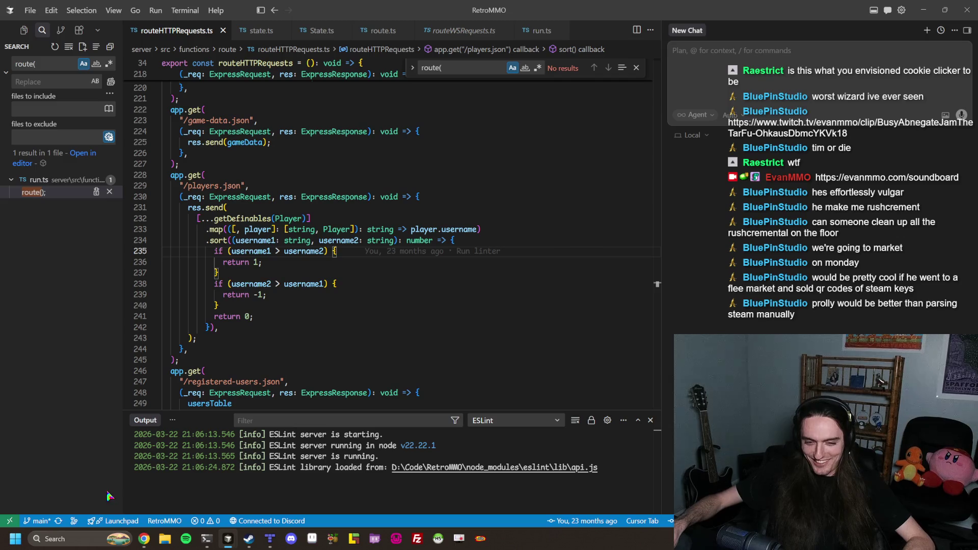
pyautogui.click(144, 539)
# Load play.retro-mmo.com in a new tab, log in with the saved account, and pick the Lv10 WR character
pyautogui.click(555, 10)
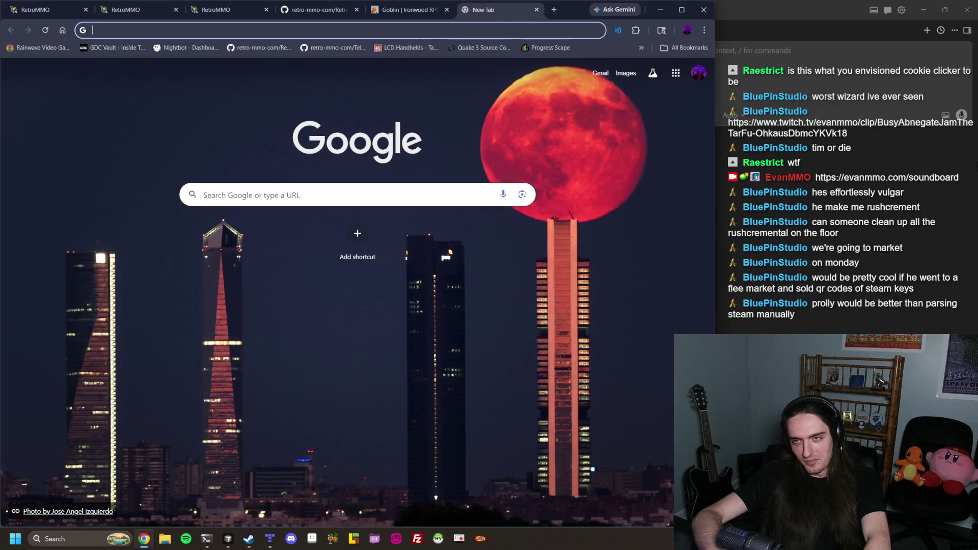
pyautogui.write('play.retro-mmo.com')
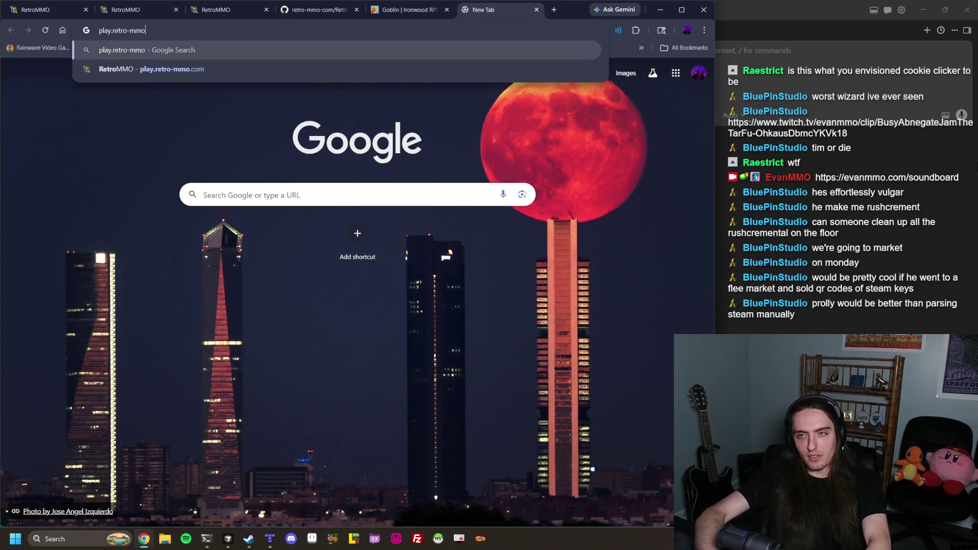
pyautogui.press('Return')
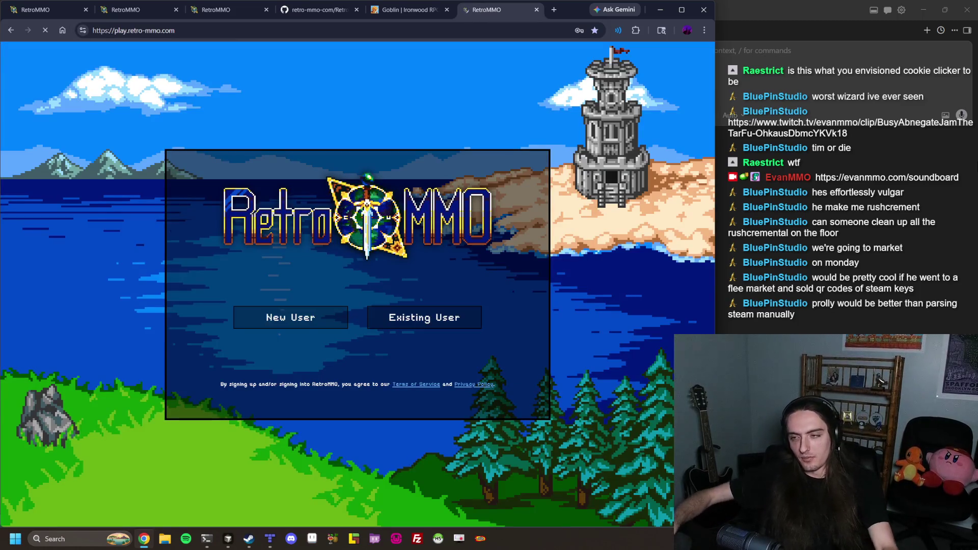
pyautogui.click(434, 315)
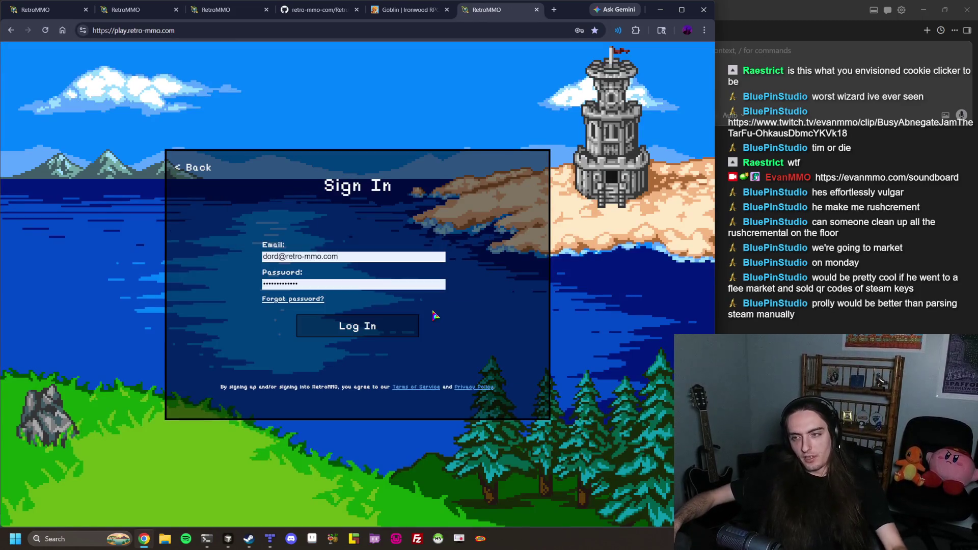
pyautogui.click(370, 257)
pyautogui.click(339, 338)
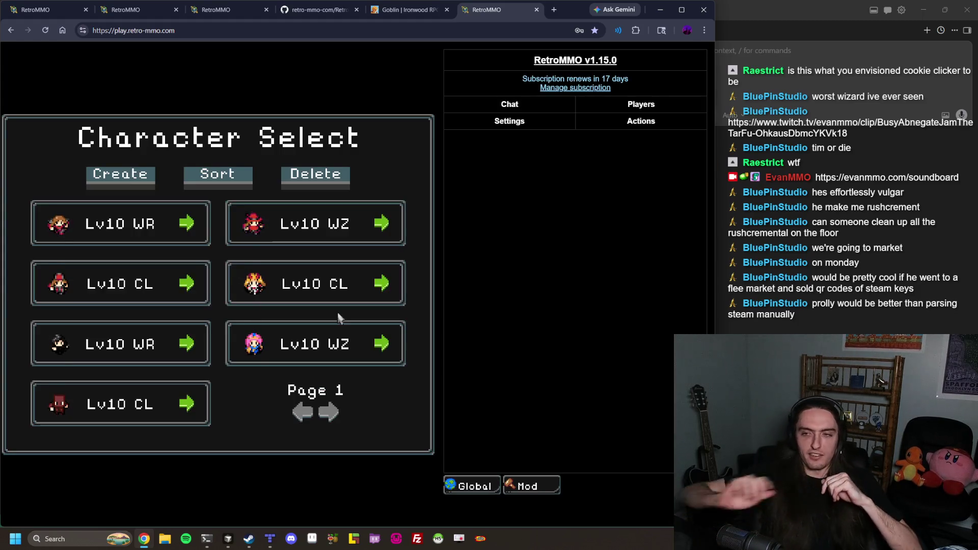
pyautogui.click(179, 237)
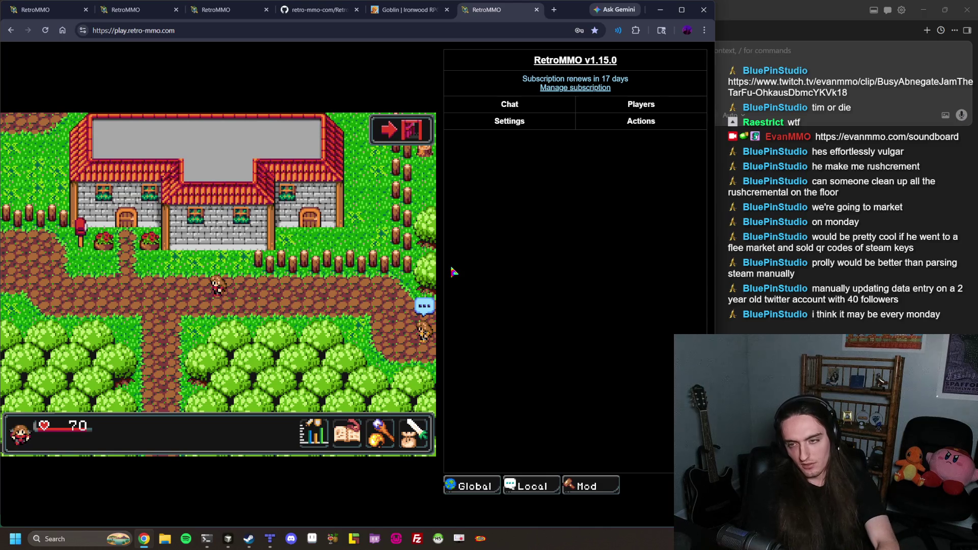
# Walk the character west along the town road
pyautogui.press('Left')
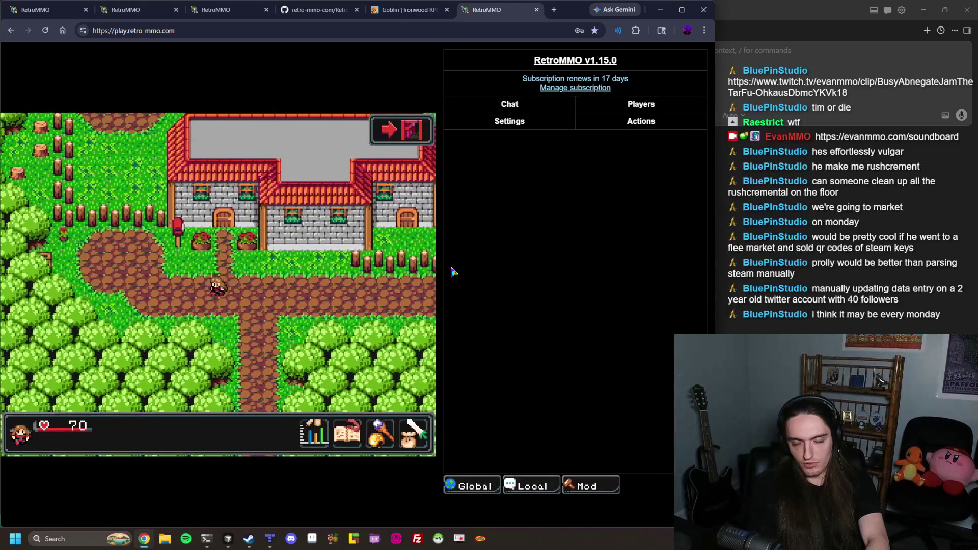
# Walk along the road, through the house and out into the village
pyautogui.press('Up')
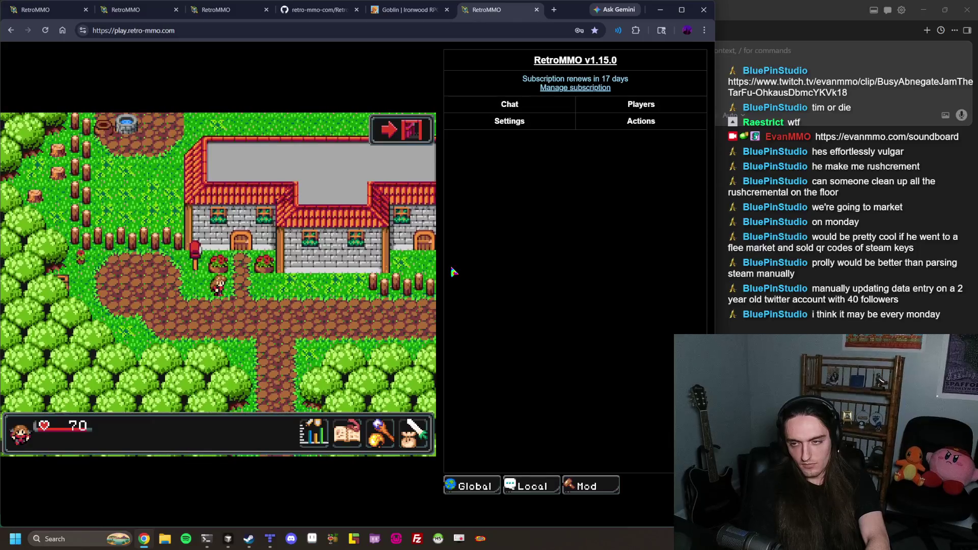
pyautogui.press('Left')
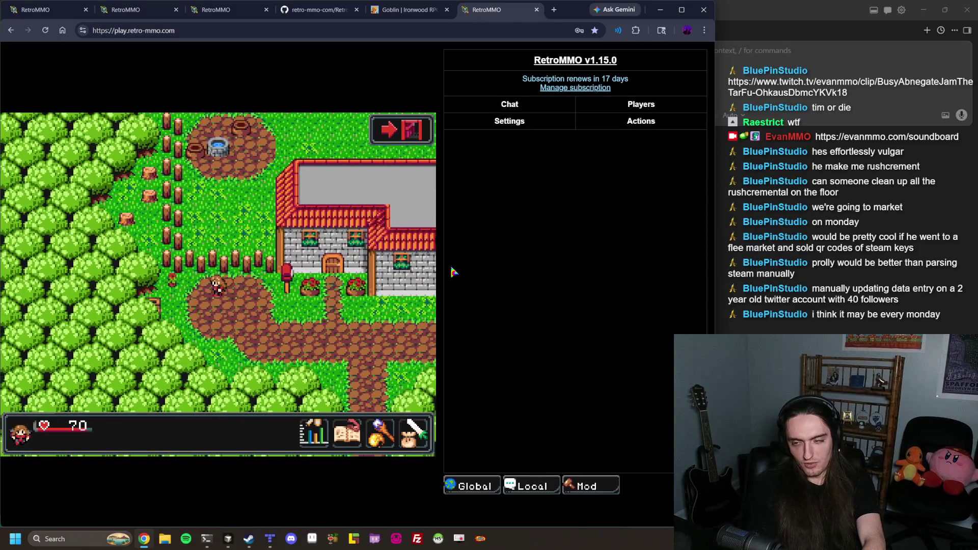
pyautogui.press('Down')
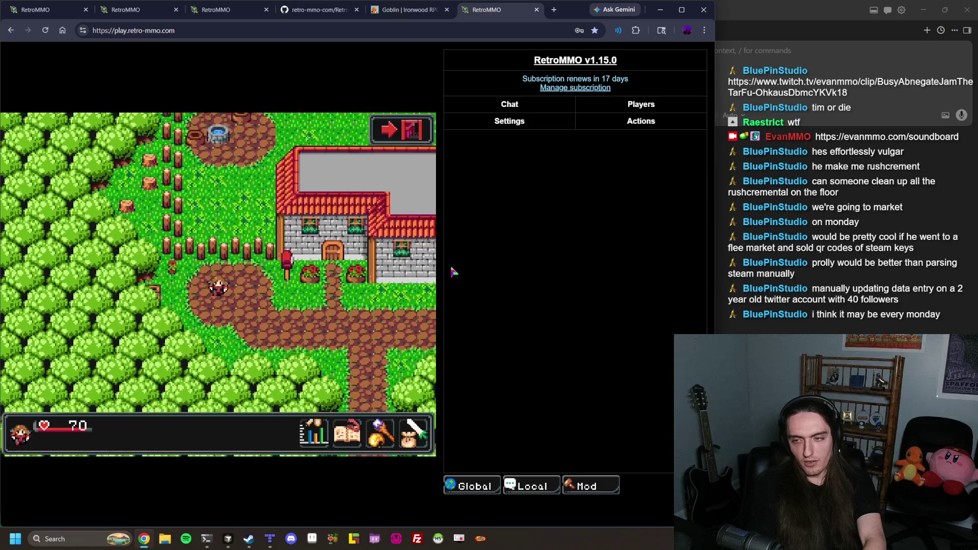
pyautogui.press('Down')
pyautogui.press('Right')
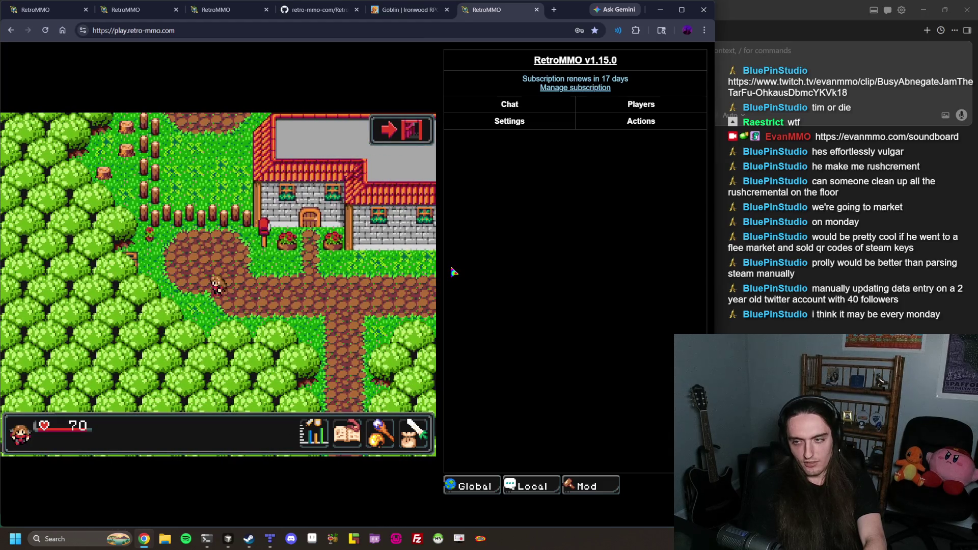
pyautogui.press('Right')
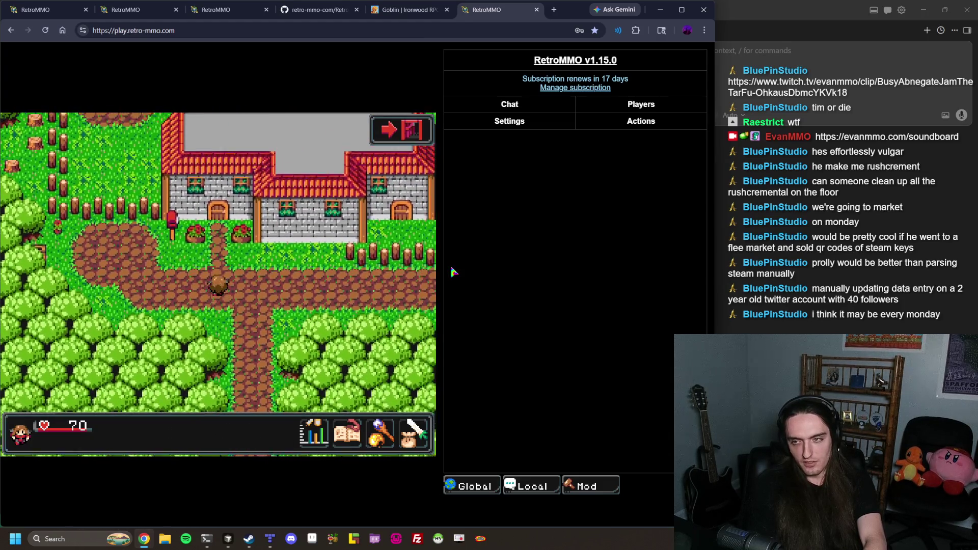
pyautogui.press('Up')
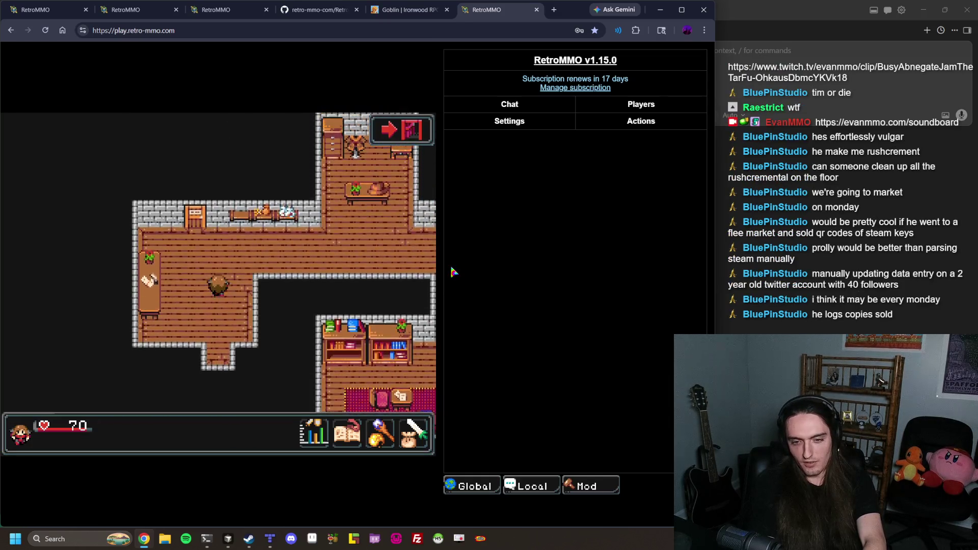
pyautogui.press('Right')
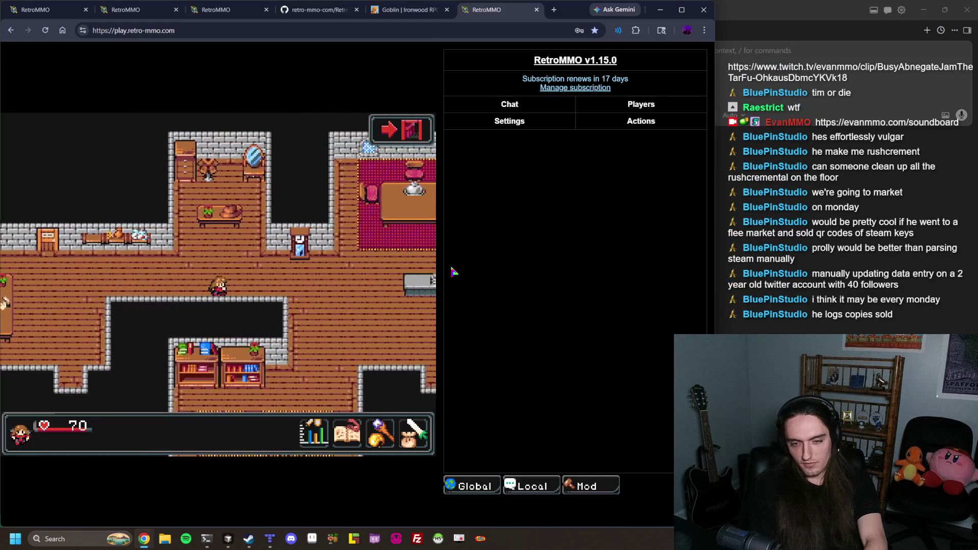
pyautogui.press('Right')
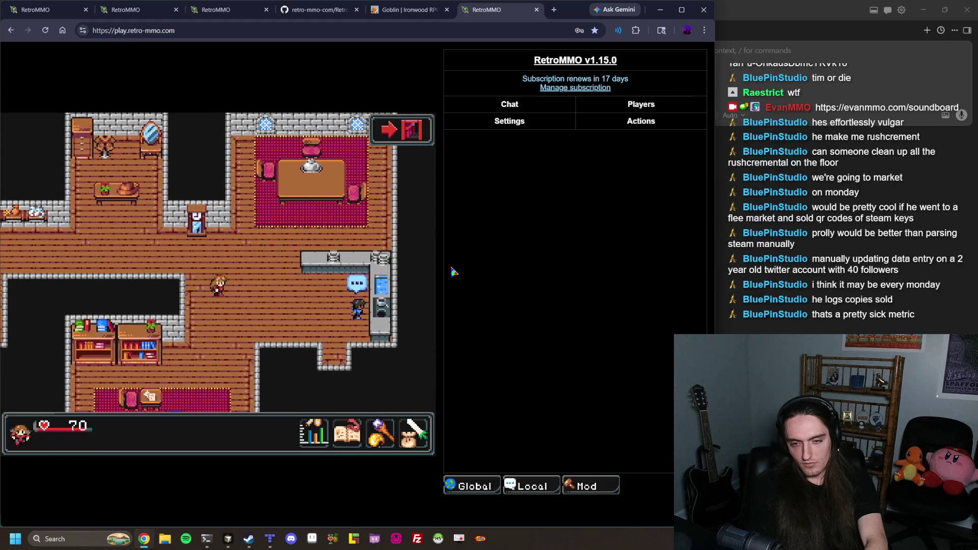
pyautogui.press('Right')
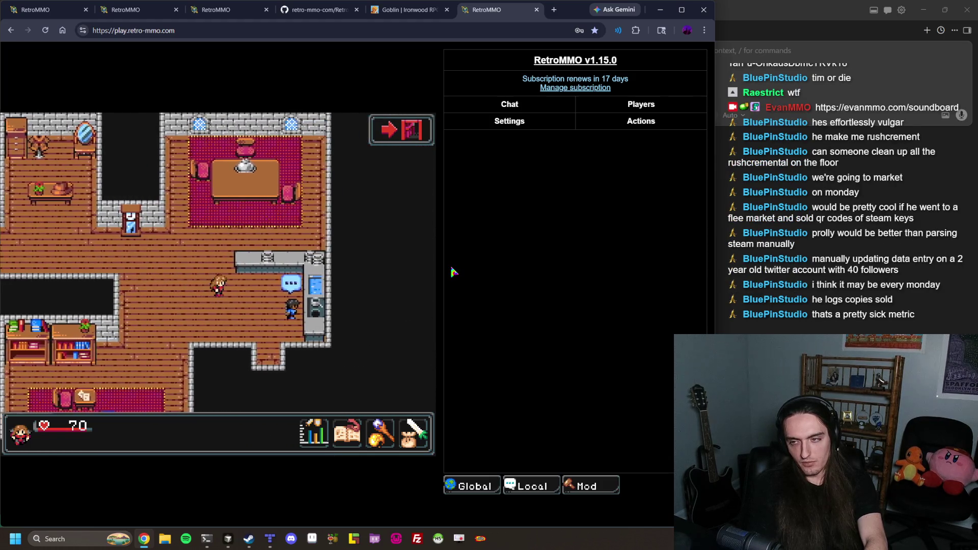
pyautogui.press('Down')
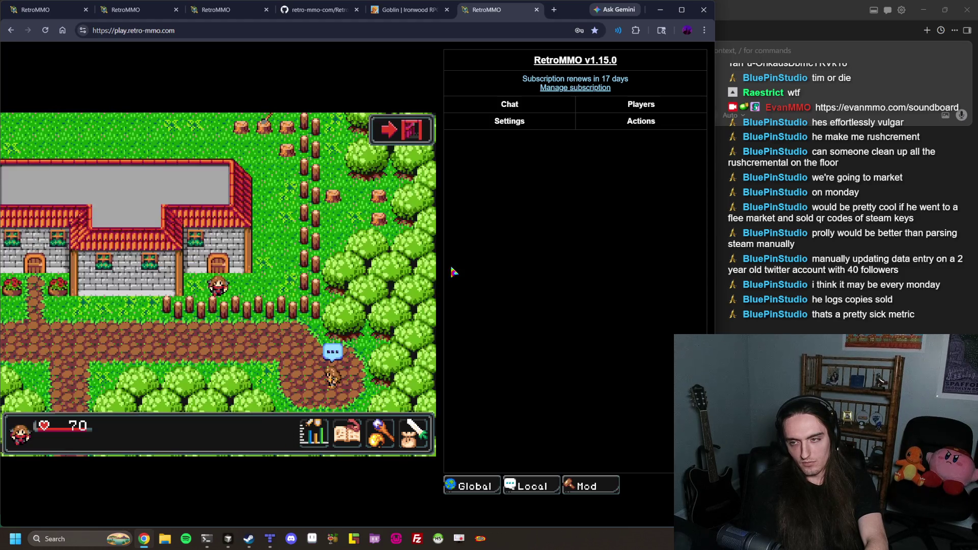
# Walk west to Kieran by the graveyard and talk to him about his quests
pyautogui.press('Up')
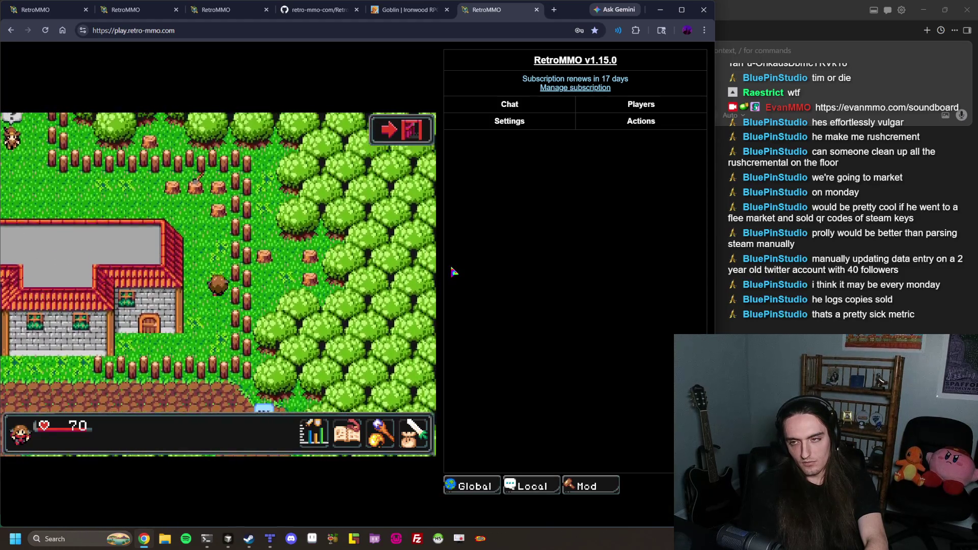
pyautogui.press('Left')
pyautogui.press('Up')
pyautogui.press('Left')
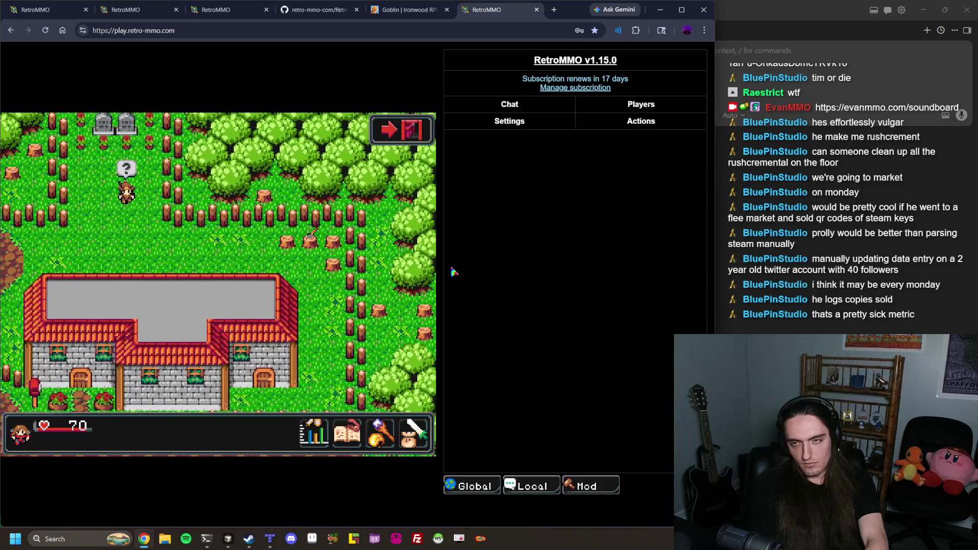
pyautogui.press('Left')
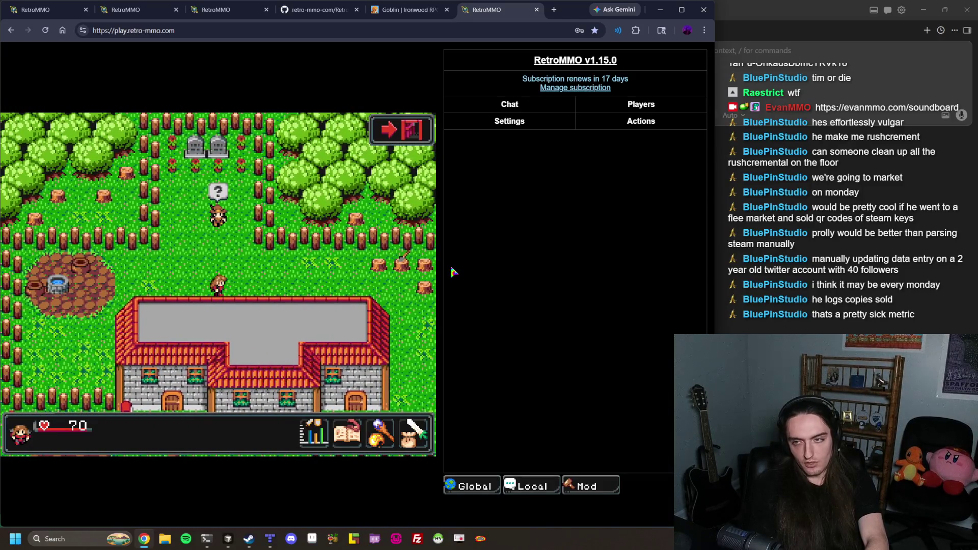
pyautogui.press('Up')
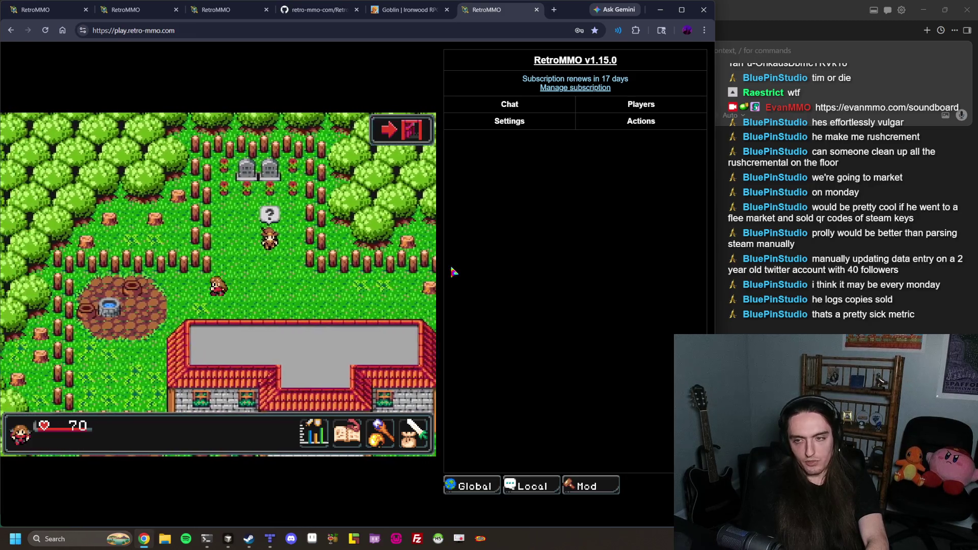
pyautogui.press('Left')
pyautogui.press('Right')
pyautogui.press('Right')
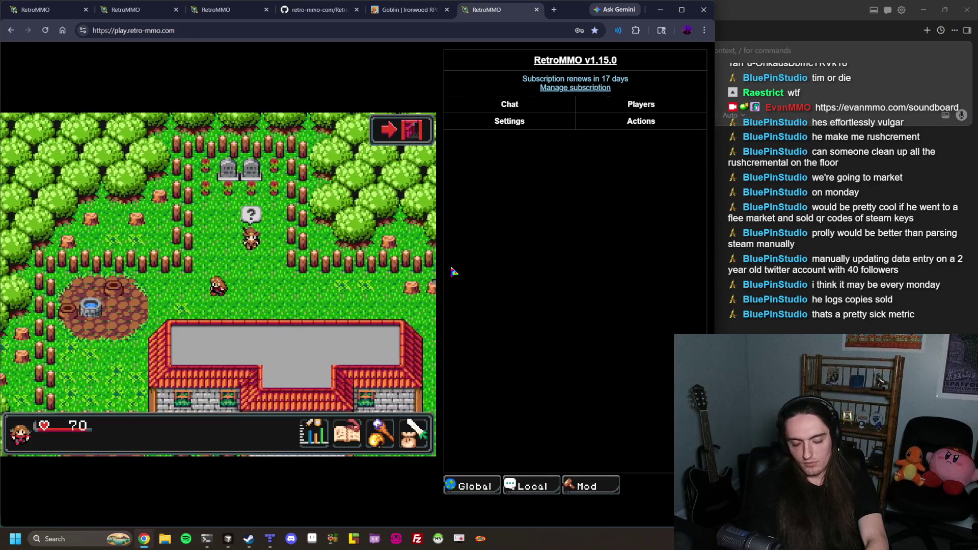
pyautogui.press('Right')
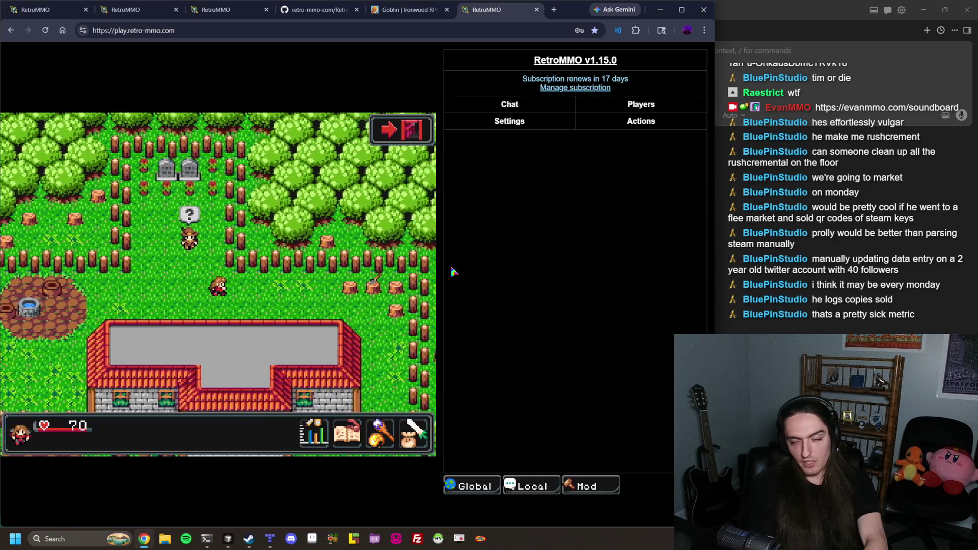
pyautogui.press('Left')
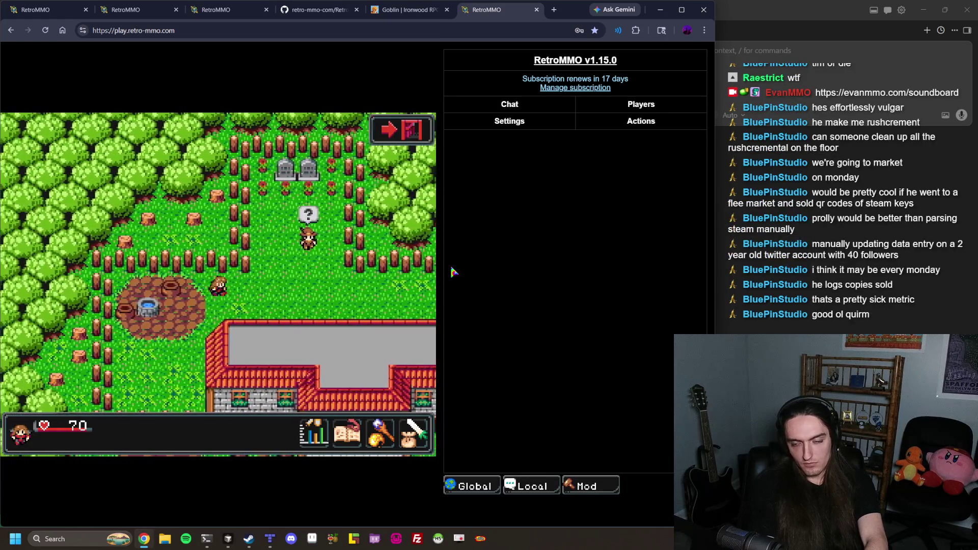
pyautogui.press('Right')
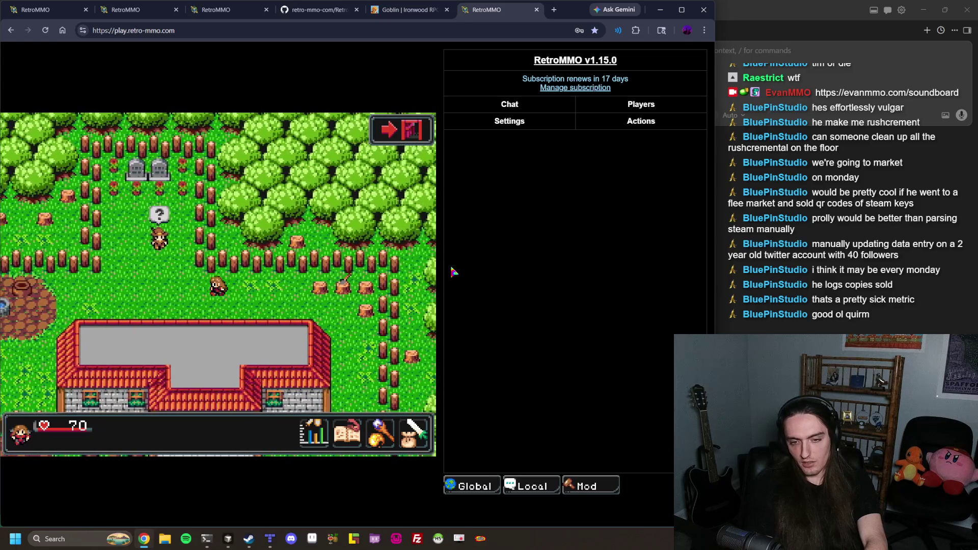
pyautogui.press('Left')
pyautogui.press('Right')
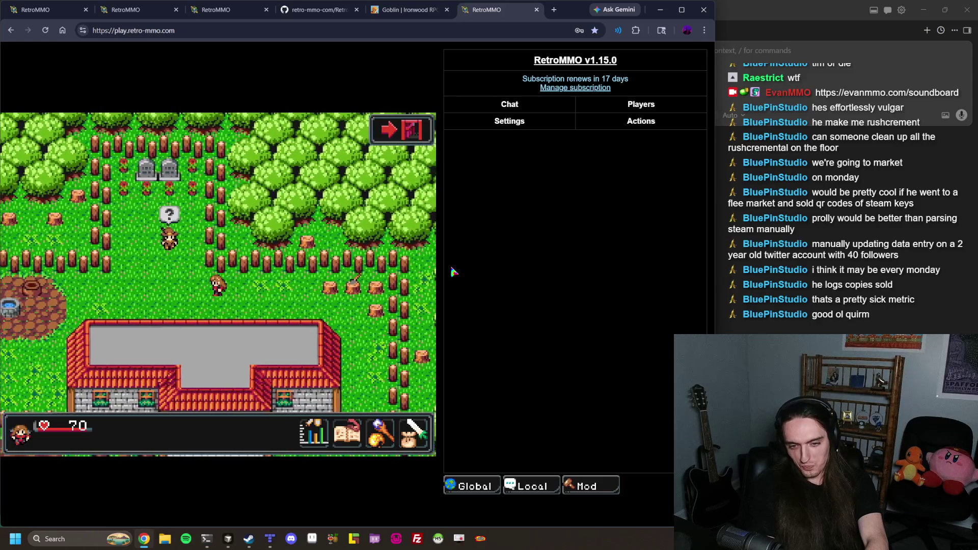
pyautogui.press('Left')
pyautogui.press('Right')
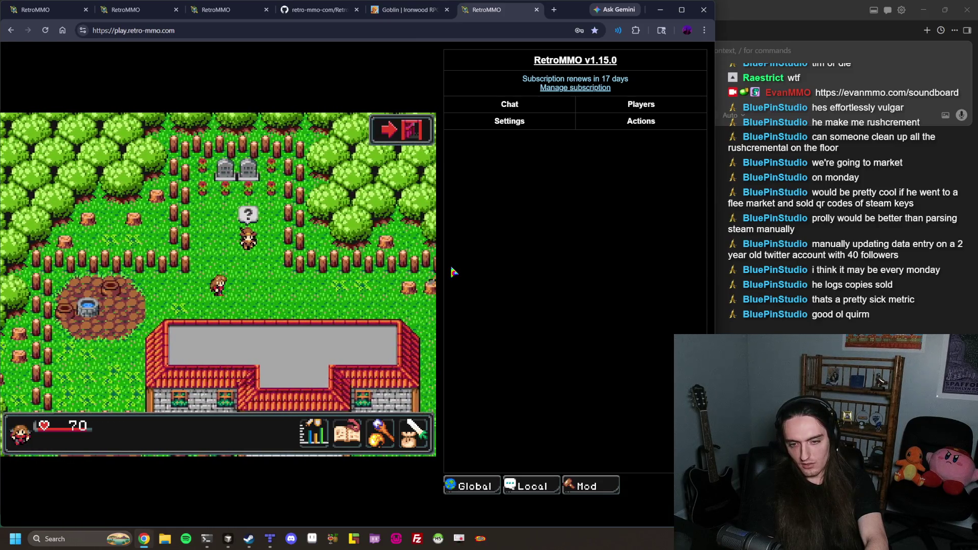
pyautogui.press('Return')
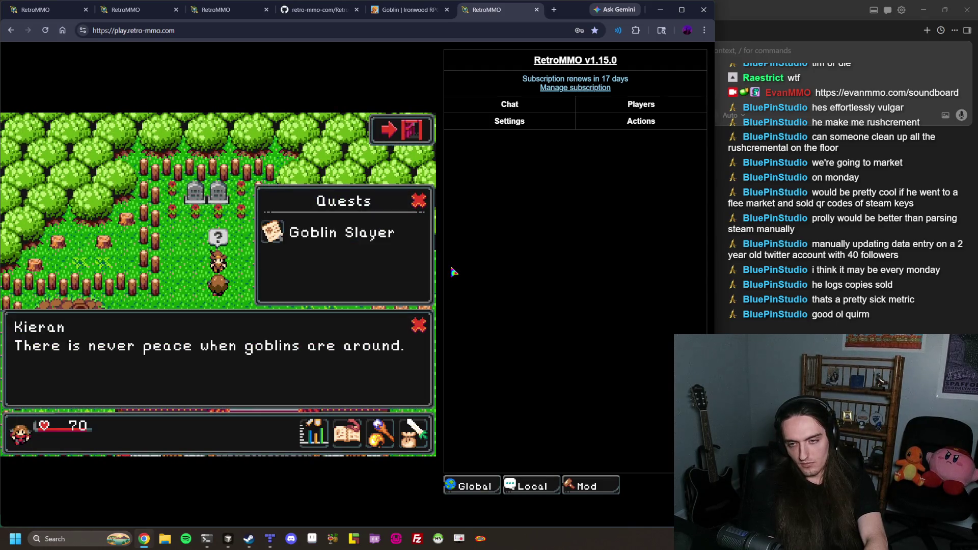
# Step away toward the well, then return and reopen Kieran's dialogue several times
pyautogui.press('Return')
pyautogui.press('Down')
pyautogui.press('Left')
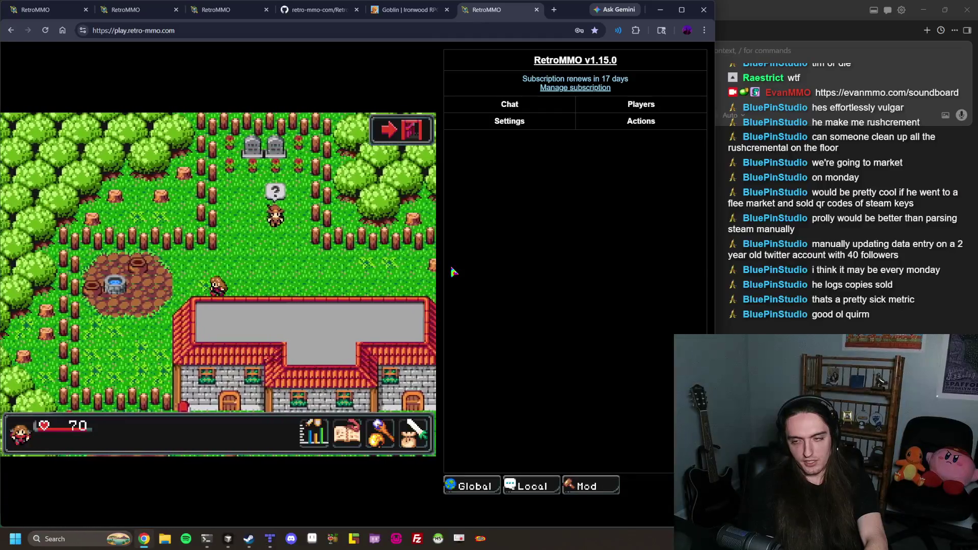
pyautogui.press('Left')
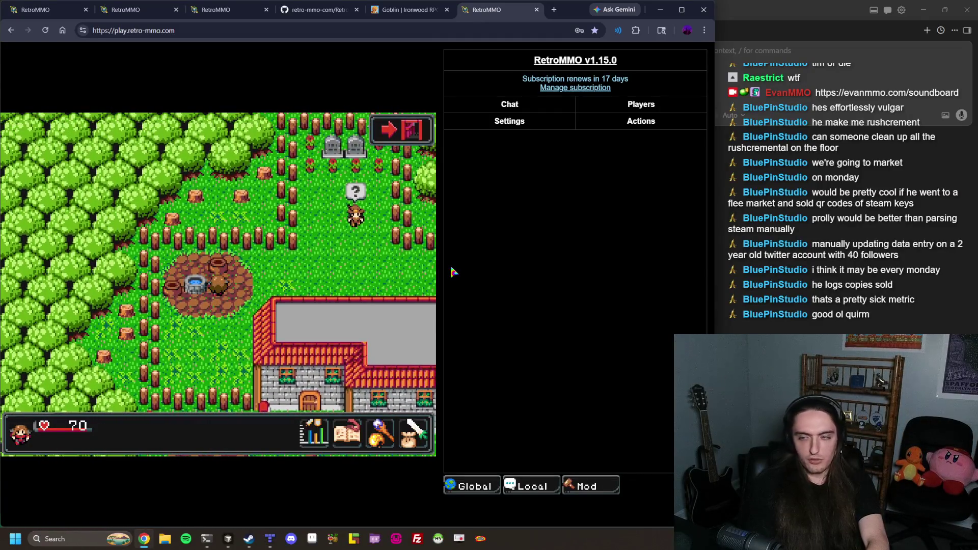
pyautogui.press('Right')
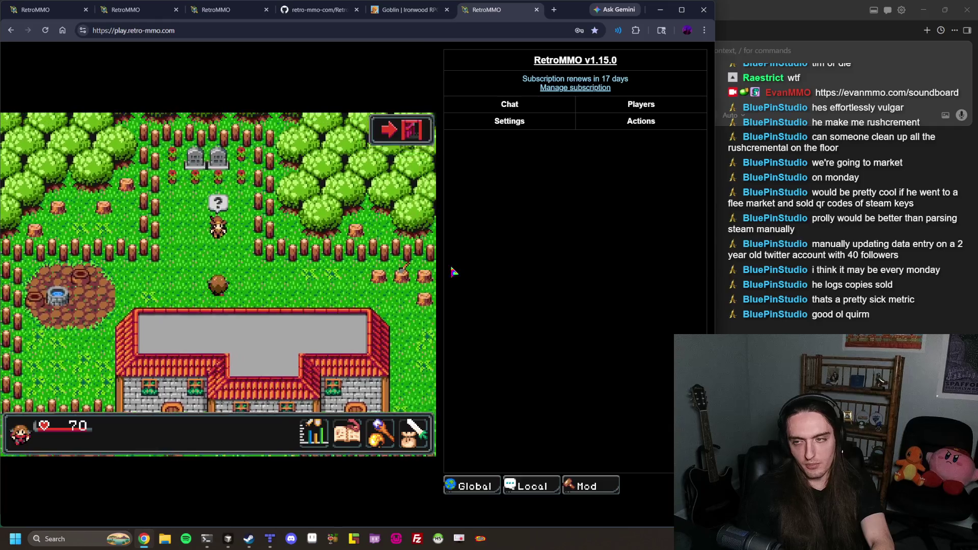
pyautogui.press('Return')
pyautogui.press('Return')
pyautogui.press('Up')
pyautogui.press('Return')
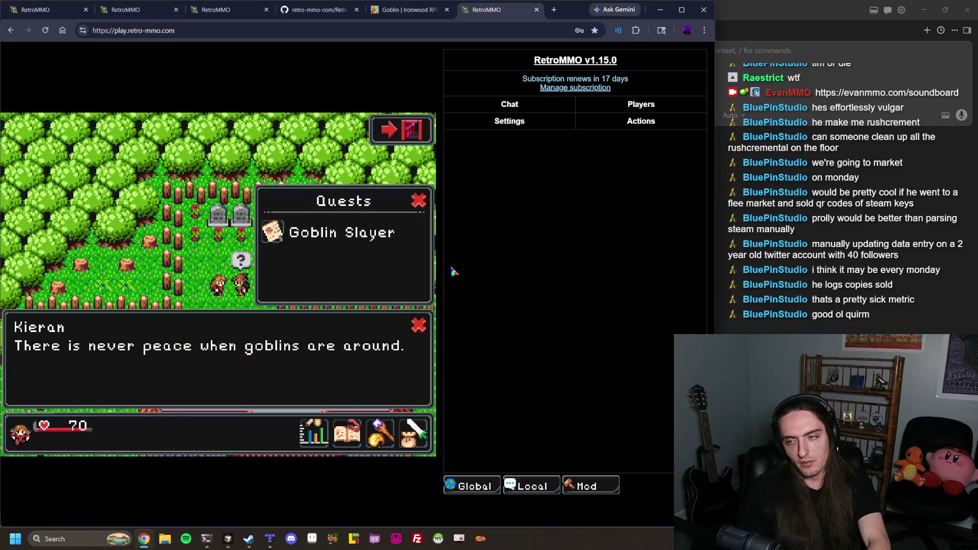
pyautogui.press('Return')
pyautogui.press('Right')
pyautogui.press('Return')
pyautogui.press('Return')
pyautogui.press('Up')
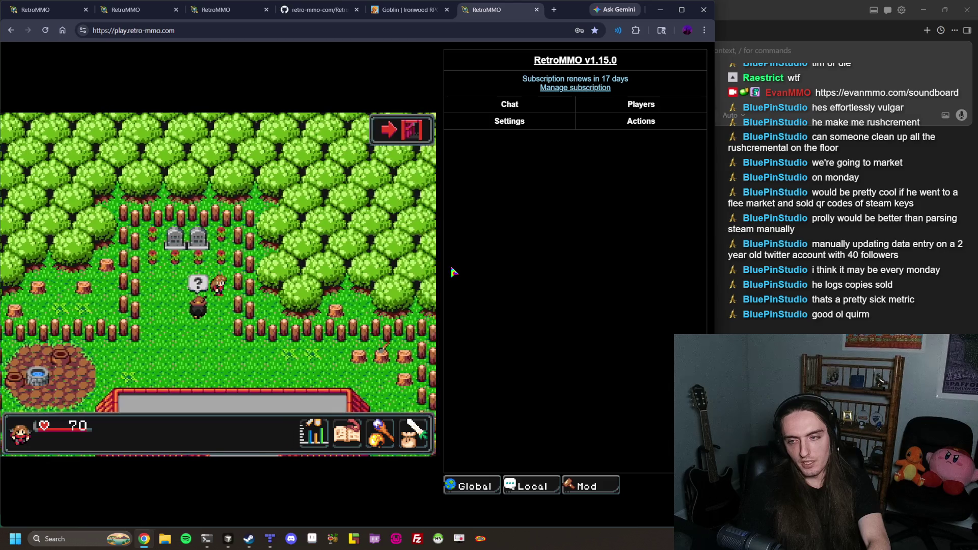
pyautogui.press('Return')
pyautogui.press('Return')
pyautogui.press('Down')
pyautogui.press('Left')
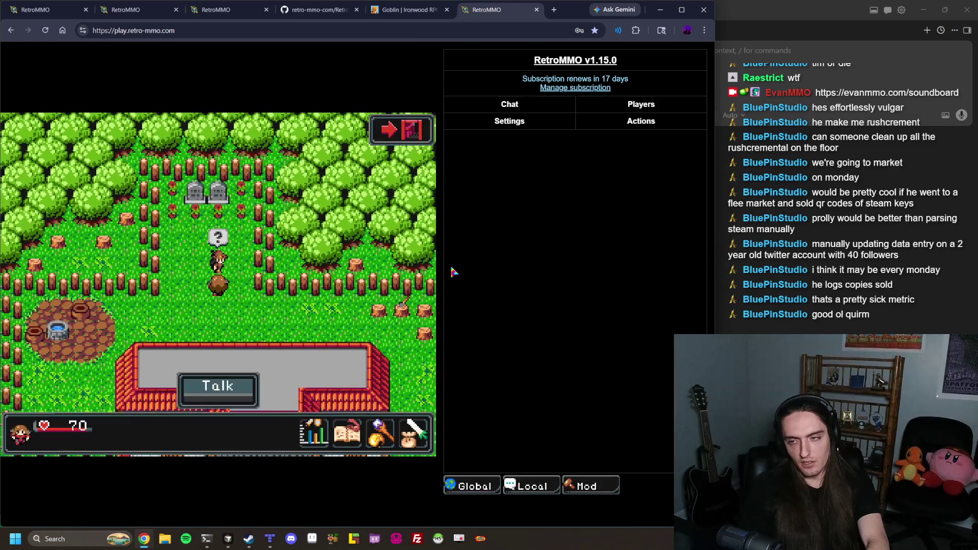
pyautogui.press('Return')
pyautogui.press('Return')
pyautogui.press('Up')
pyautogui.press('Return')
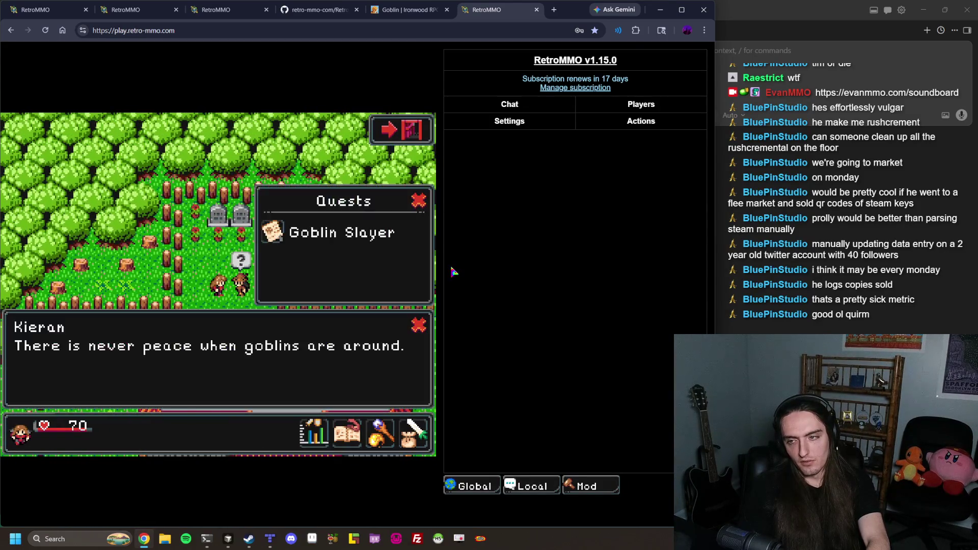
# Close the dialogue and reposition below Kieran, facing up toward him
pyautogui.press('Return')
pyautogui.press('Down')
pyautogui.press('Right')
pyautogui.press('Up')
pyautogui.press('Return')
pyautogui.press('Return')
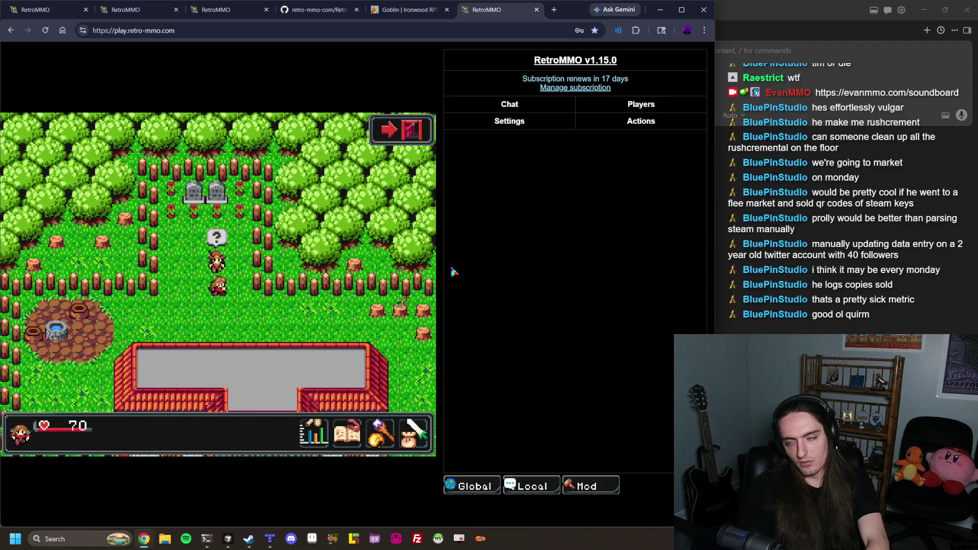
pyautogui.press('Right')
pyautogui.press('Up')
pyautogui.press('Up')
pyautogui.press('Down')
pyautogui.press('Down')
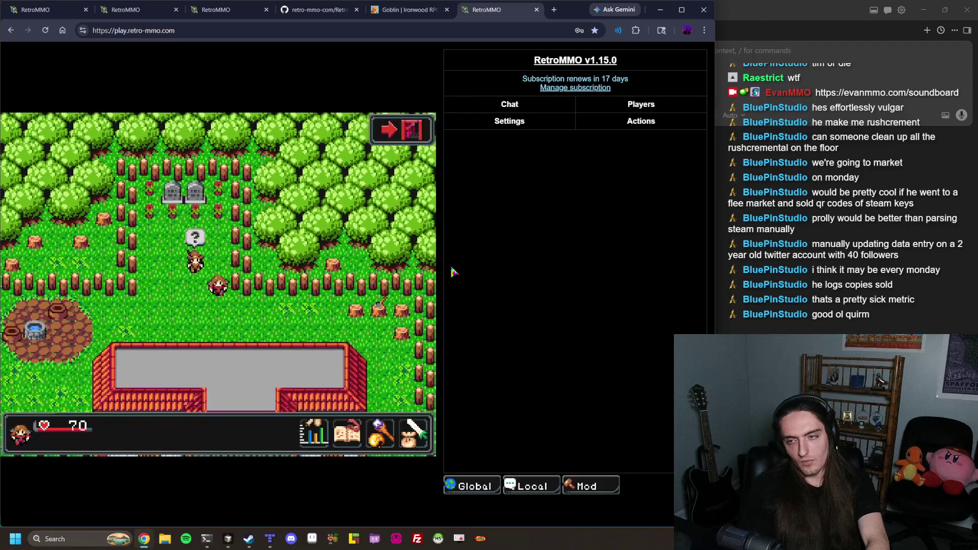
pyautogui.press('Up')
pyautogui.press('Up')
pyautogui.press('Left')
pyautogui.press('Left')
pyautogui.press('Down')
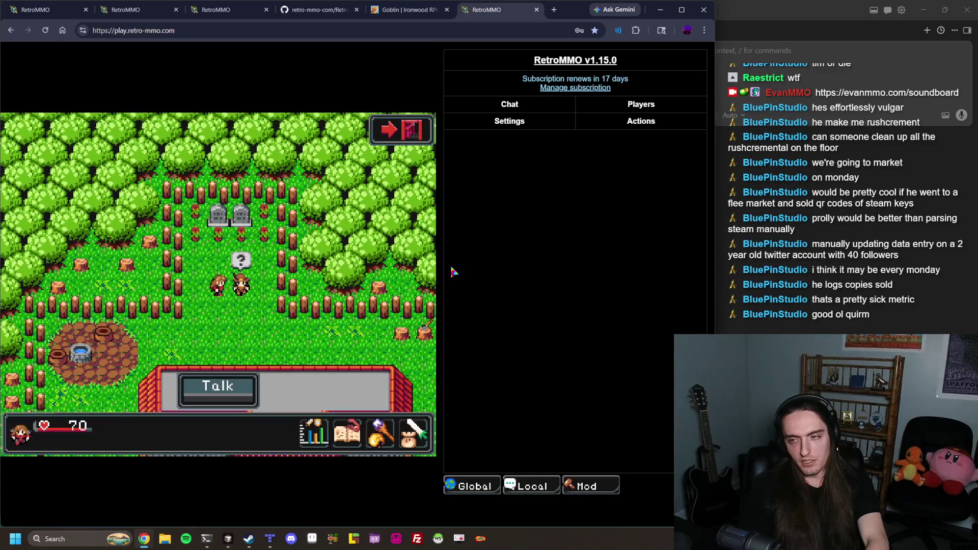
pyautogui.press('Left')
pyautogui.press('Right')
pyautogui.press('Down')
pyautogui.press('Right')
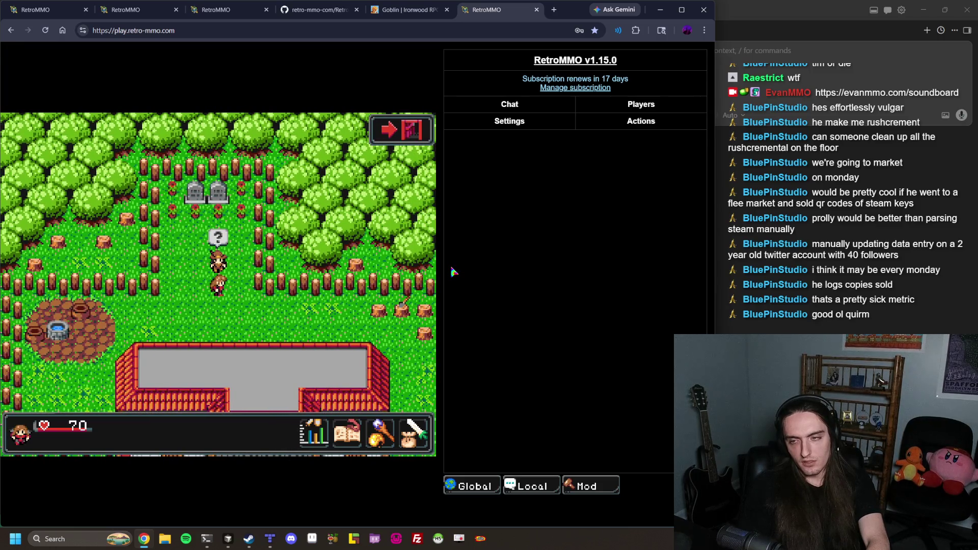
pyautogui.press('Up')
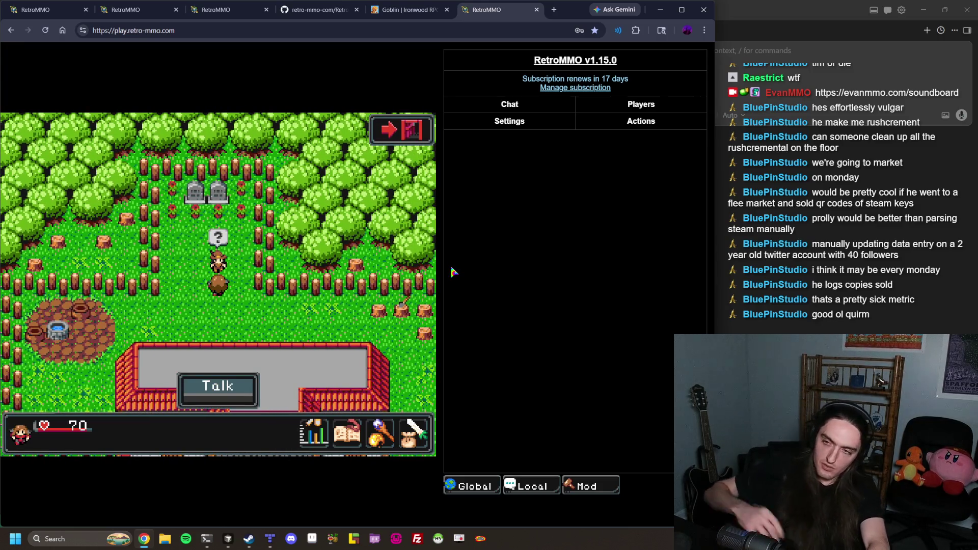
# Leave the world and start a new Warrior character, previewing its side view
pyautogui.click(419, 130)
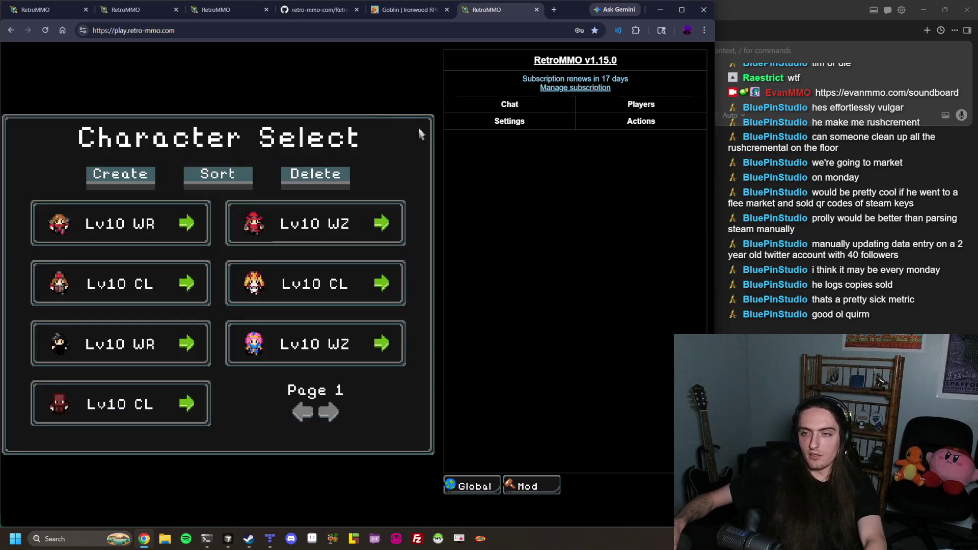
pyautogui.click(112, 175)
pyautogui.click(80, 270)
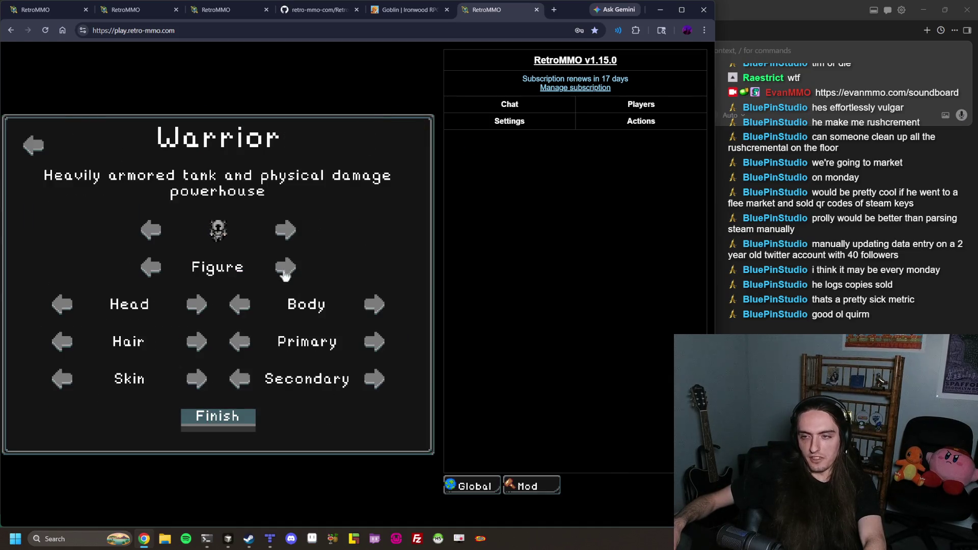
pyautogui.click(284, 230)
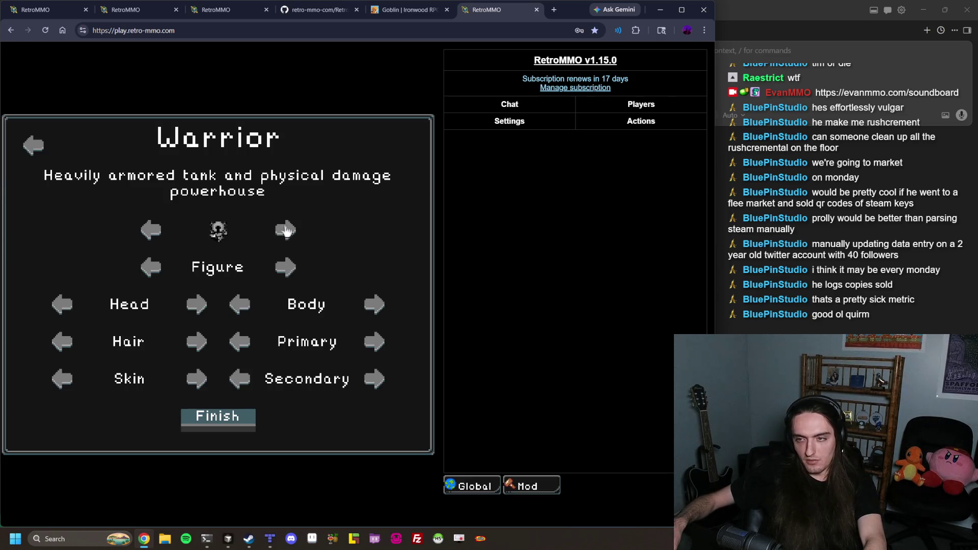
# Abandon the Warrior creation and enter the world as the level 10 warrior
pyautogui.click(33, 145)
pyautogui.click(38, 147)
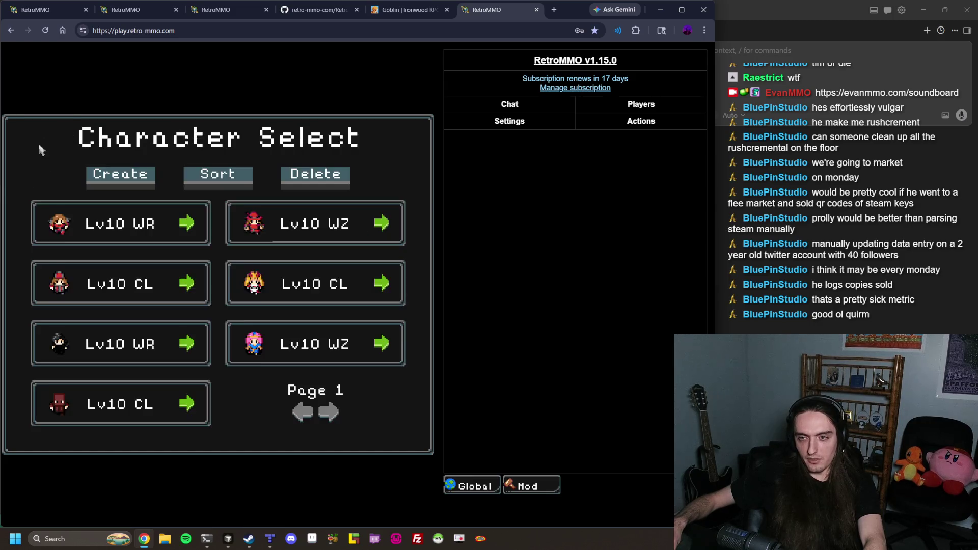
pyautogui.click(192, 224)
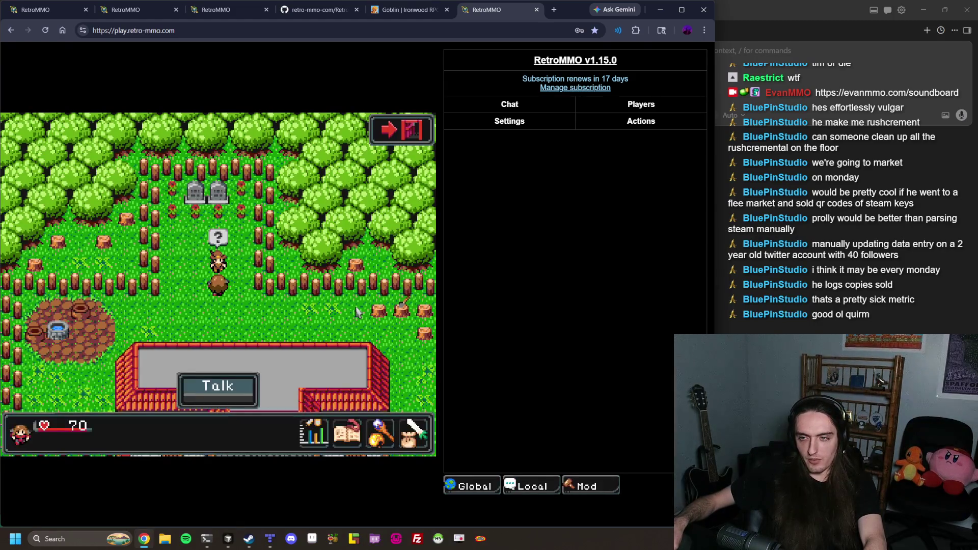
# Walk through the fence gap up to Kieran by the graves and talk to him about Goblin Slayer
pyautogui.press('Left')
pyautogui.press('Up')
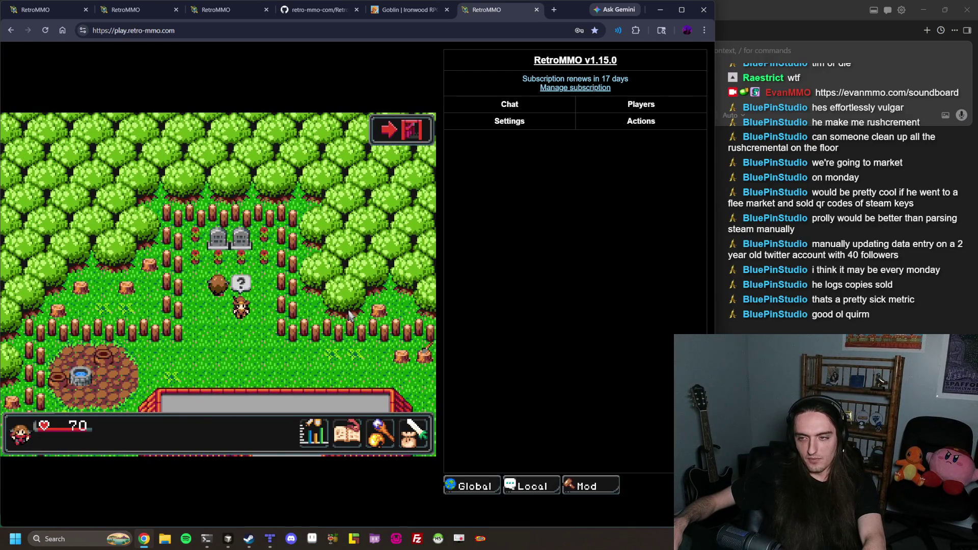
pyautogui.press('Left')
pyautogui.press('Down')
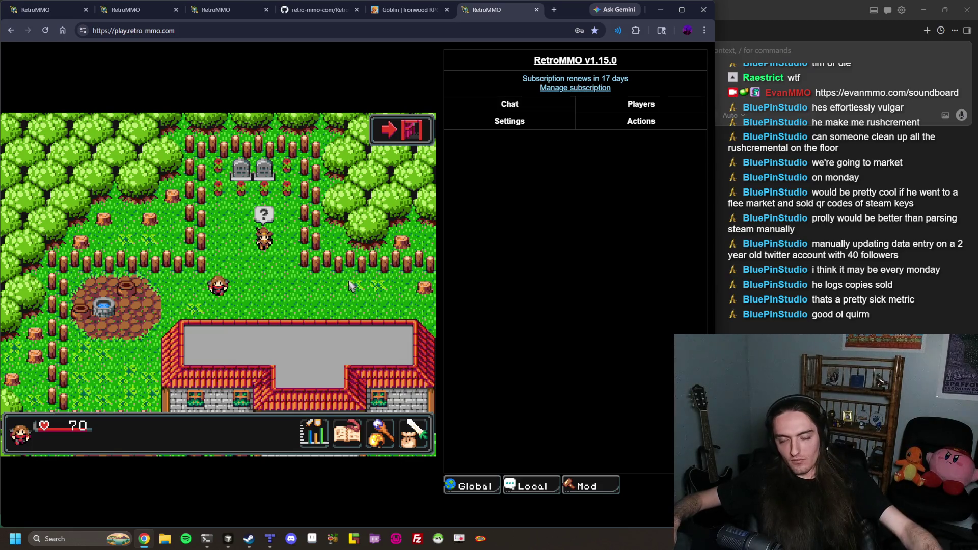
pyautogui.click(292, 192)
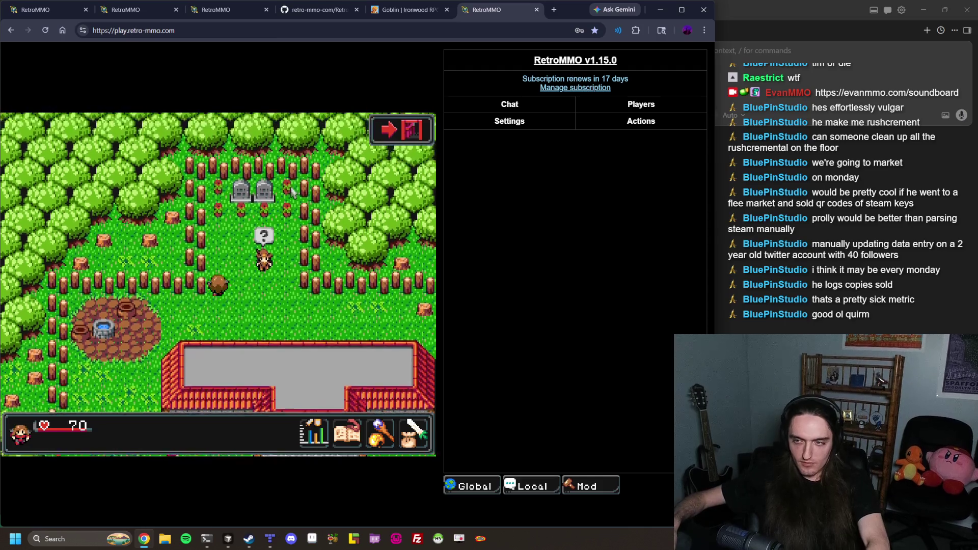
pyautogui.press('Up')
pyautogui.press('Right')
pyautogui.press('Return')
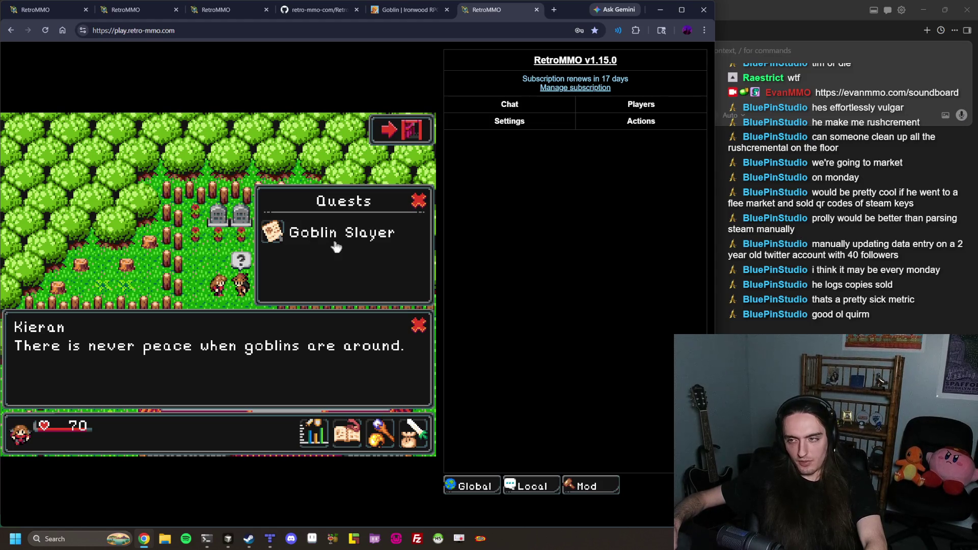
# Close Kieran's quest dialogue and walk back down and right, behind the house roof
pyautogui.press('Escape')
pyautogui.press('Down')
pyautogui.press('Down')
pyautogui.press('Down')
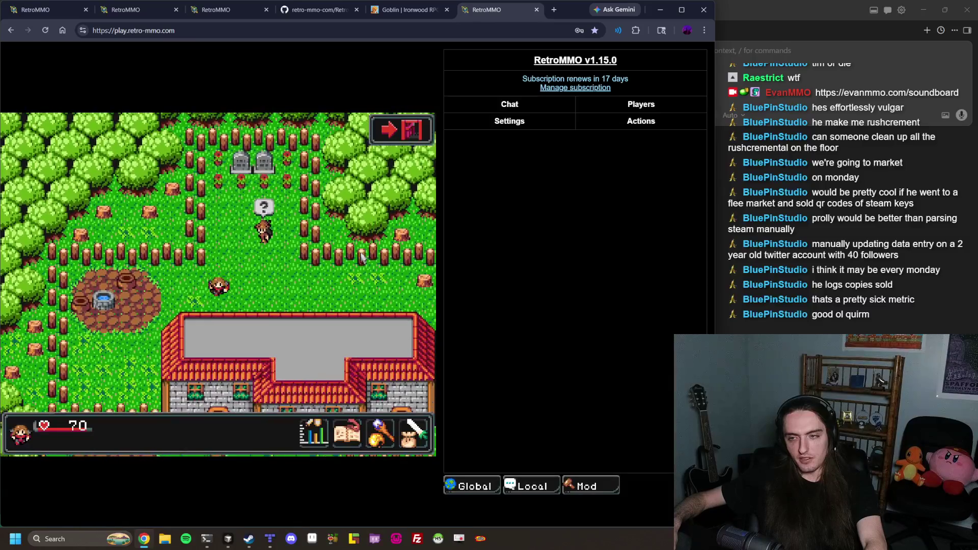
pyautogui.press('Right')
pyautogui.press('Right')
pyautogui.press('Right')
pyautogui.press('Up')
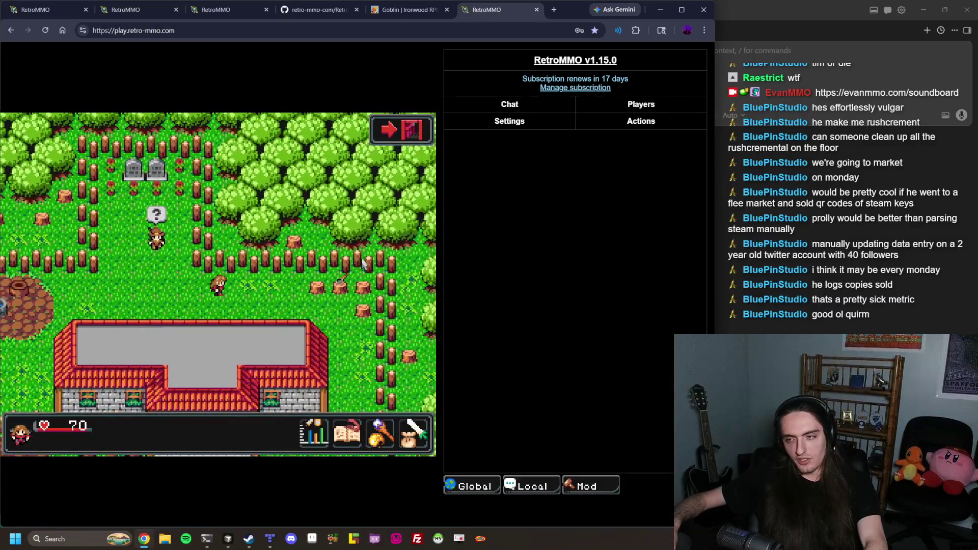
pyautogui.press('Right')
pyautogui.press('Right')
pyautogui.press('Down')
pyautogui.press('Right')
pyautogui.press('Right')
pyautogui.press('Down')
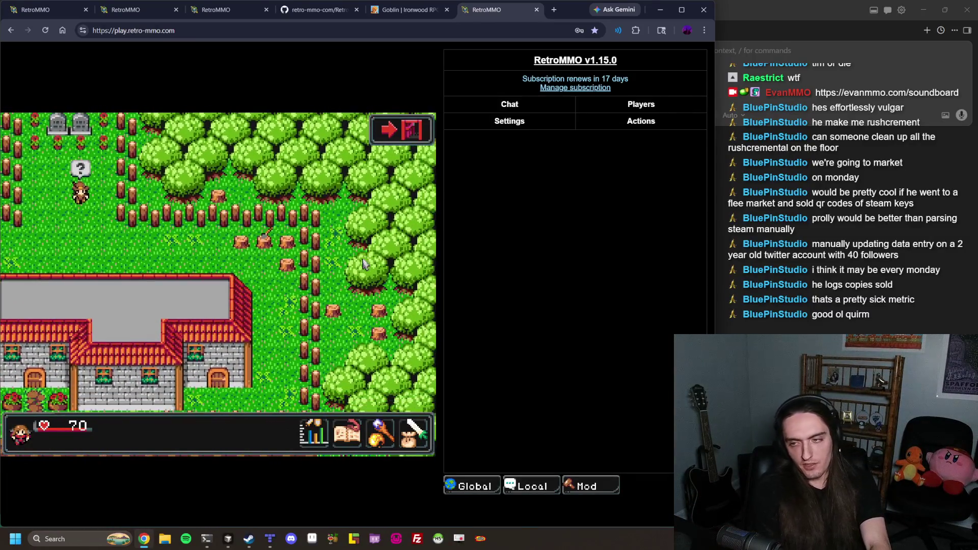
pyautogui.press('Right')
pyautogui.press('Left')
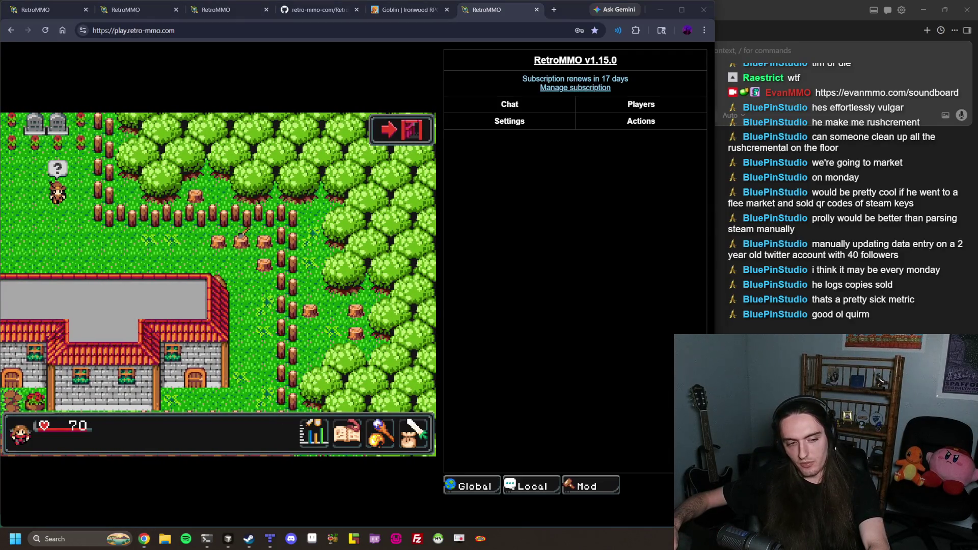
# Walk down below the house and along the fence onto the dirt path before the red-roofed houses
pyautogui.click(338, 305)
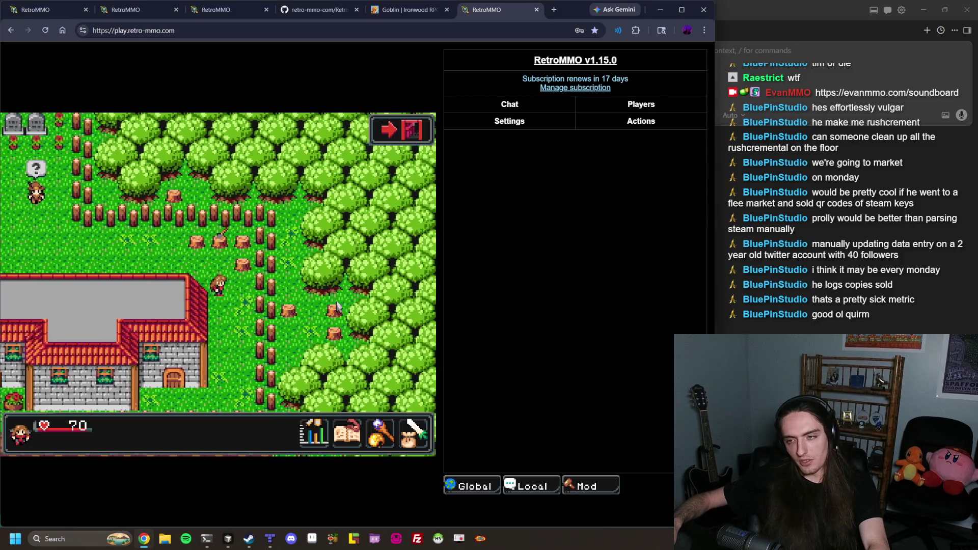
pyautogui.press('Down')
pyautogui.press('Left')
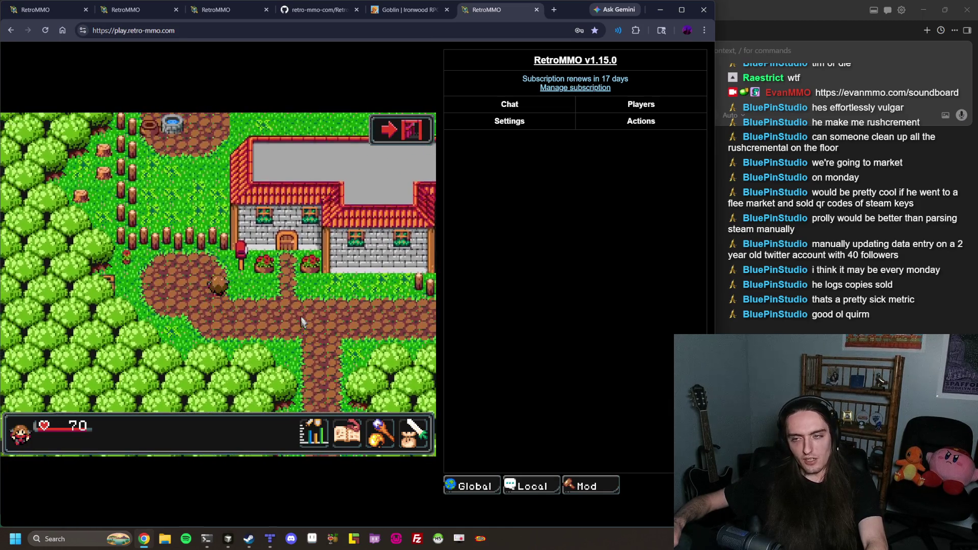
pyautogui.press('Left')
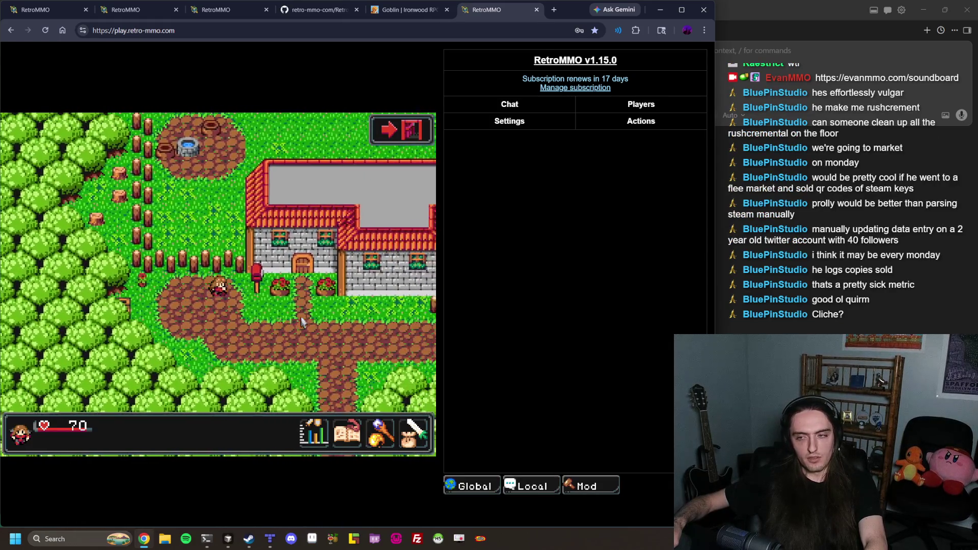
pyautogui.click(301, 321)
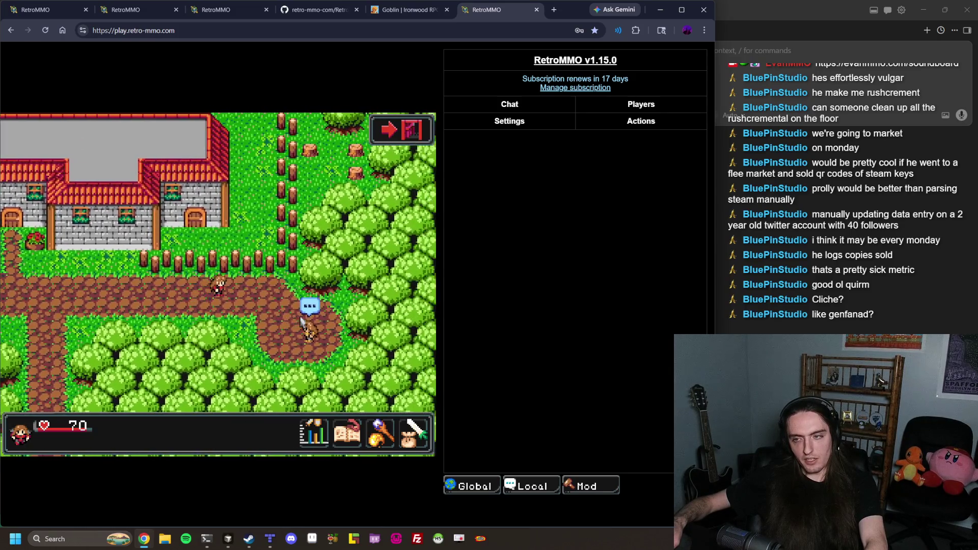
pyautogui.press('Right')
pyautogui.press('Down')
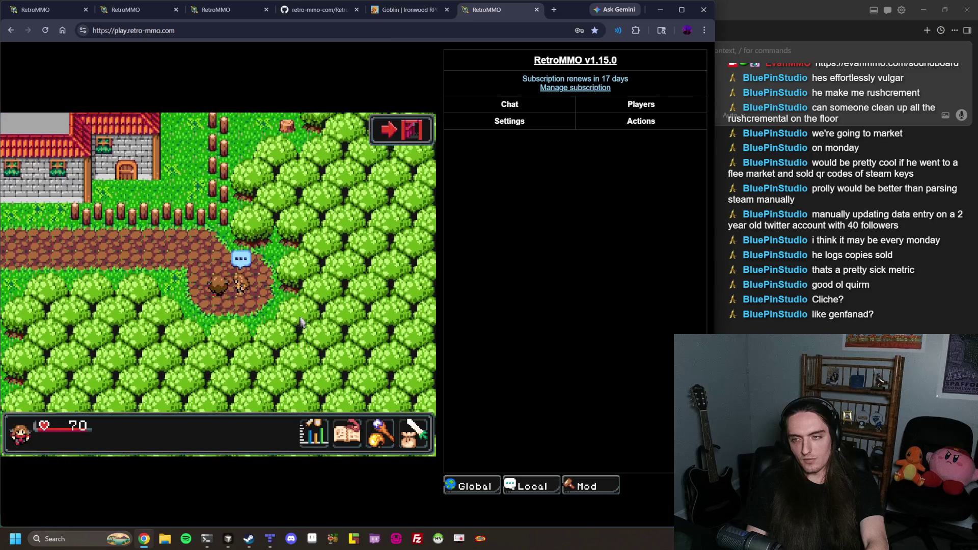
pyautogui.press('Up')
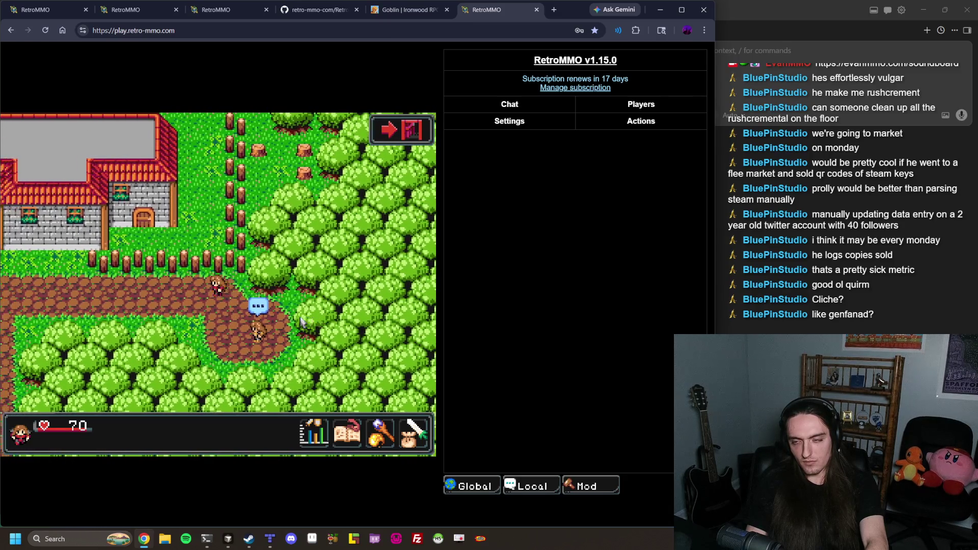
pyautogui.press('Left')
pyautogui.press('Down')
pyautogui.press('Left')
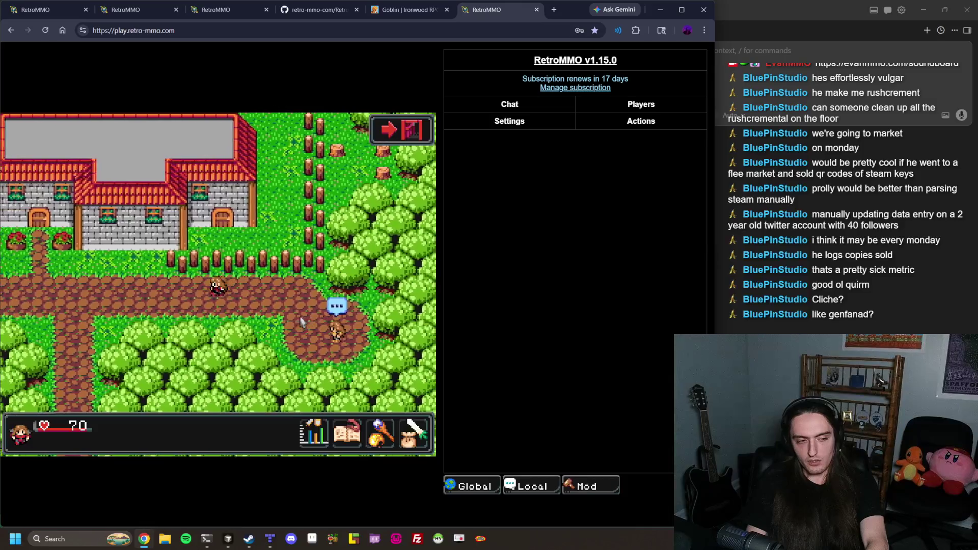
pyautogui.press('Up')
pyautogui.press('Left')
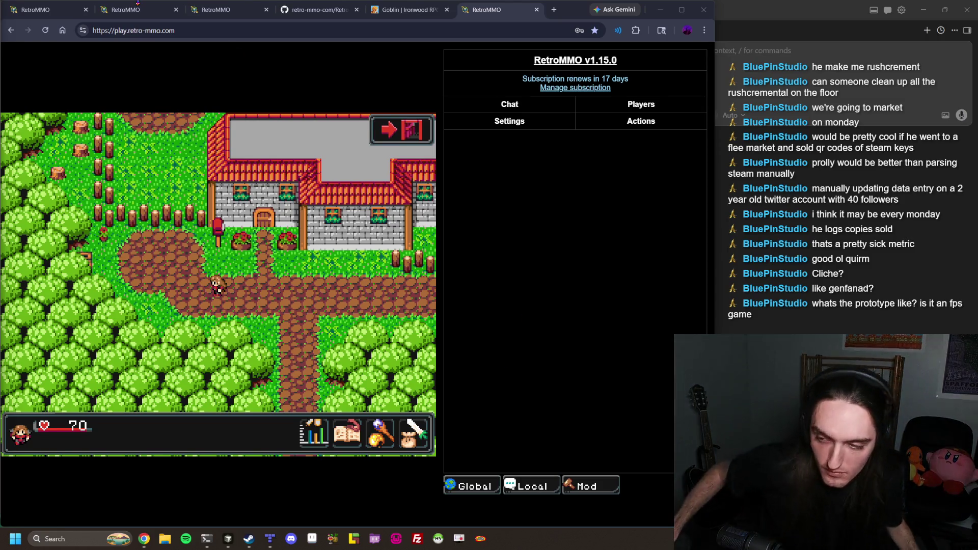
# Walk down the southern dirt path toward the forest, then bring up the Tiled editor
pyautogui.click(255, 316)
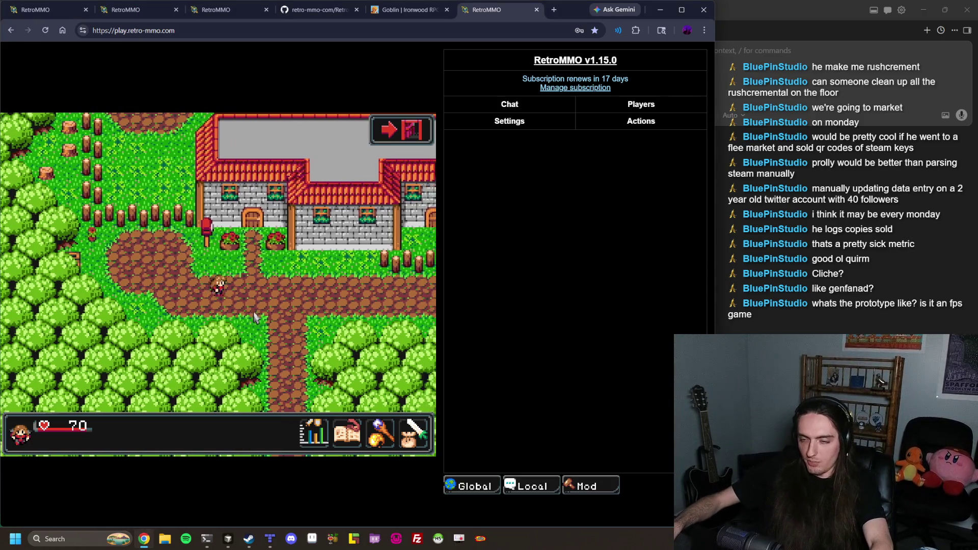
pyautogui.press('Down')
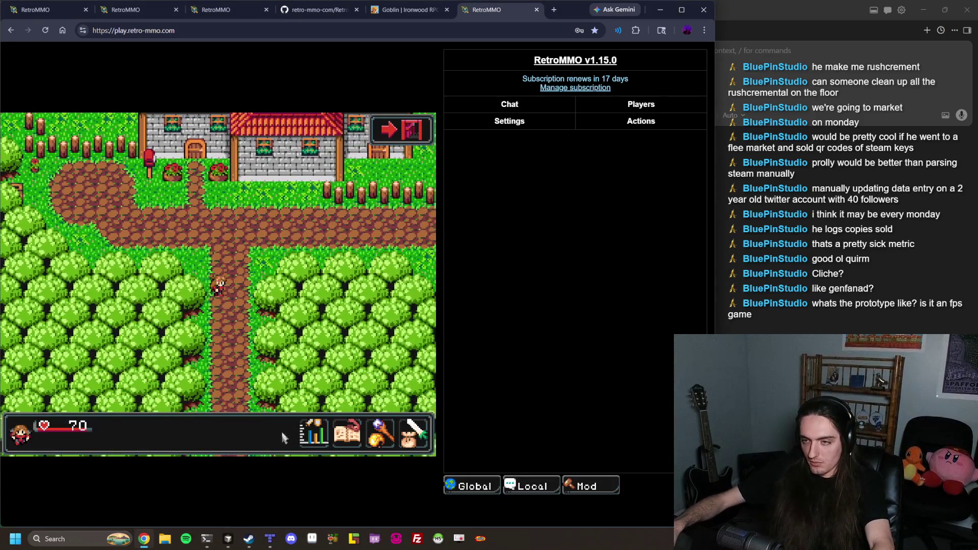
pyautogui.click(271, 541)
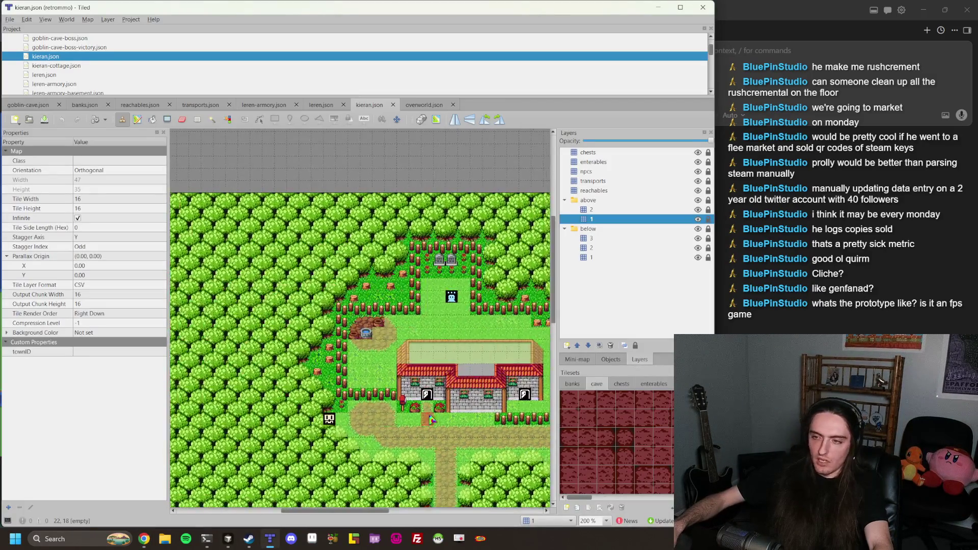
# Zoom the kieran.json map out and pan to centre the whole Kieran town layout
pyautogui.keyDown('ctrl'); pyautogui.scroll(-3, 430, 418); pyautogui.keyUp('ctrl')
pyautogui.keyDown('ctrl'); pyautogui.scroll(3, 339, 427); pyautogui.keyUp('ctrl')
pyautogui.keyDown('ctrl'); pyautogui.scroll(-2, 338, 367); pyautogui.keyUp('ctrl')
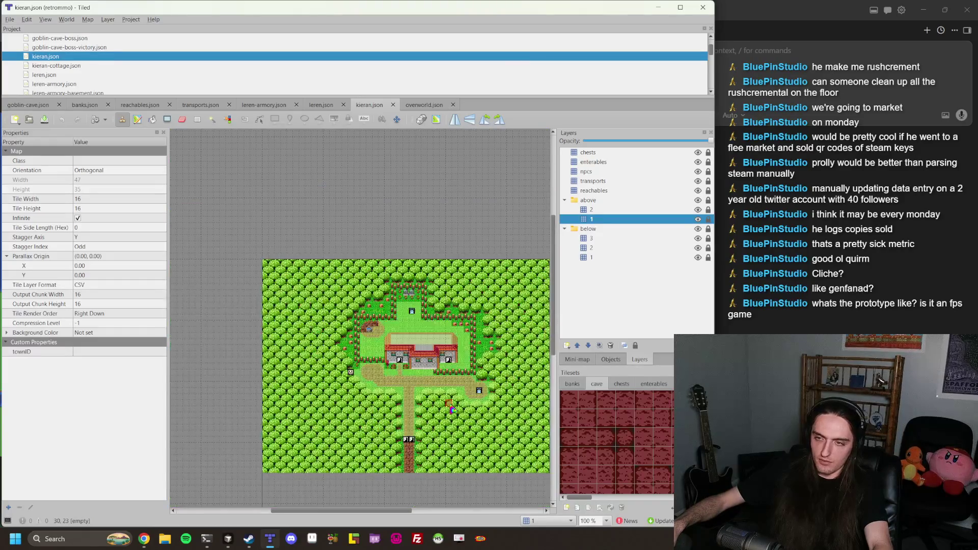
pyautogui.keyDown('ctrl'); pyautogui.scroll(1, 451, 410); pyautogui.keyUp('ctrl')
pyautogui.keyDown('ctrl'); pyautogui.scroll(-1, 433, 400); pyautogui.keyUp('ctrl')
pyautogui.moveTo(441, 325)
pyautogui.mouseDown()
pyautogui.moveTo(402, 326)
pyautogui.moveTo(407, 285)
pyautogui.moveTo(300, 243)
pyautogui.moveTo(371, 270)
pyautogui.mouseUp()
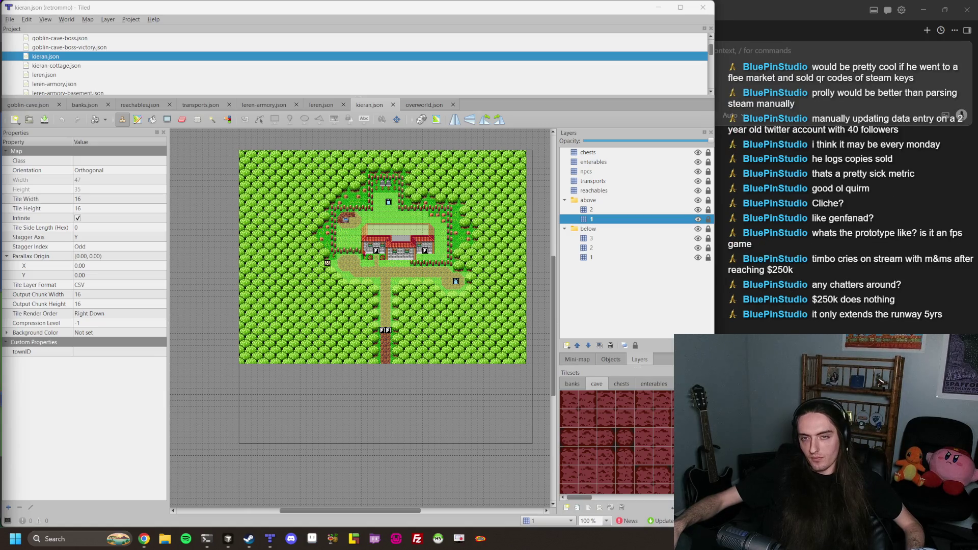
pyautogui.moveTo(145, 538)
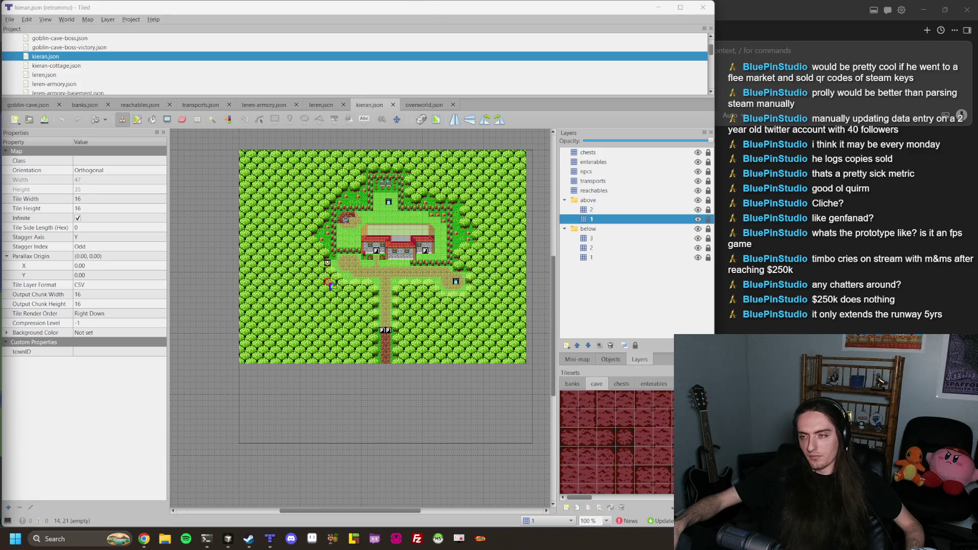
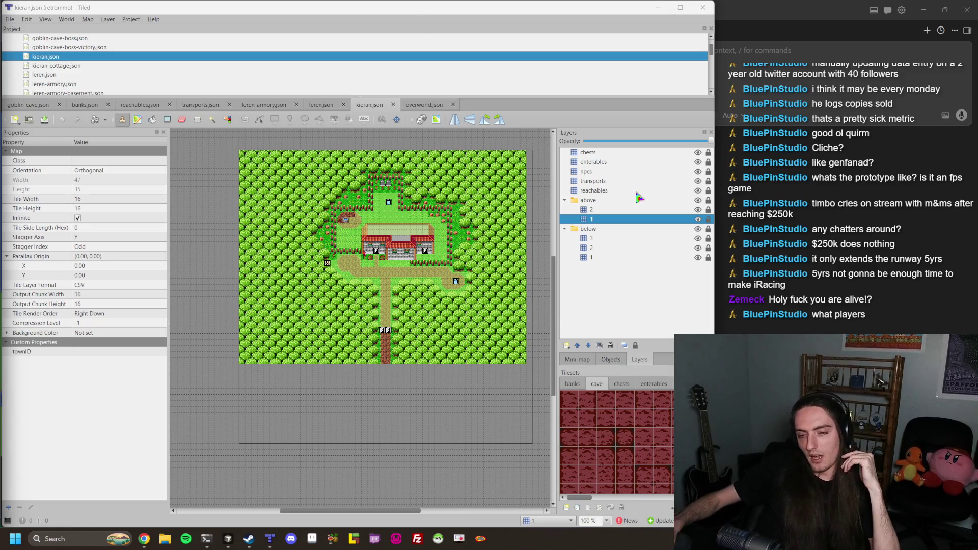
# In a new Chrome tab, search 'list of web portals' and glance at Wikipedia's Web portals category
pyautogui.click(144, 538)
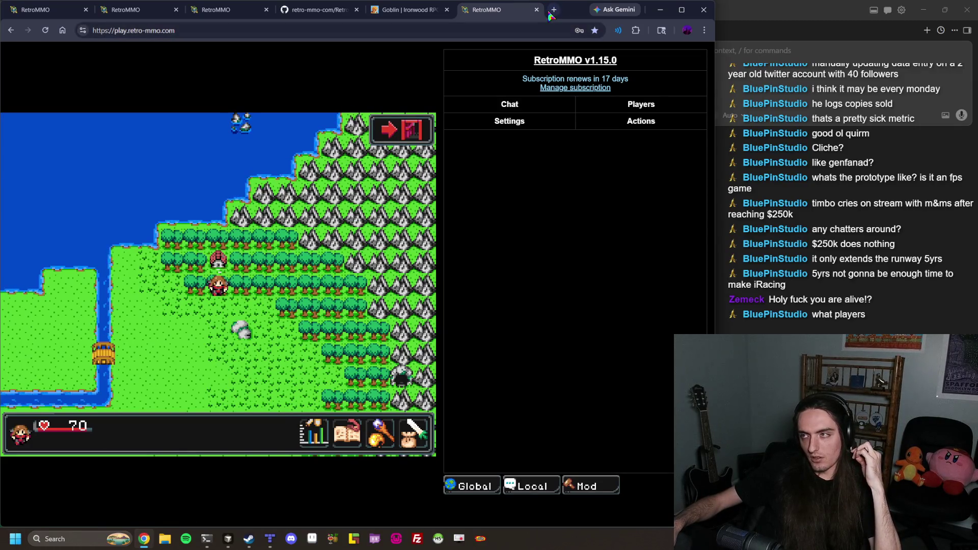
pyautogui.click(550, 14)
pyautogui.write('list of web portals')
pyautogui.press('Return')
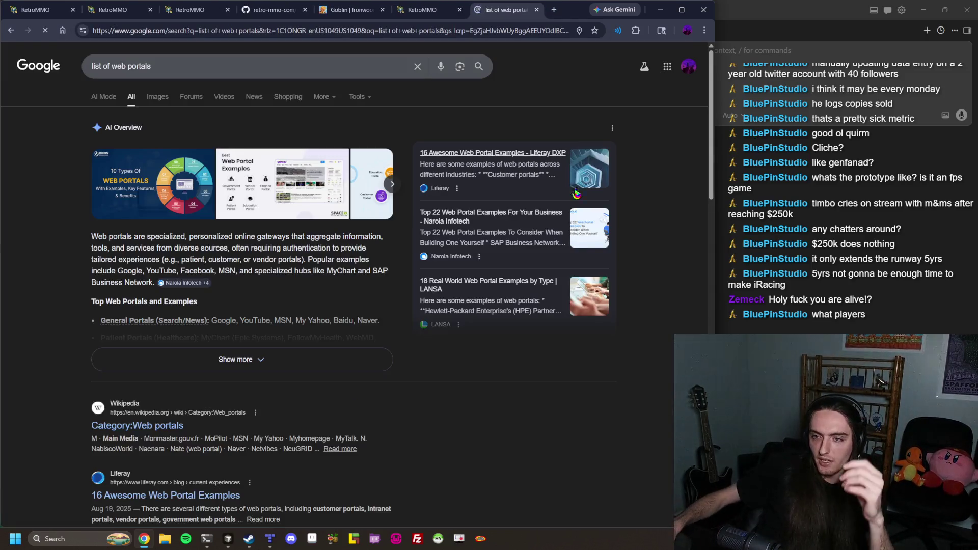
pyautogui.click(175, 428)
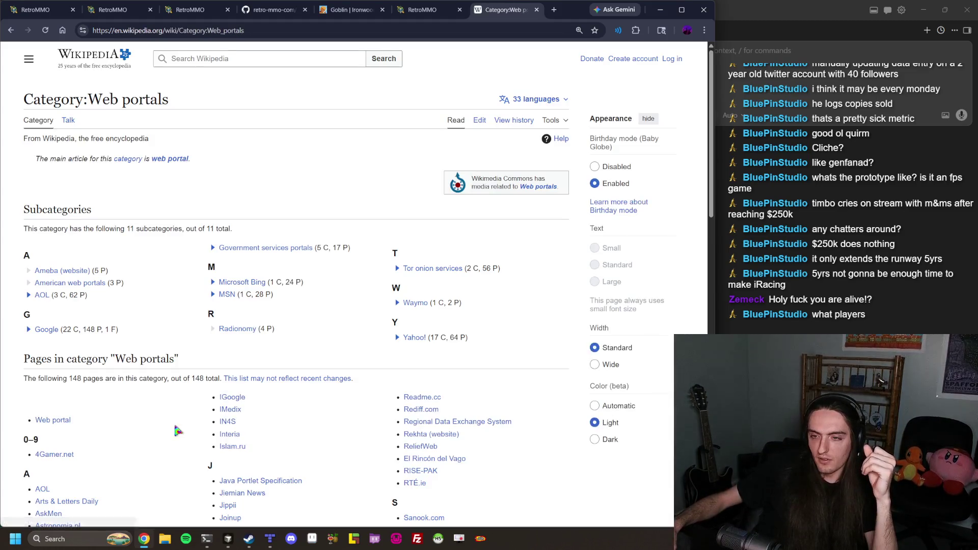
pyautogui.scroll(-2, 299, 175)
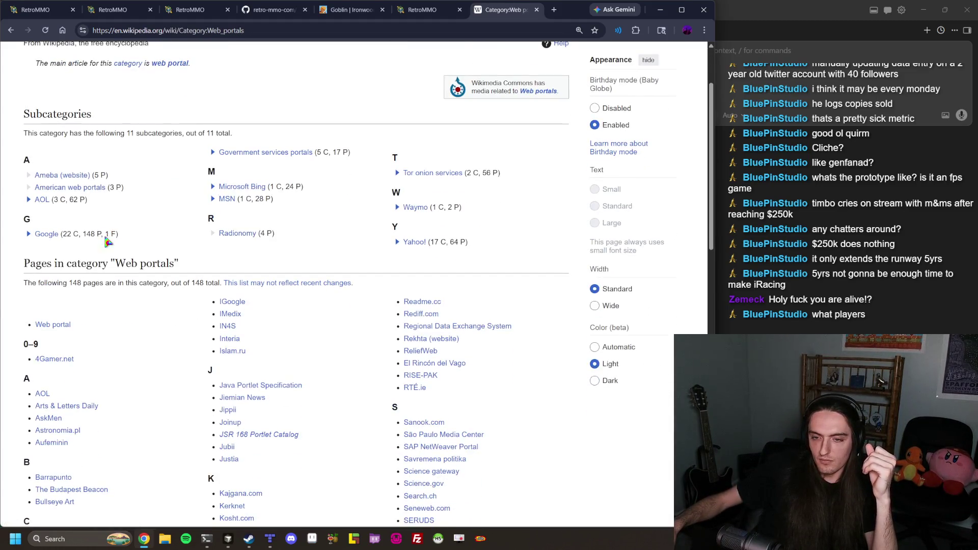
pyautogui.hotkey('alt', 'Left')
# Refine to 'list of web game portals', background-open Wikipedia's video game websites list, then open the Reddit post
pyautogui.click(126, 65)
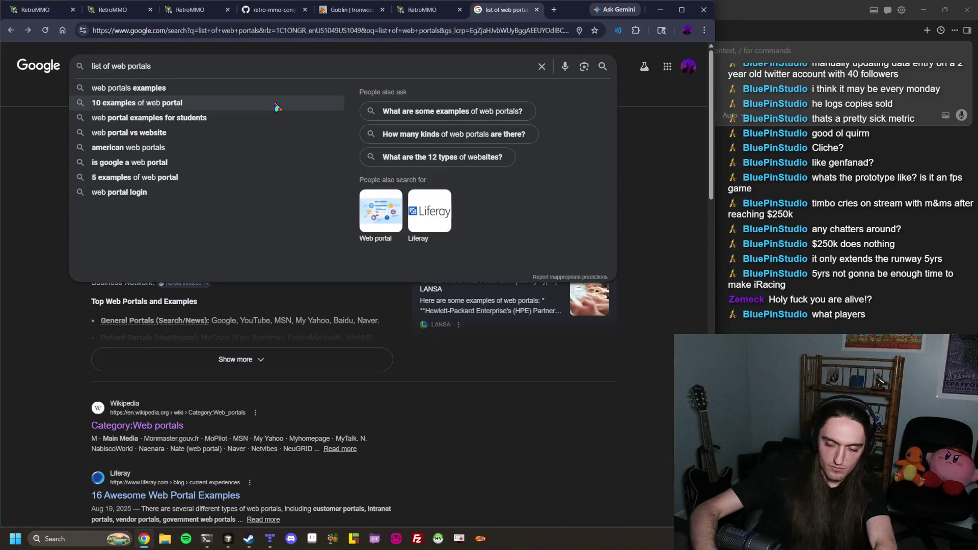
pyautogui.write('game')
pyautogui.press('Return')
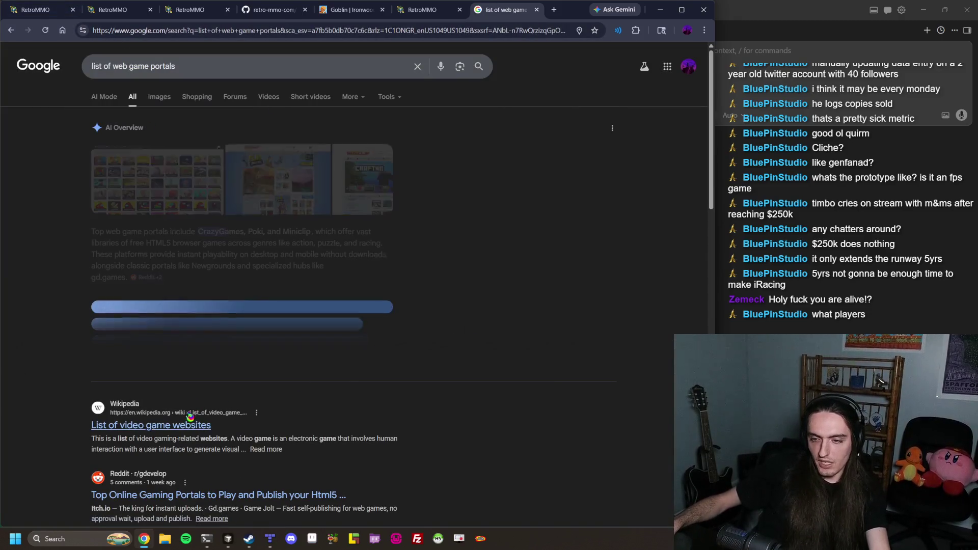
pyautogui.middleClick(192, 413)
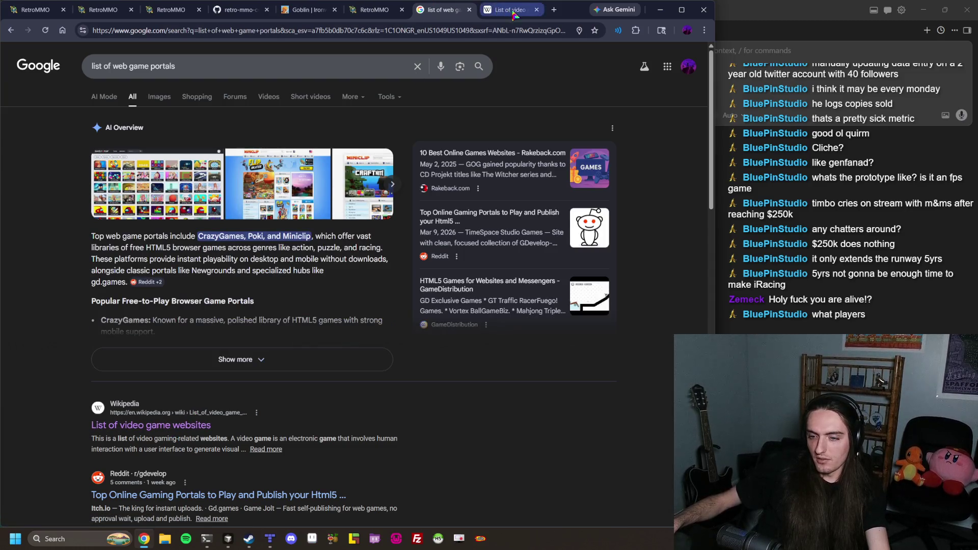
pyautogui.click(281, 495)
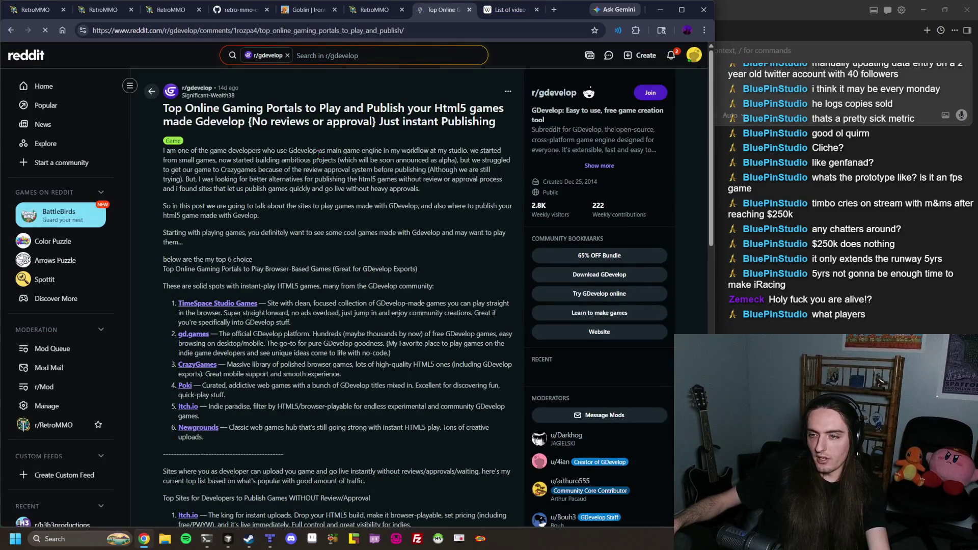
# Drag the Reddit gaming-portals post tab out into its own window
pyautogui.moveTo(454, 10)
pyautogui.mouseDown()
pyautogui.moveTo(303, 67)
pyautogui.moveTo(0, 67)
pyautogui.mouseUp()
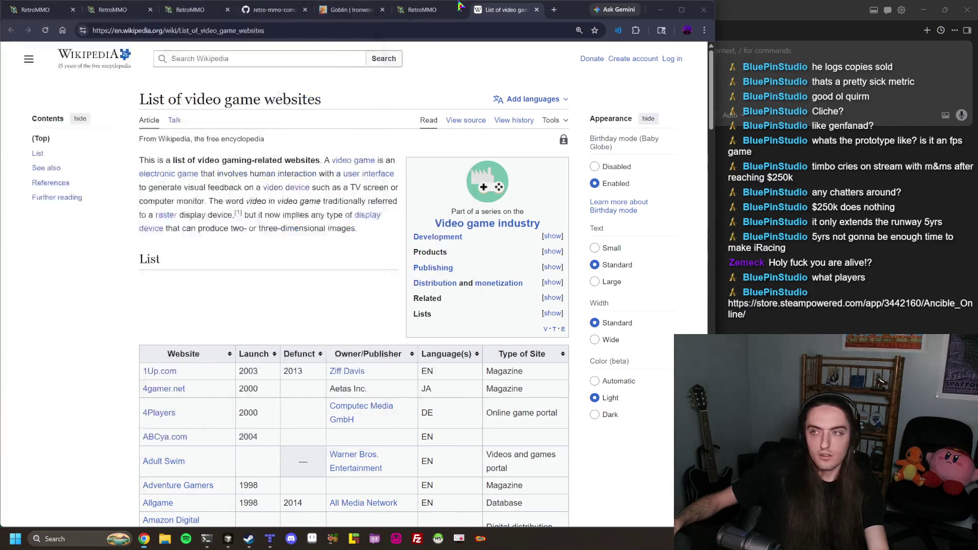
# Restore the Reddit gaming-portals post as a tab in the main window with Ctrl+Shift+T
pyautogui.hotkey('ctrl', 'shift', 't')
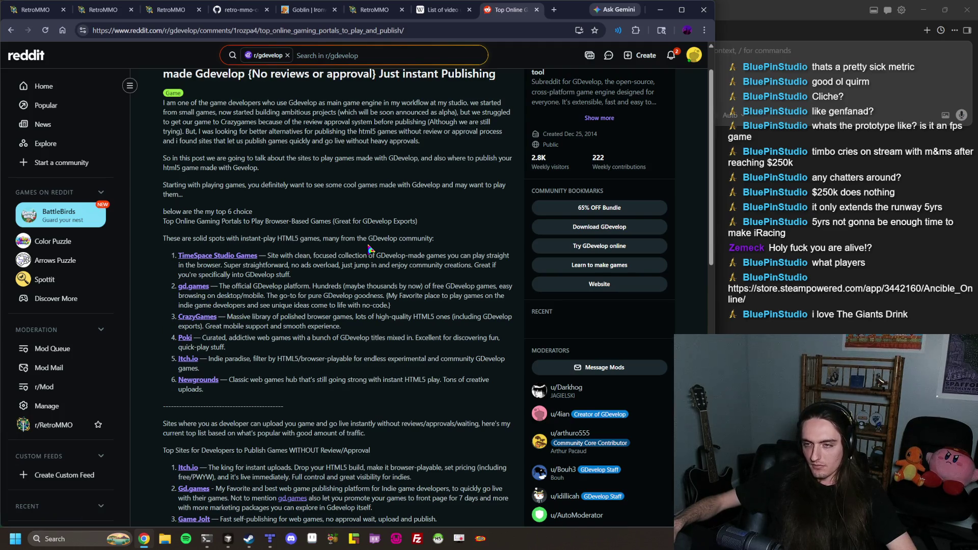
# Open the TimeSpace Studio Games link, check the blank page, and close it
pyautogui.middleClick(226, 256)
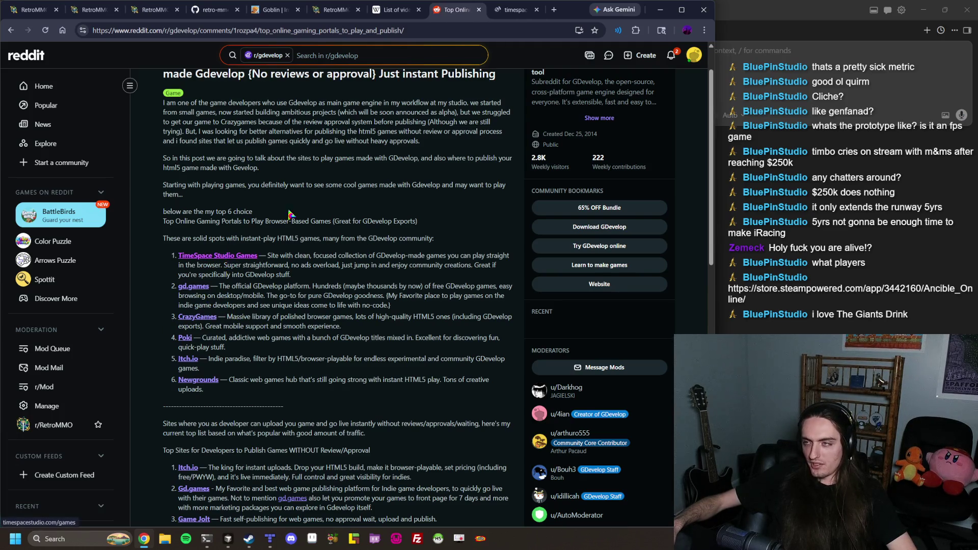
pyautogui.click(512, 10)
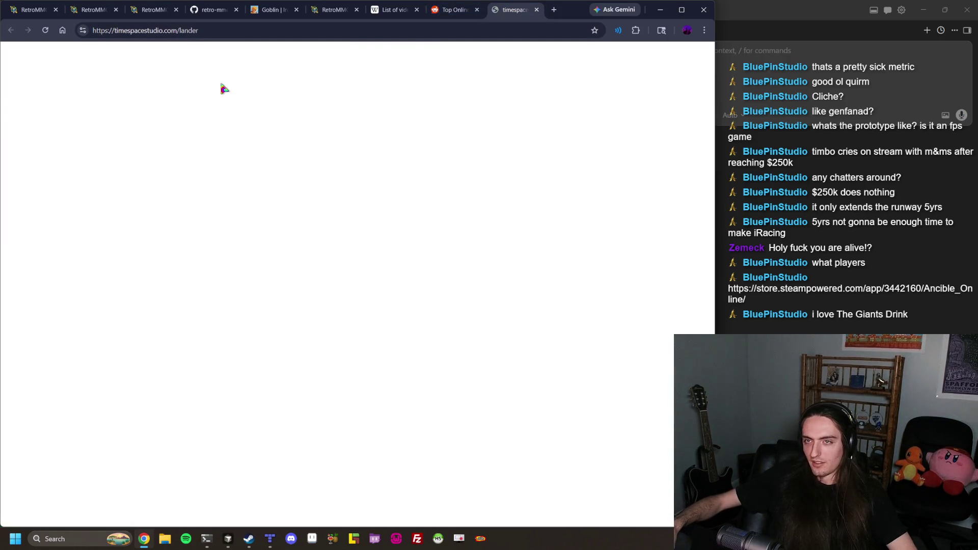
pyautogui.click(443, 10)
pyautogui.scroll(1, 306, 76)
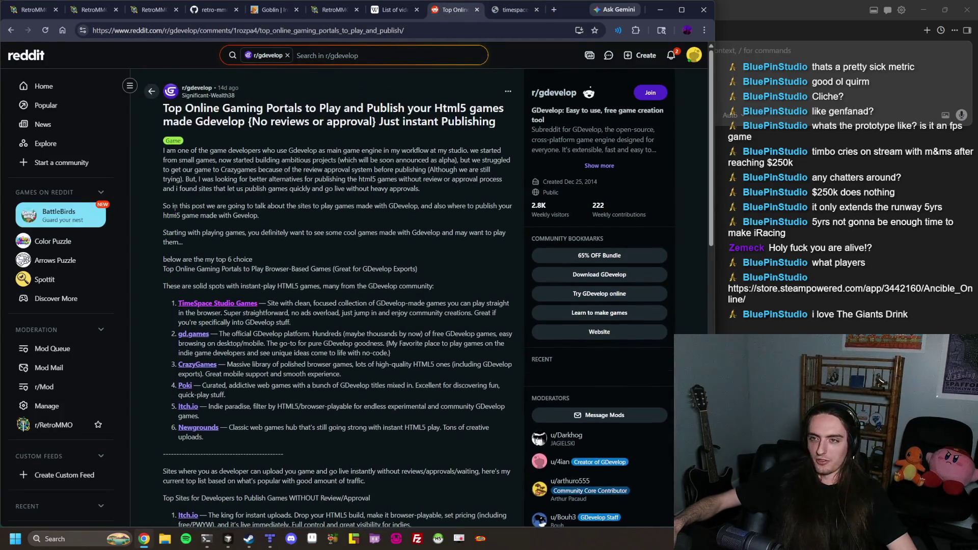
pyautogui.click(530, 11)
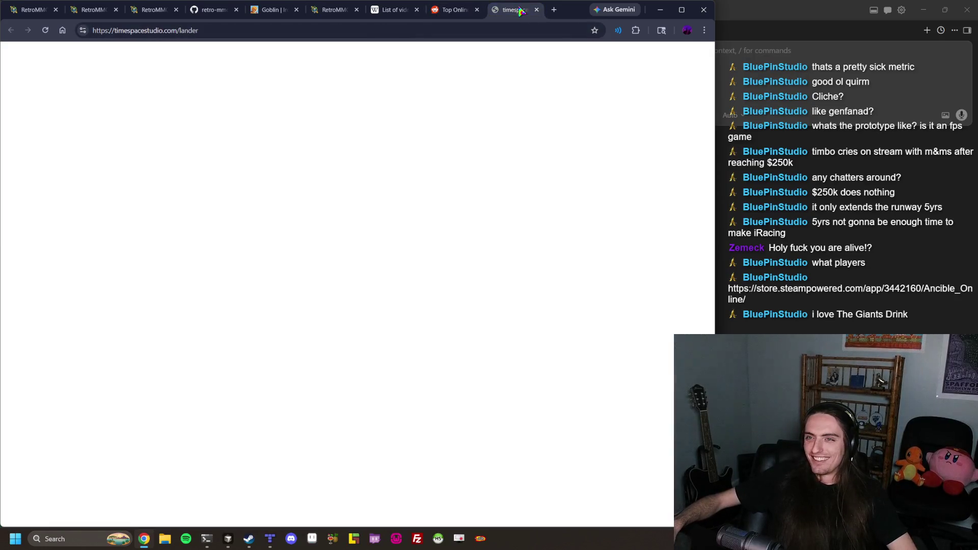
pyautogui.click(537, 11)
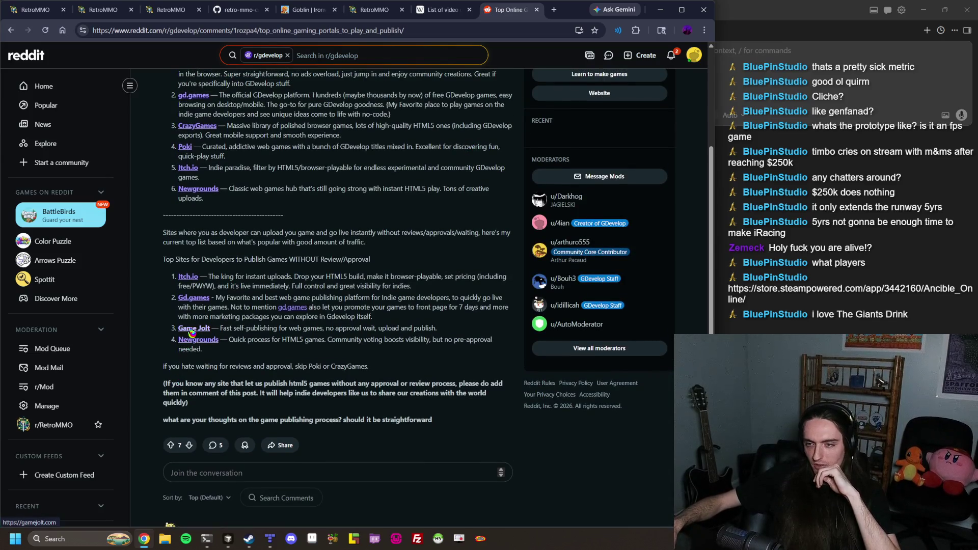
pyautogui.scroll(1, 191, 334)
# Open the post's Game Jolt link in a background tab and skim the comments
pyautogui.middleClick(192, 379)
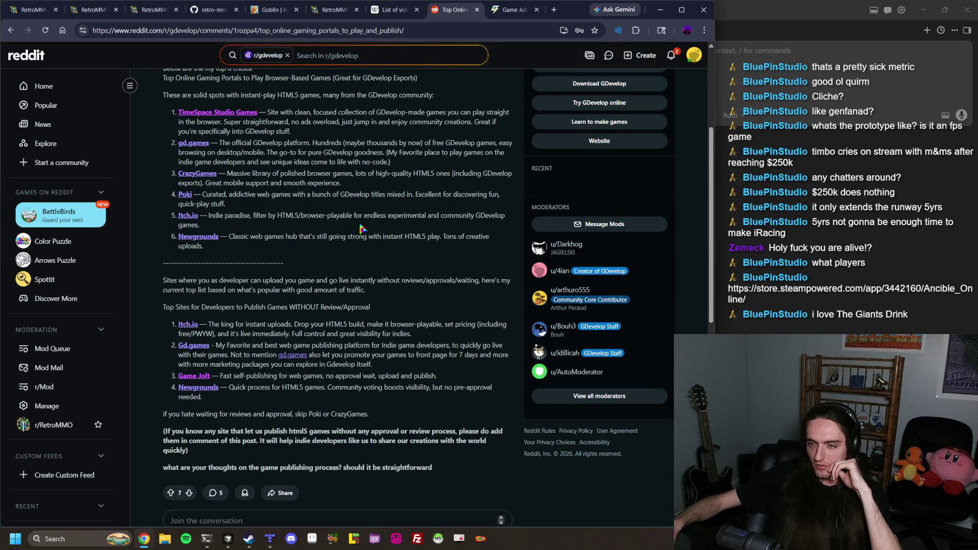
pyautogui.scroll(-5, 352, 233)
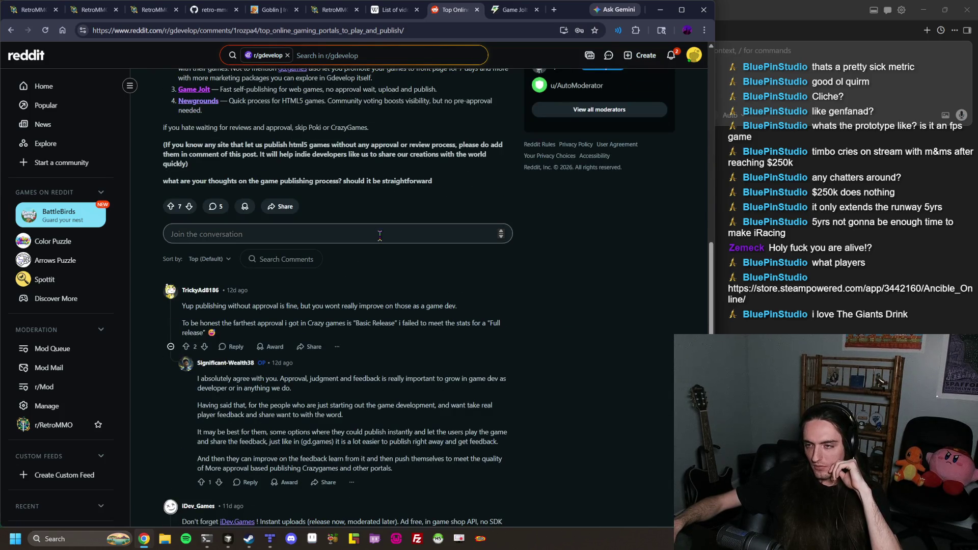
pyautogui.scroll(-1, 379, 236)
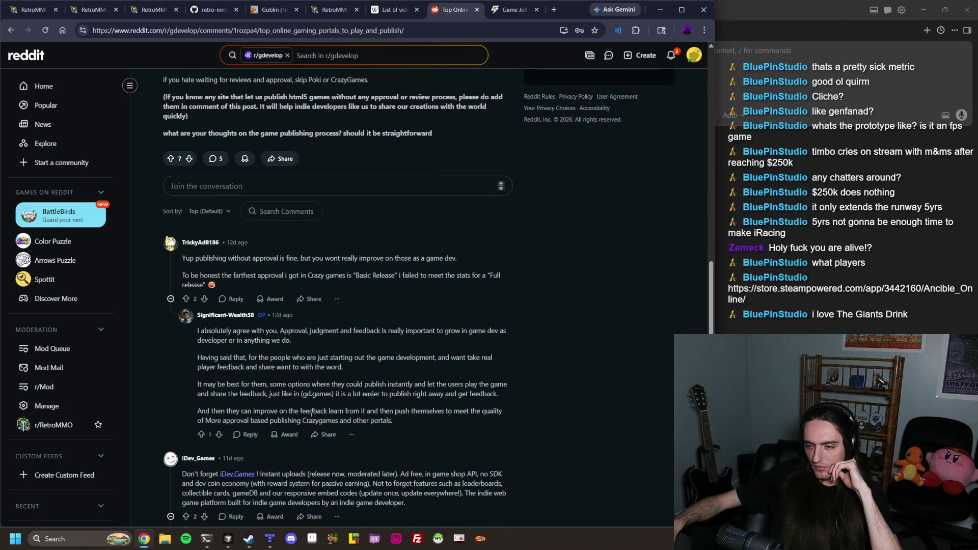
pyautogui.scroll(10, 242, 475)
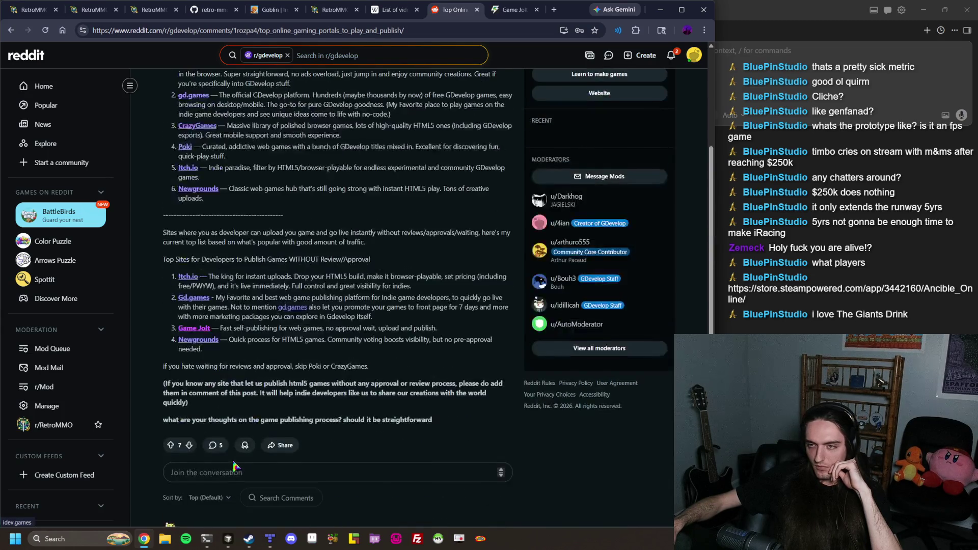
# Search 'kongregate' in a new tab and open the Kongregate homepage
pyautogui.click(554, 11)
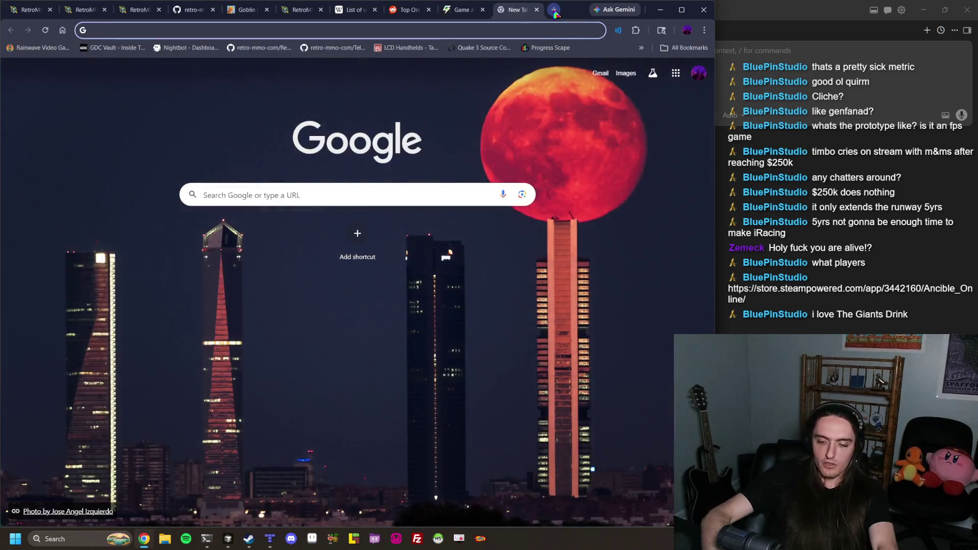
pyautogui.write('kongregate')
pyautogui.press('Return')
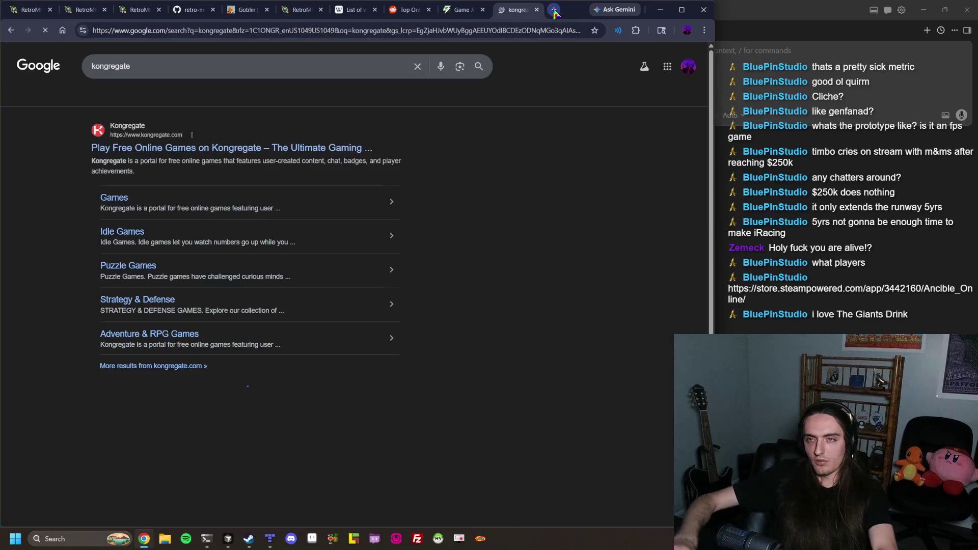
pyautogui.click(229, 148)
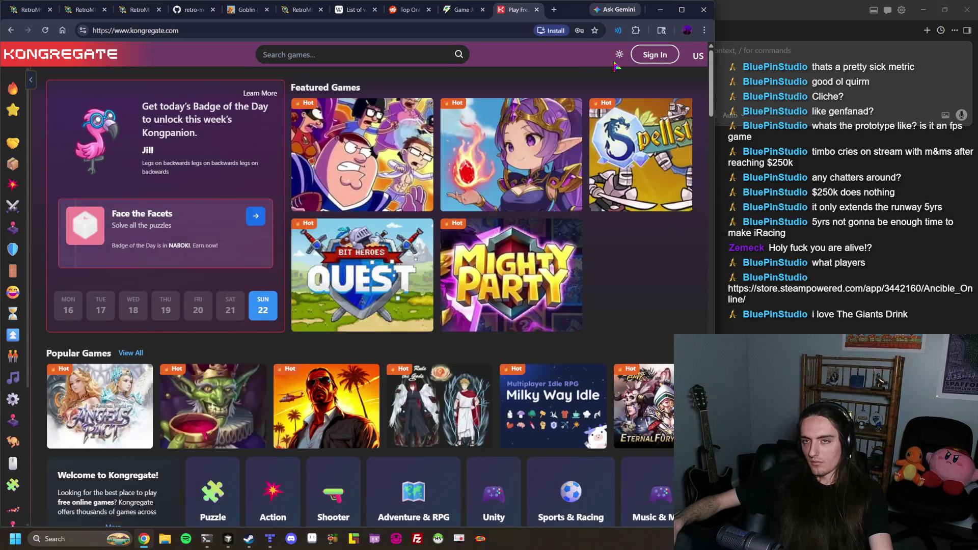
# Sign in with Remember me ticked and open the My Kred Account page showing 0 Kreds
pyautogui.click(653, 60)
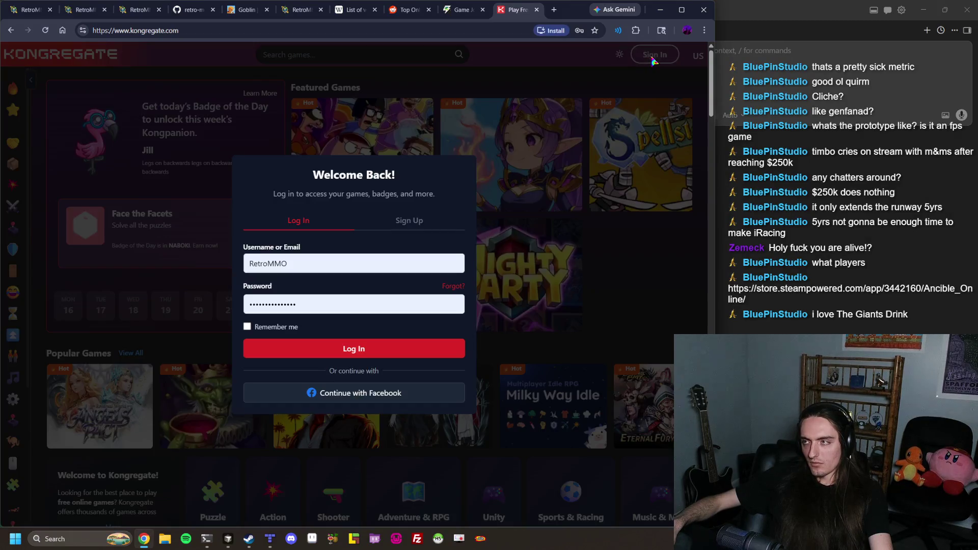
pyautogui.click(273, 328)
pyautogui.click(287, 352)
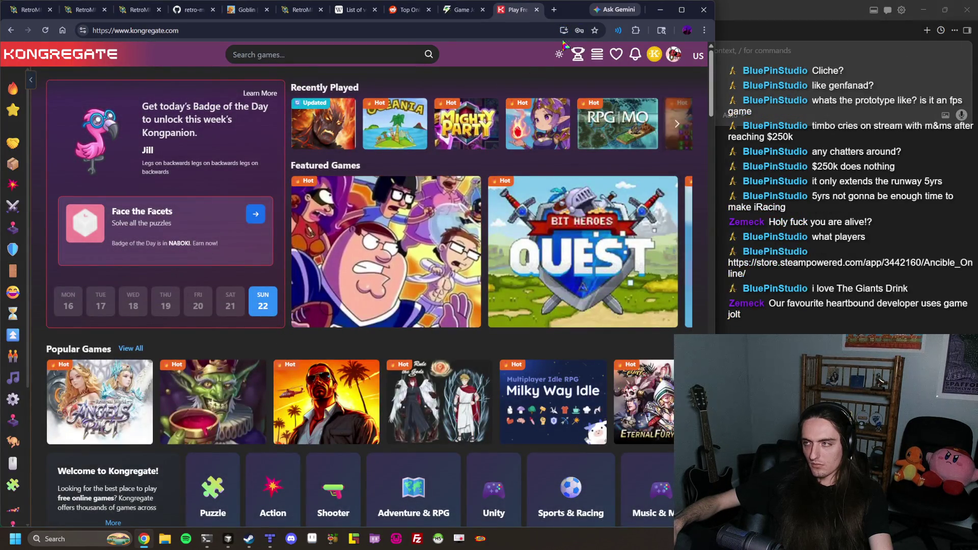
pyautogui.click(674, 57)
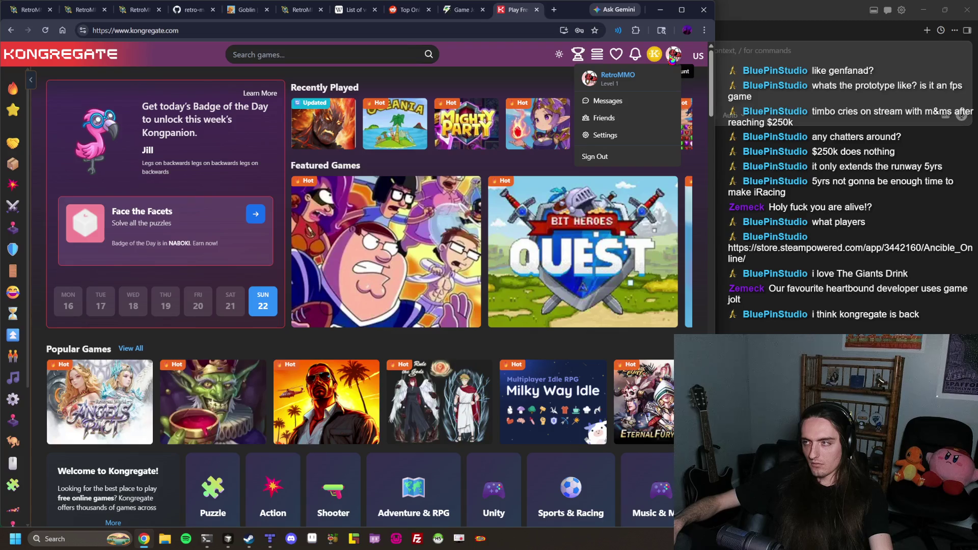
pyautogui.click(657, 54)
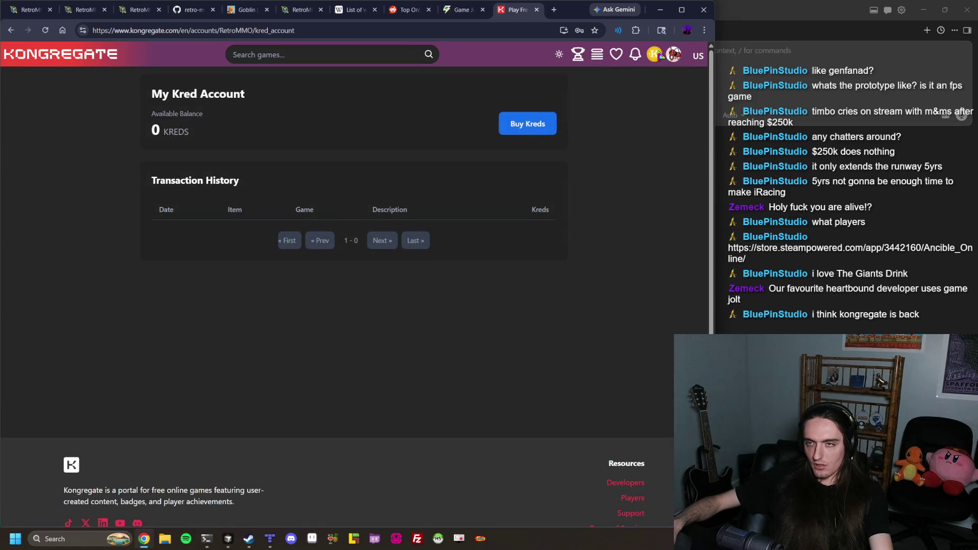
pyautogui.click(200, 31)
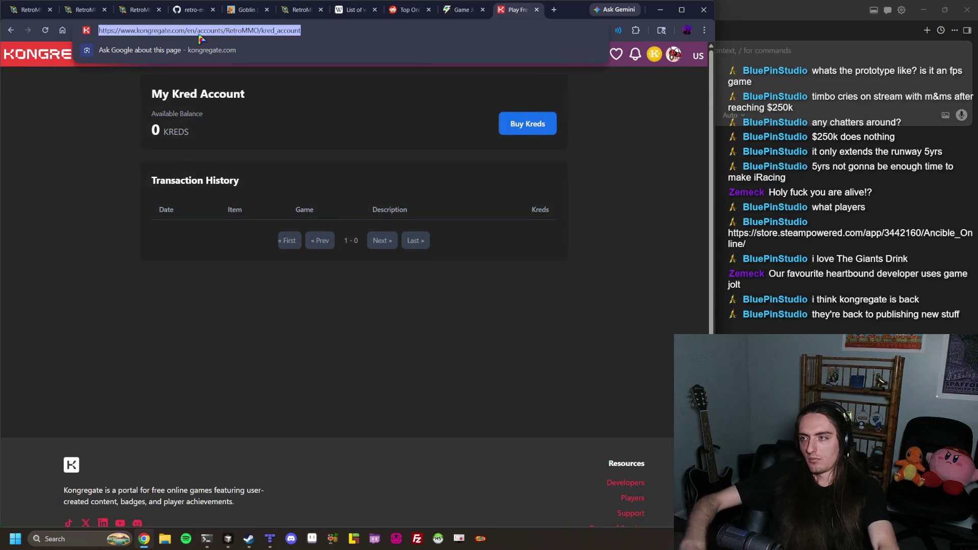
# Search 'kongregate developer' and open the Kongregate Developer Site in a new tab
pyautogui.write('kongregate d')
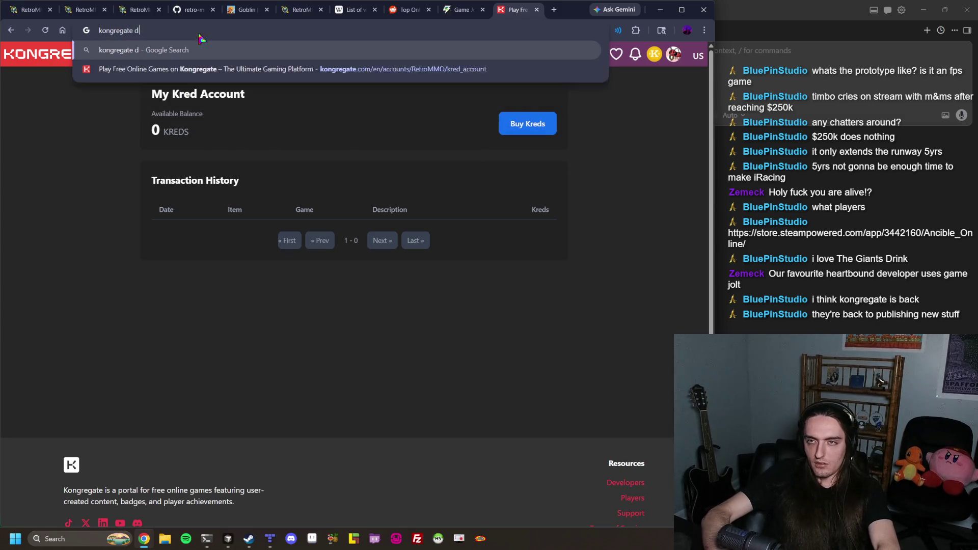
pyautogui.write('eveloper')
pyautogui.press('Return')
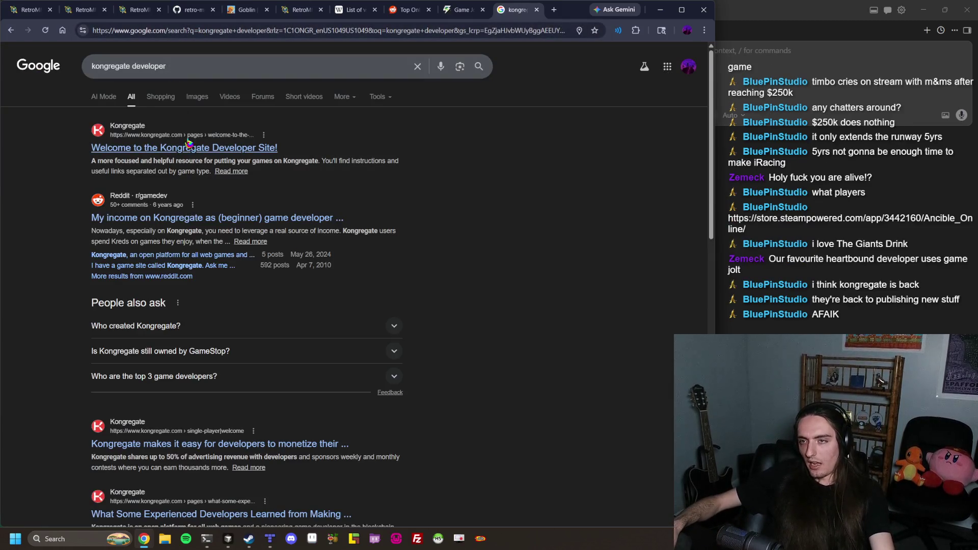
pyautogui.middleClick(199, 146)
pyautogui.click(512, 10)
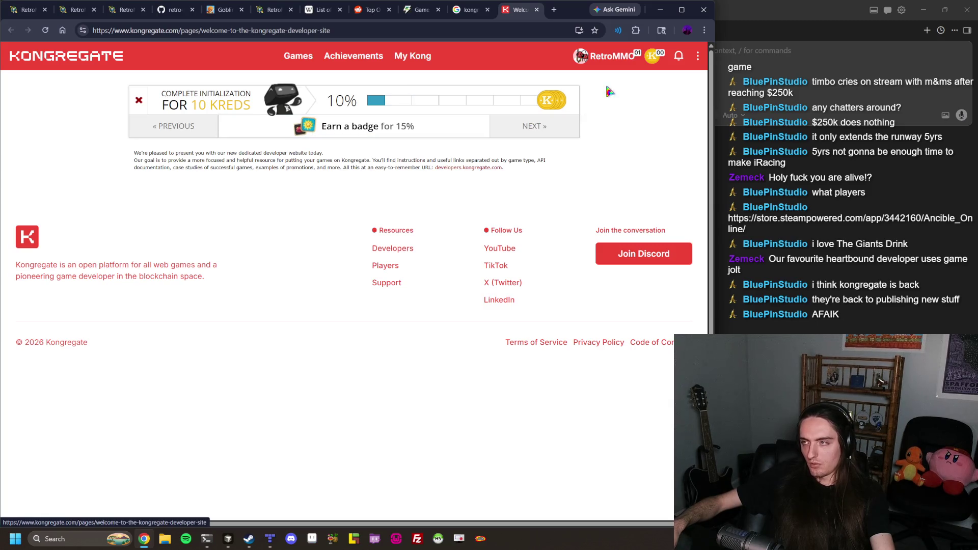
# Peek at the Games catalogue, return to the developer welcome page, and open its support pages
pyautogui.moveTo(600, 62)
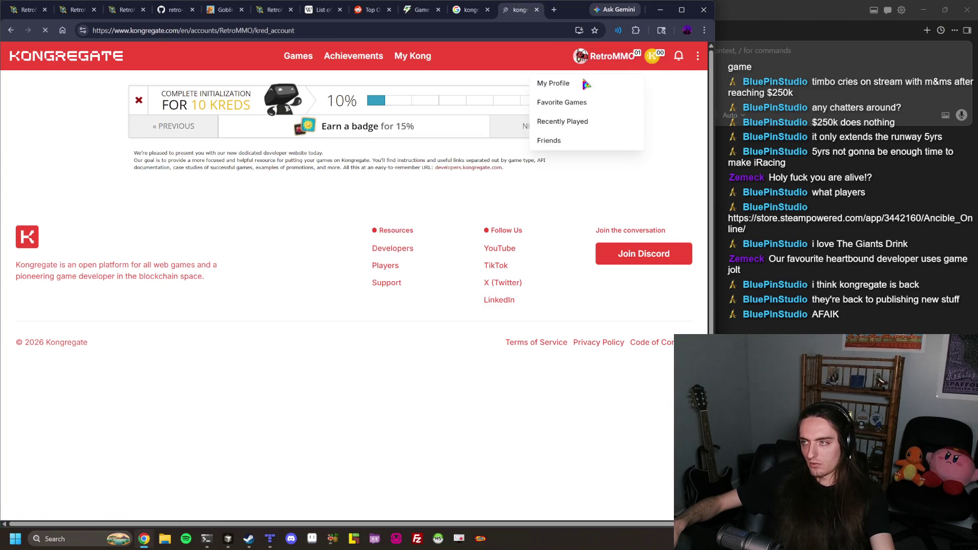
pyautogui.hotkey('alt', 'Left')
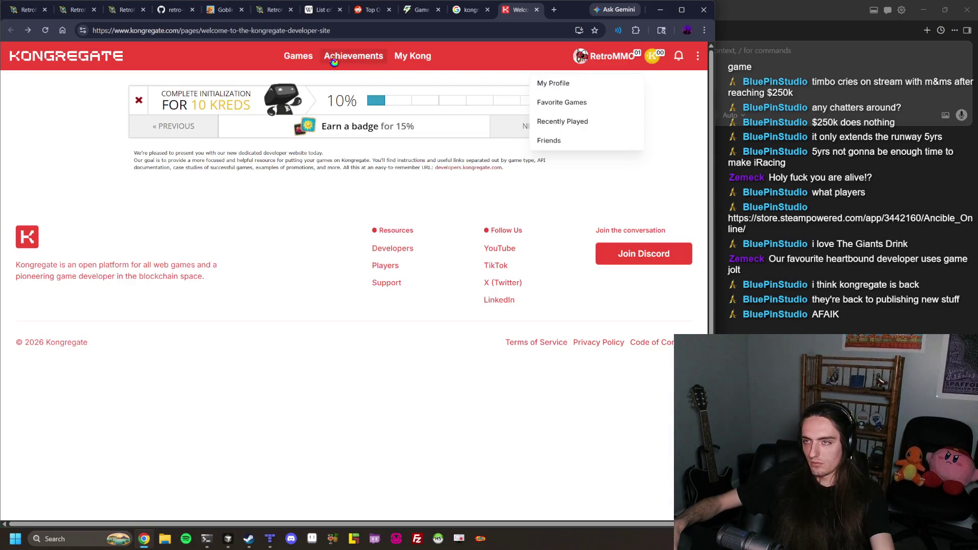
pyautogui.click(299, 55)
pyautogui.hotkey('alt', 'Left')
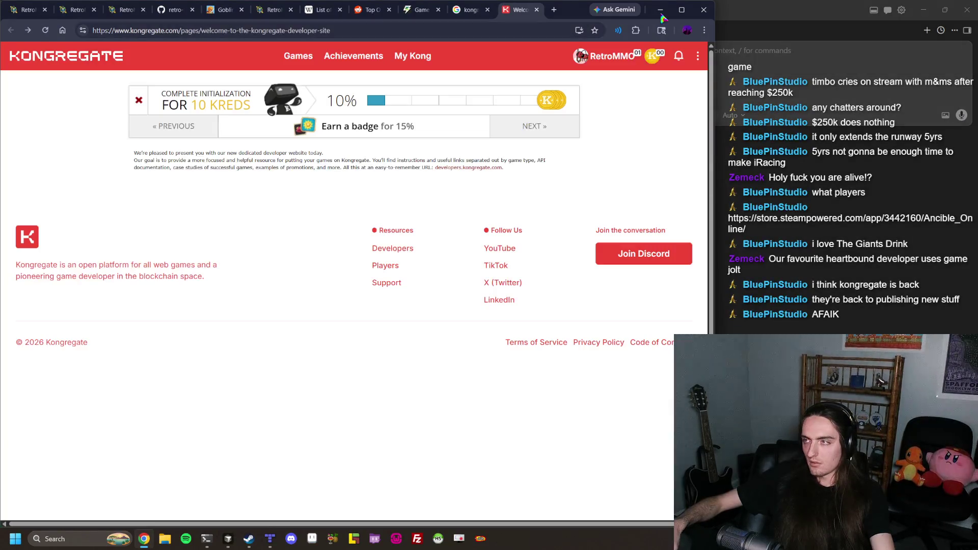
pyautogui.click(392, 249)
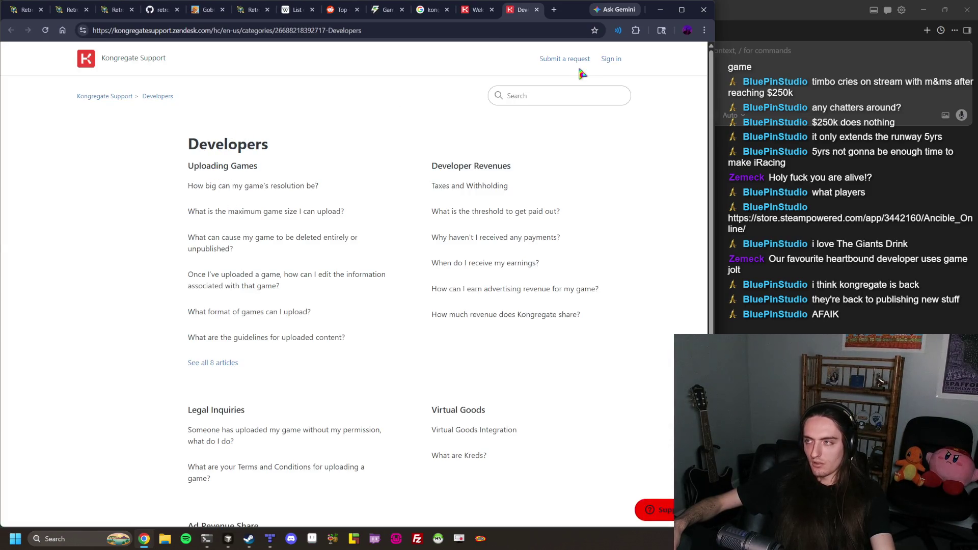
# Glance at the support sign-in and request pages, then reopen the Developers support page
pyautogui.click(613, 60)
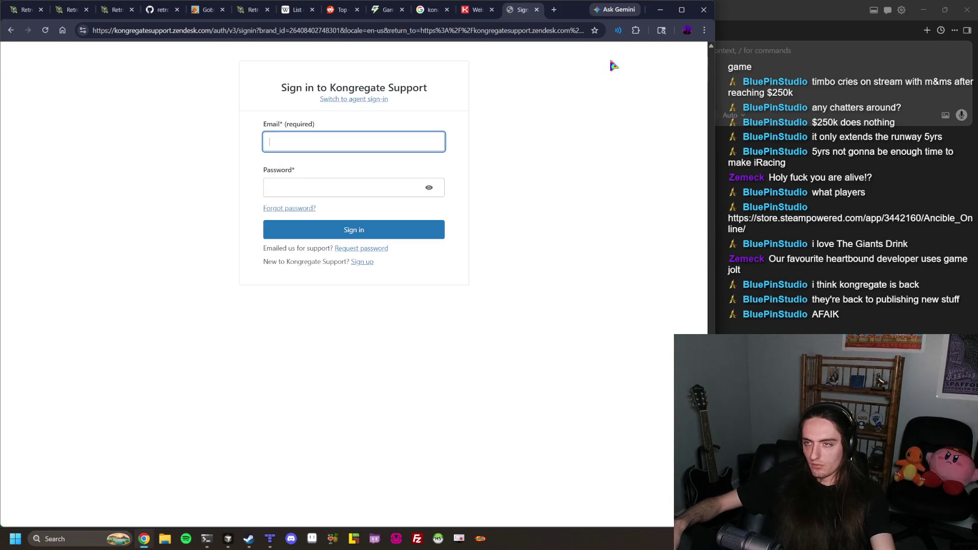
pyautogui.hotkey('alt', 'Left')
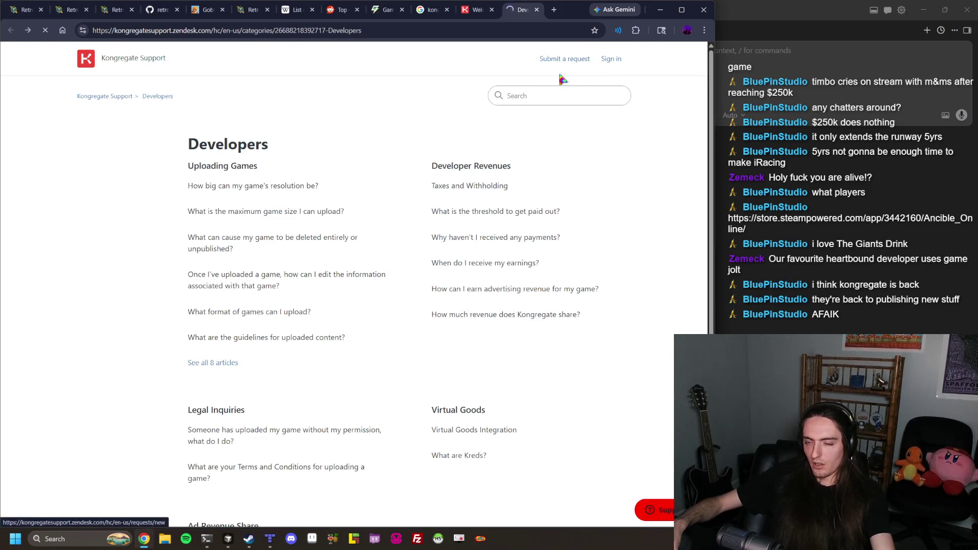
pyautogui.scroll(-2, 219, 214)
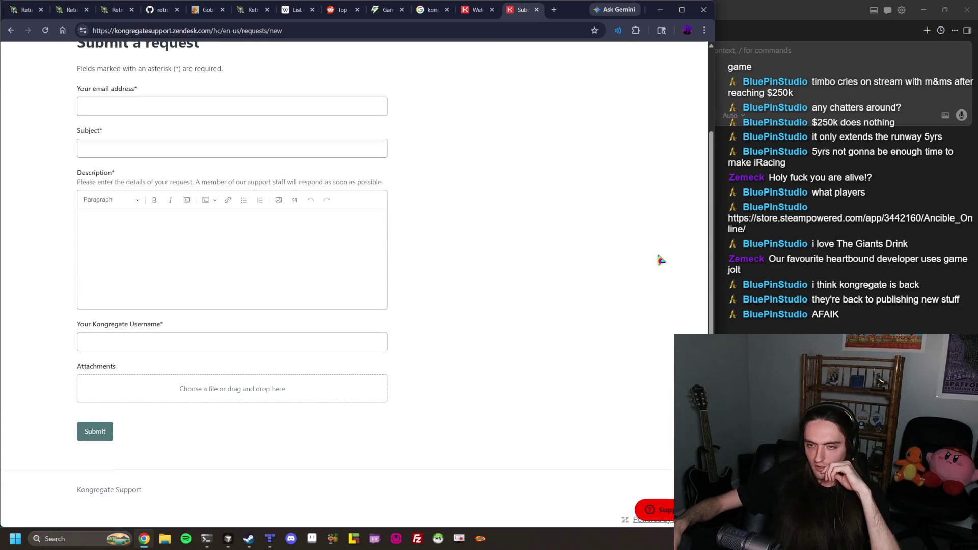
pyautogui.scroll(2, 310, 274)
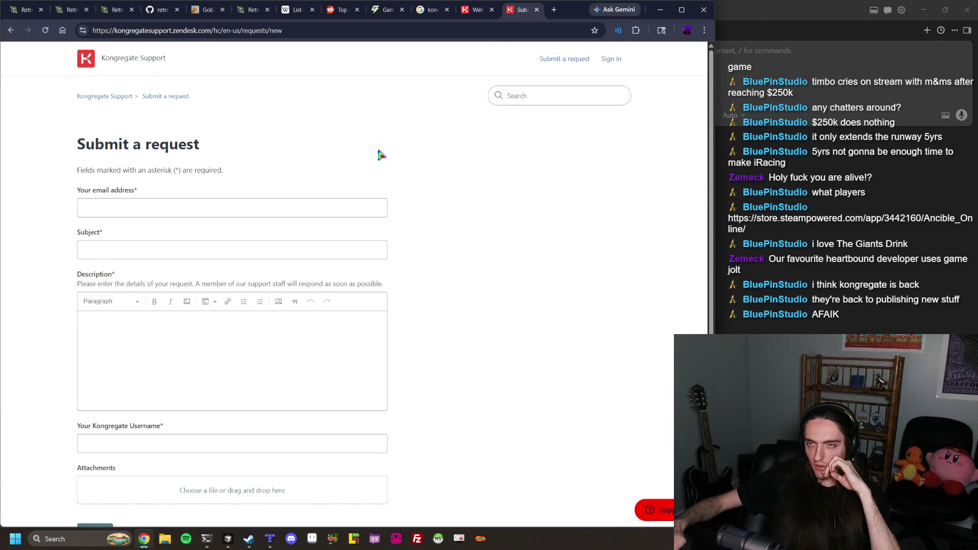
pyautogui.hotkey('alt', 'Left')
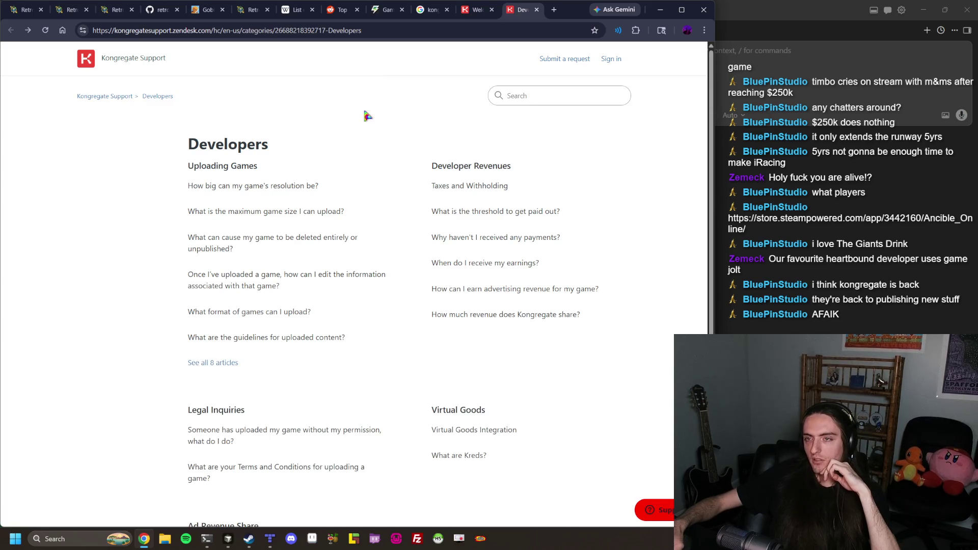
pyautogui.click(477, 11)
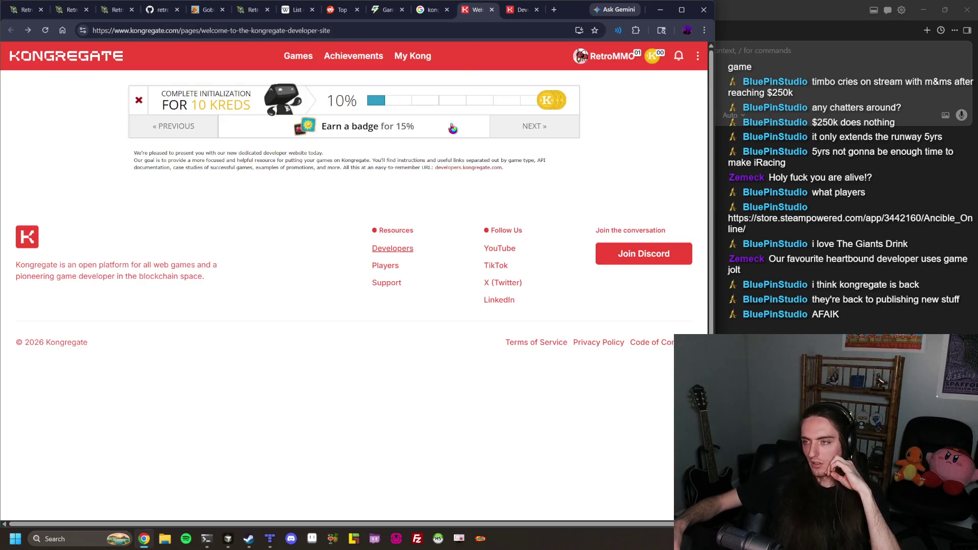
pyautogui.click(391, 249)
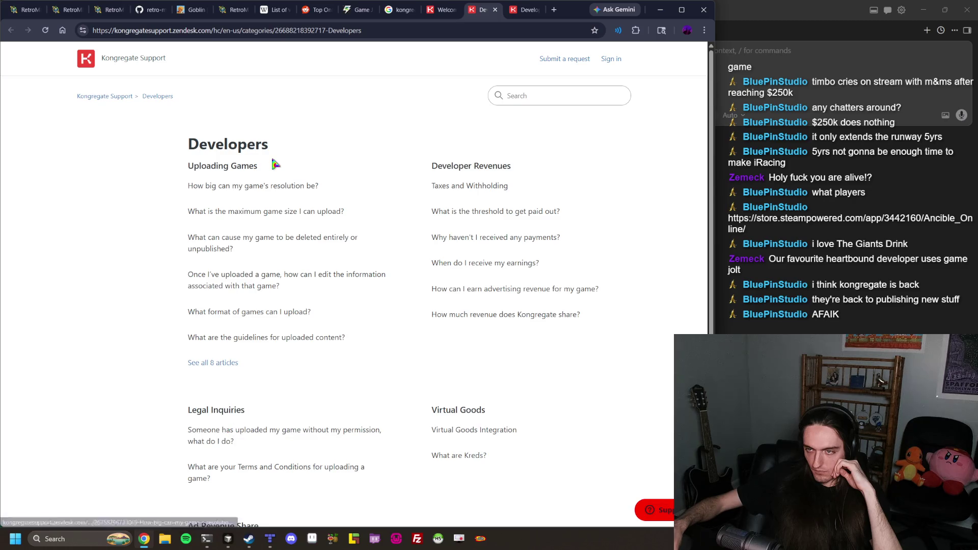
pyautogui.scroll(-5, 319, 209)
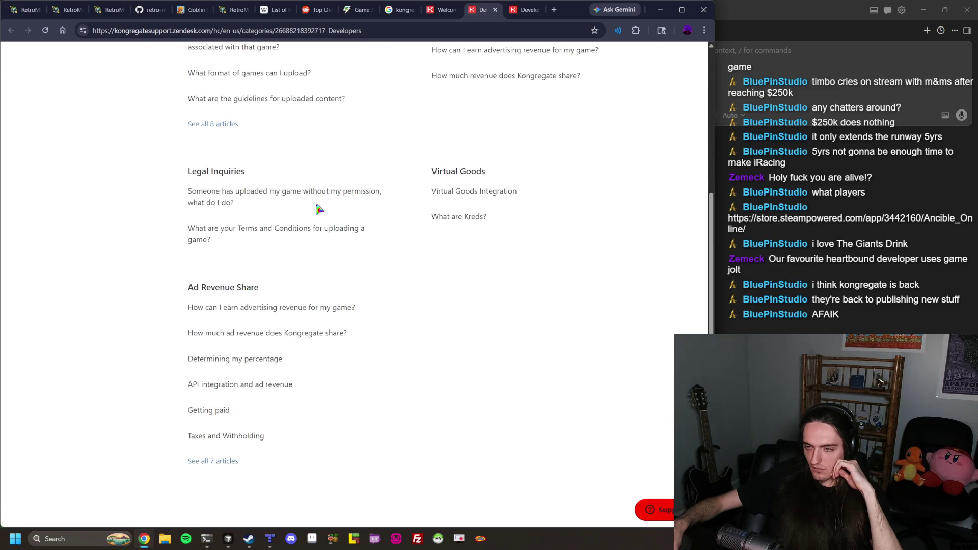
# View the account's Kongregate profile page, then return to the Developers help page
pyautogui.click(439, 9)
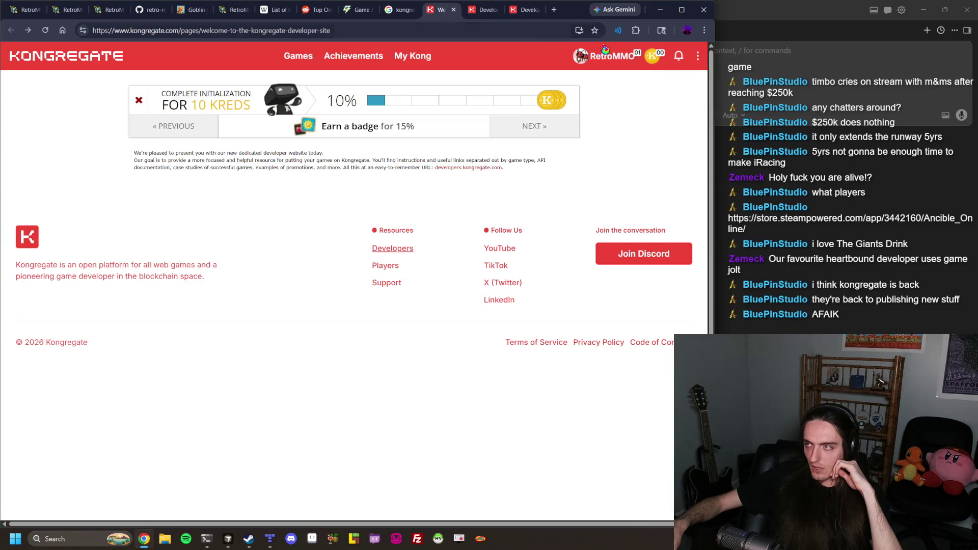
pyautogui.moveTo(599, 59)
pyautogui.click(579, 84)
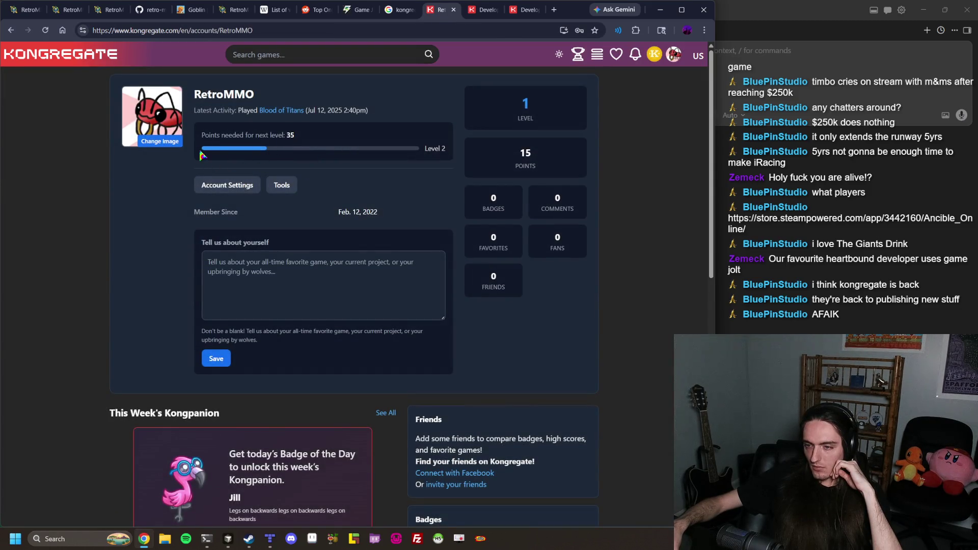
pyautogui.scroll(-10, 202, 155)
pyautogui.scroll(8, 61, 143)
pyautogui.scroll(3, 61, 143)
pyautogui.click(478, 5)
pyautogui.click(493, 36)
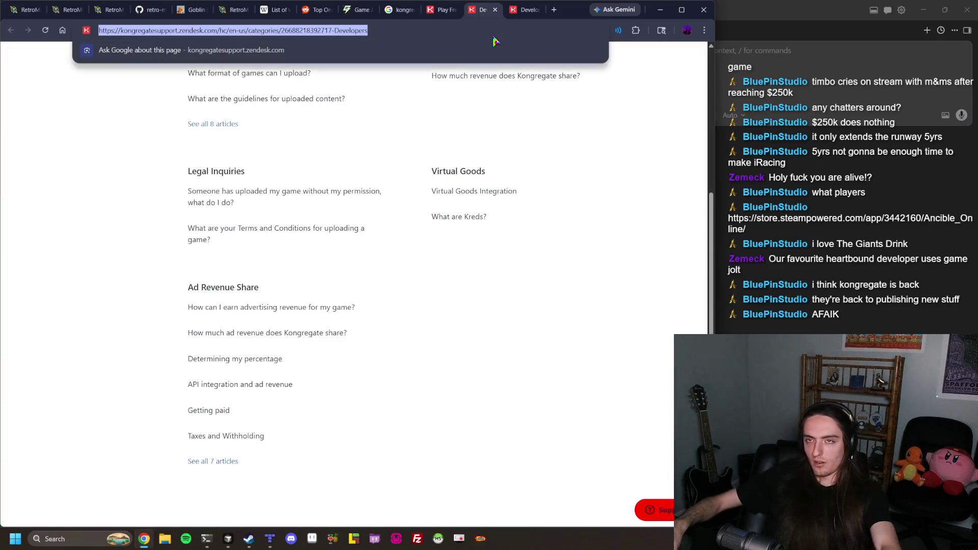
# Search 'armor games', open armorgames.com, and log in through the Developer Portal
pyautogui.write('armor games')
pyautogui.press('Return')
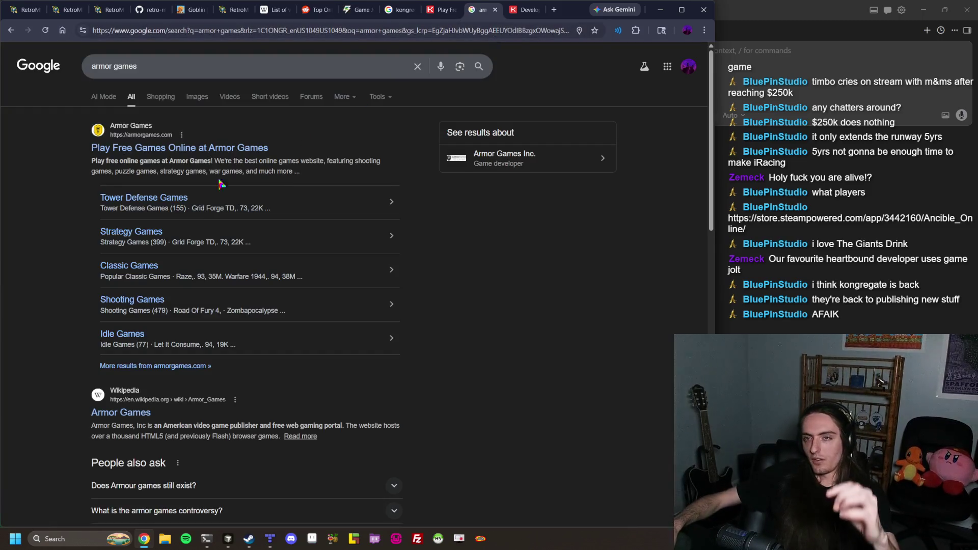
pyautogui.click(175, 148)
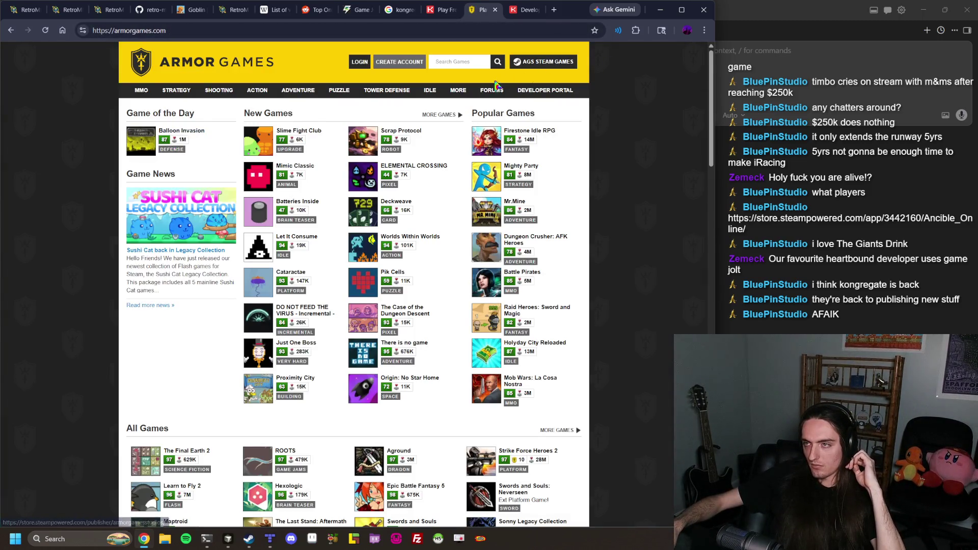
pyautogui.click(520, 95)
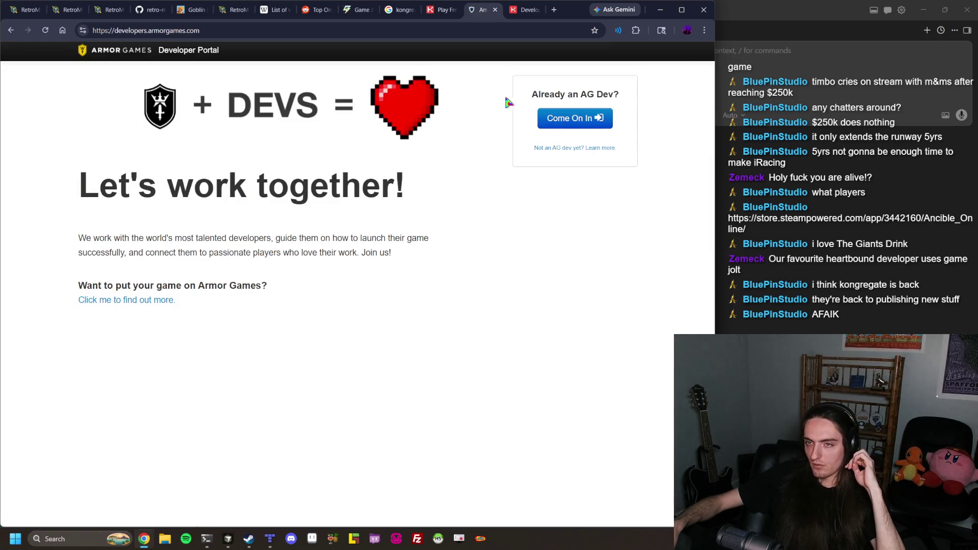
pyautogui.click(575, 118)
pyautogui.click(328, 326)
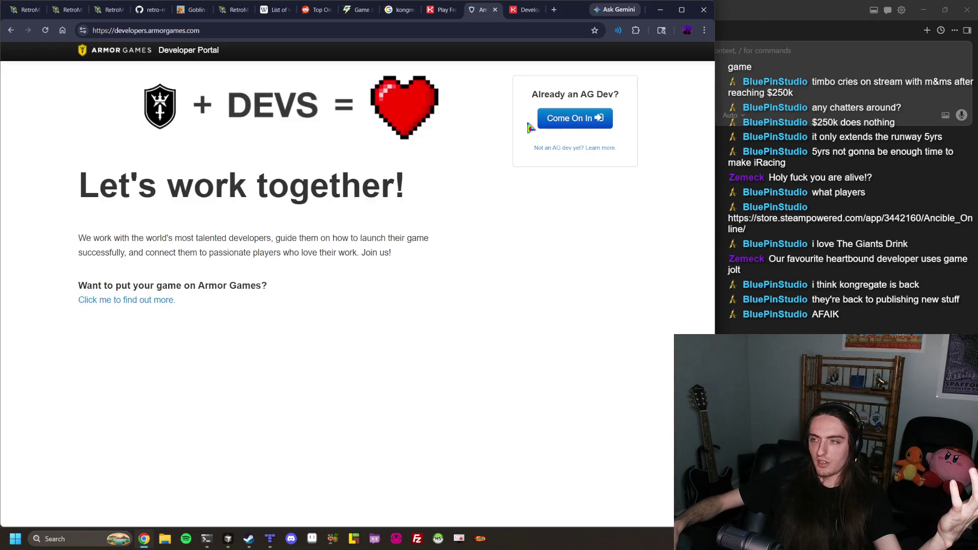
pyautogui.click(572, 118)
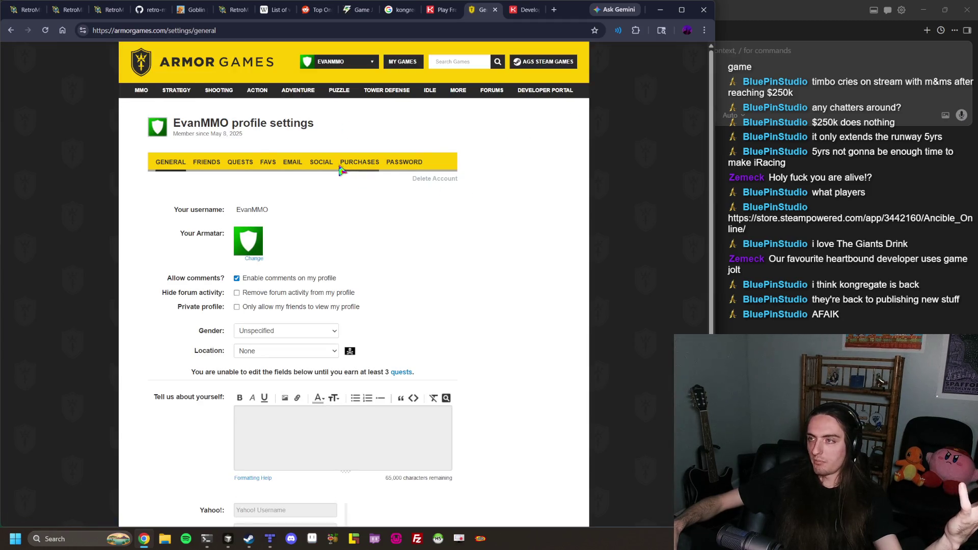
# Compare the Kongregate games page with the Armor Games profile settings page
pyautogui.scroll(-5, 516, 107)
pyautogui.scroll(5, 517, 107)
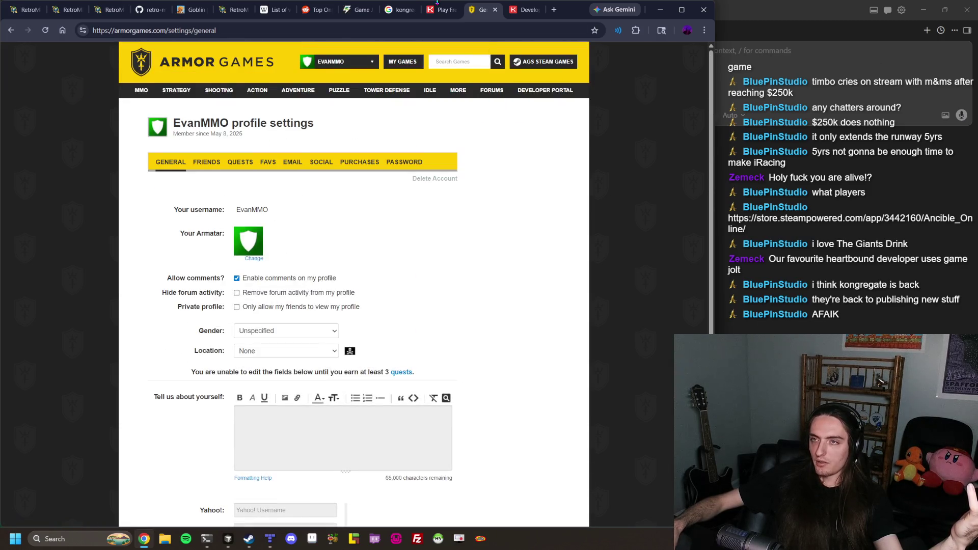
pyautogui.click(437, 2)
pyautogui.scroll(-5, 528, 51)
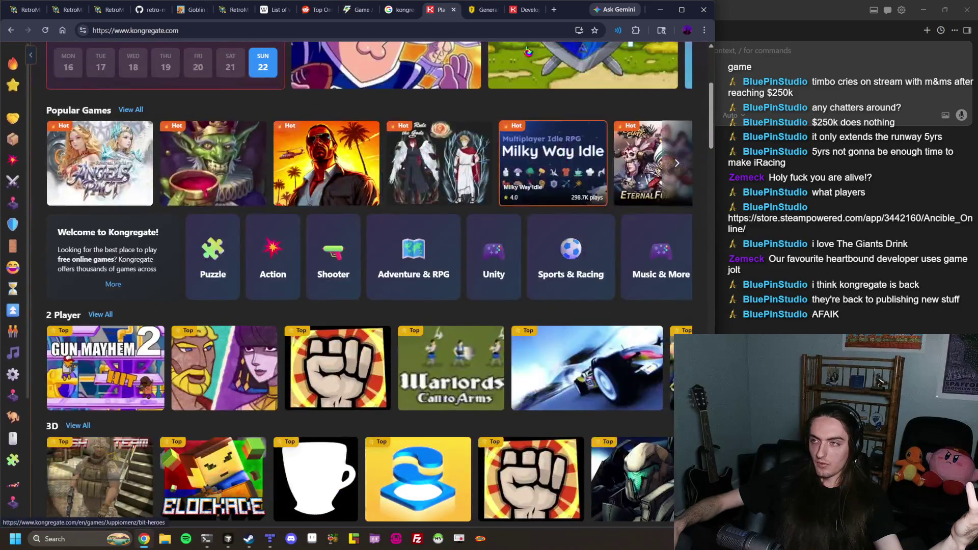
pyautogui.click(471, 16)
# Scroll through the Kongregate Developers page's Uploading Games, Developer Revenues and Virtual Goods articles
pyautogui.click(530, 15)
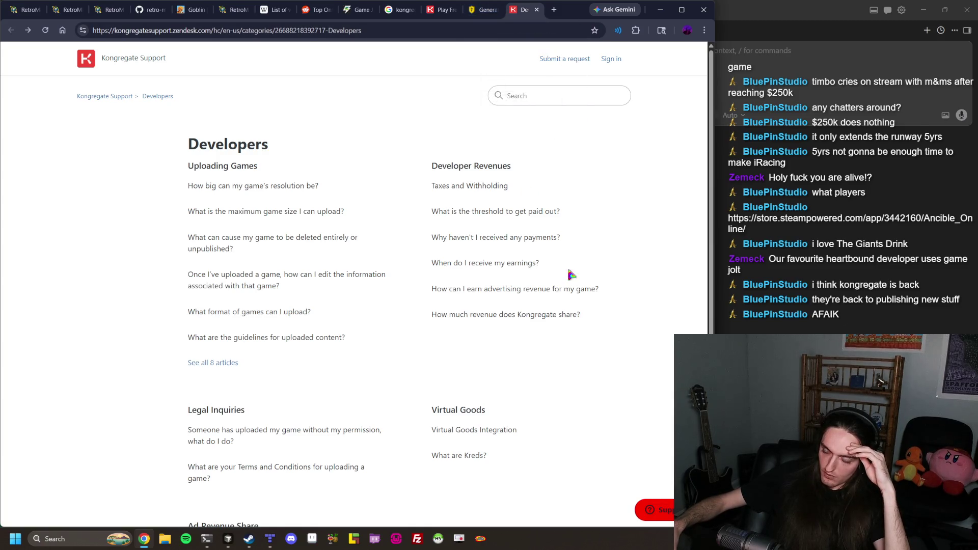
pyautogui.scroll(-5, 633, 270)
pyautogui.scroll(-1, 634, 272)
pyautogui.scroll(4, 634, 272)
pyautogui.scroll(3, 634, 272)
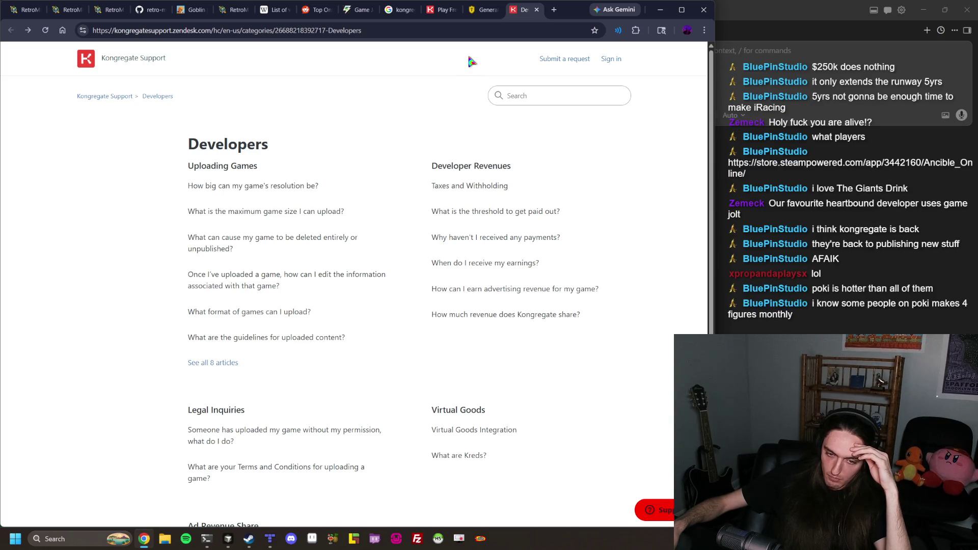
pyautogui.click(553, 12)
# Search 'poki', open poki.com, and scroll through its game grid
pyautogui.write('poki')
pyautogui.press('Return')
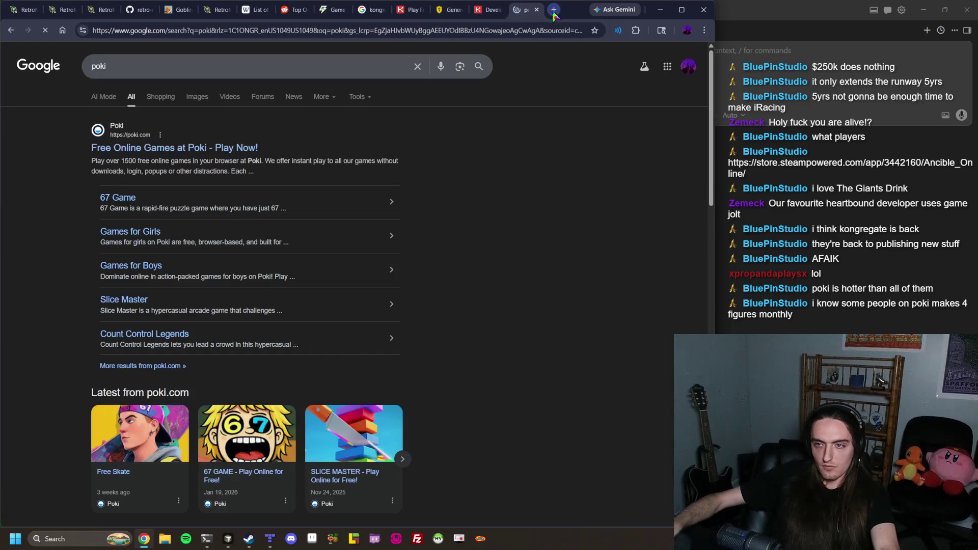
pyautogui.click(206, 147)
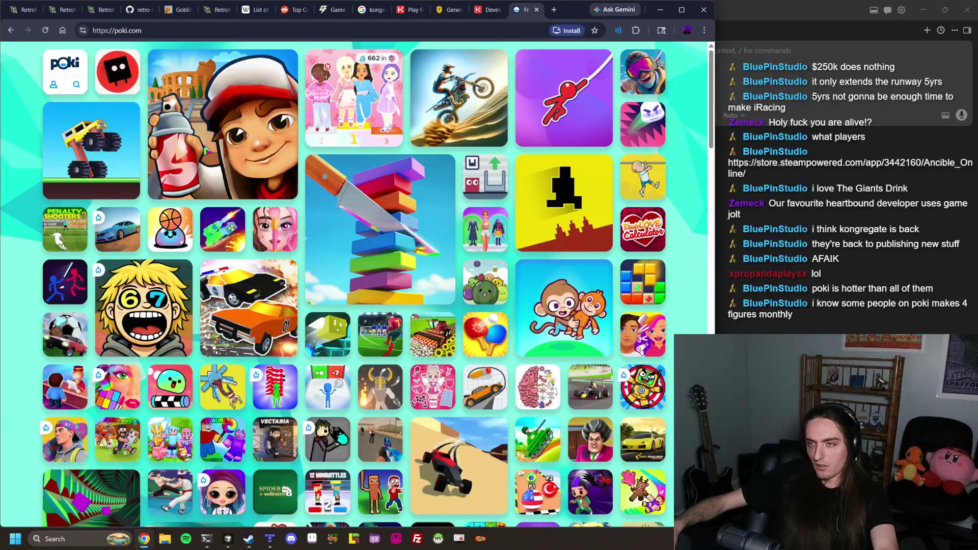
pyautogui.scroll(-4, 206, 150)
pyautogui.scroll(-10, 591, 250)
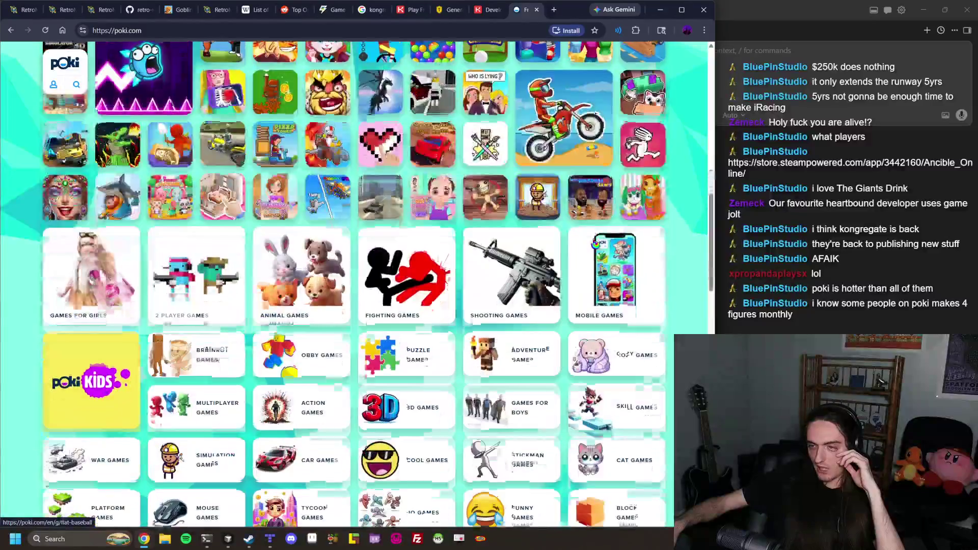
pyautogui.scroll(-3, 586, 212)
pyautogui.scroll(3, 586, 211)
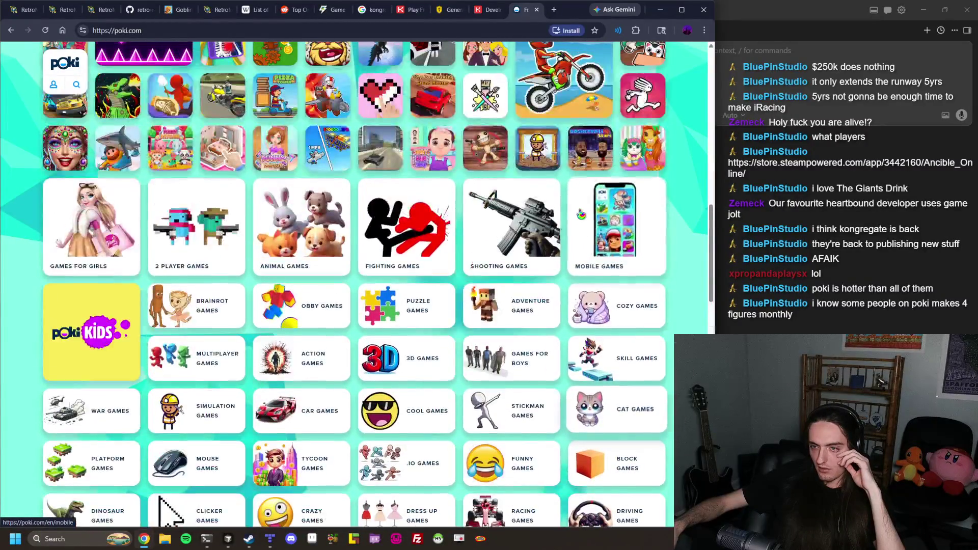
# Look at Poki's Brainrot Games category, then return to the Kongregate Developers page
pyautogui.click(206, 308)
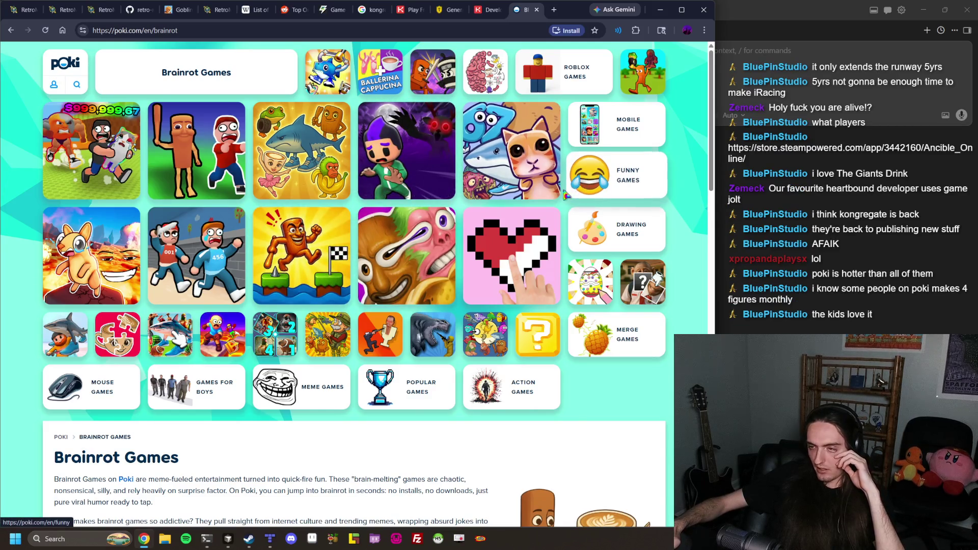
pyautogui.hotkey('alt', 'Left')
pyautogui.scroll(-3, 565, 198)
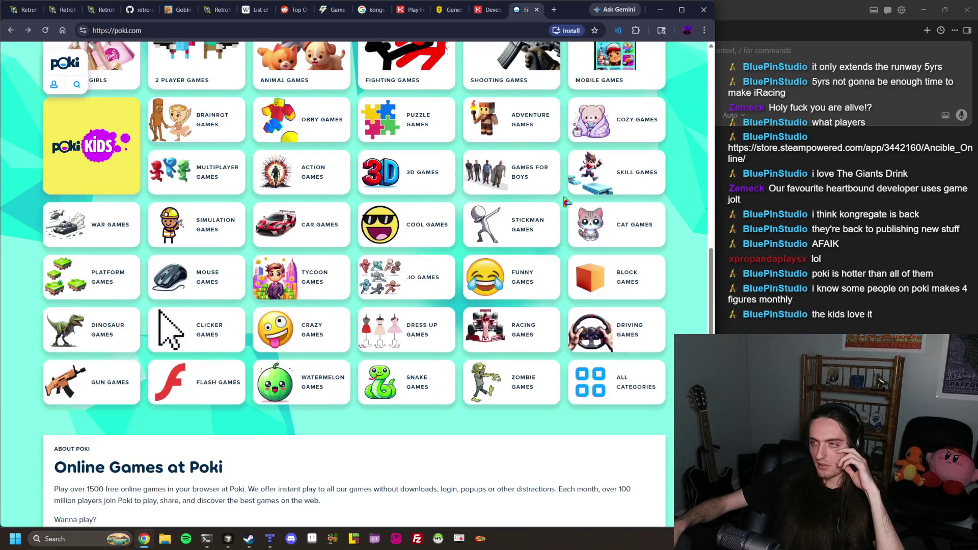
pyautogui.scroll(8, 461, 193)
pyautogui.scroll(10, 458, 191)
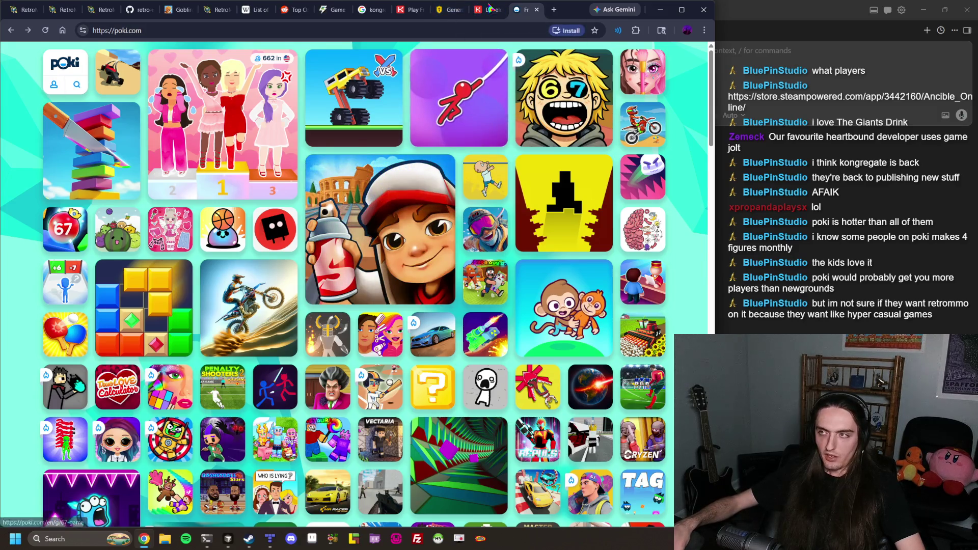
pyautogui.click(489, 13)
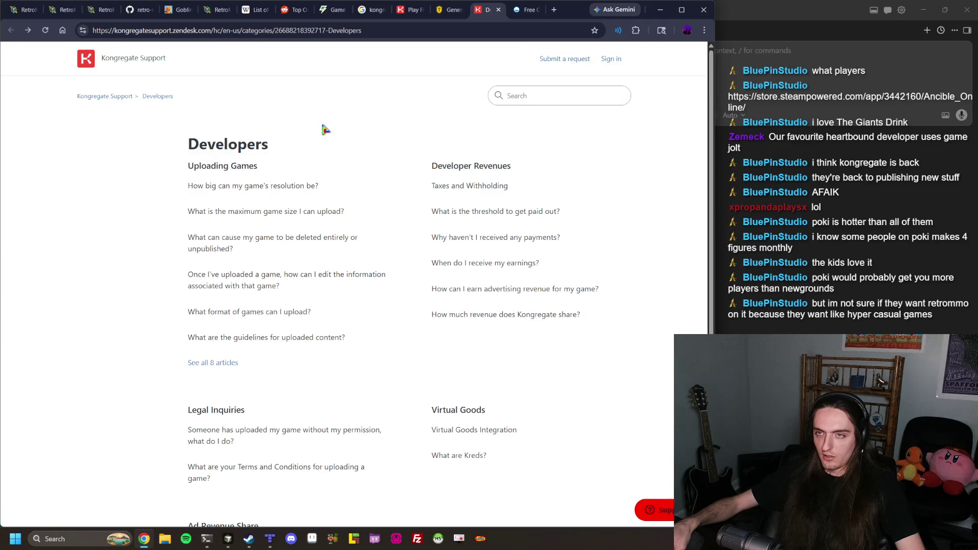
# Close the Poki, Gemini, Kongregate and Game Jolt tabs until the r/gdevelop Reddit post shows
pyautogui.click(499, 10)
pyautogui.click(498, 11)
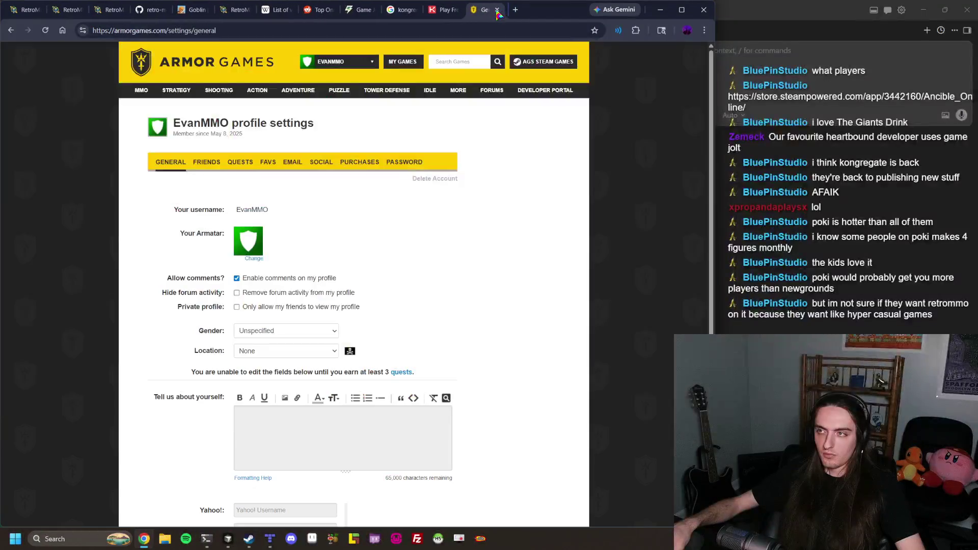
pyautogui.click(476, 12)
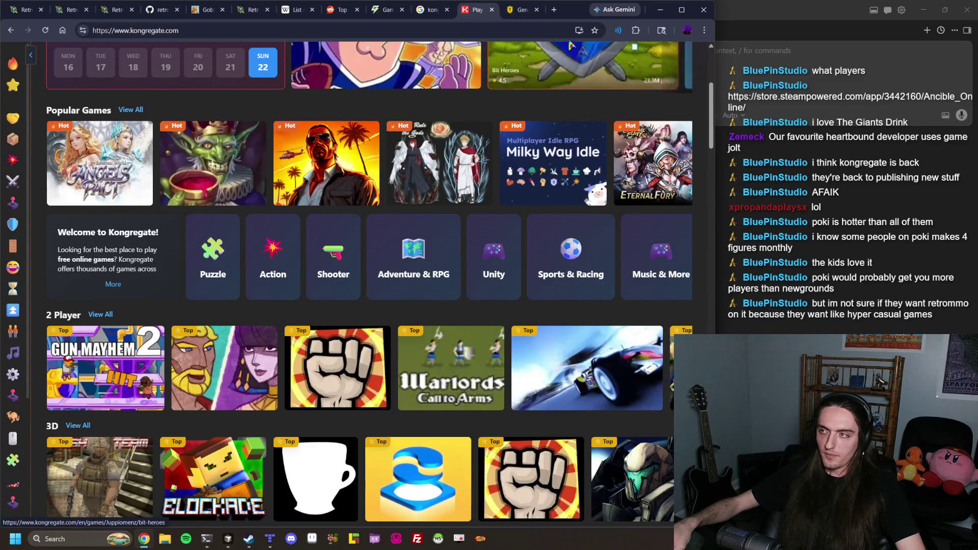
pyautogui.click(537, 10)
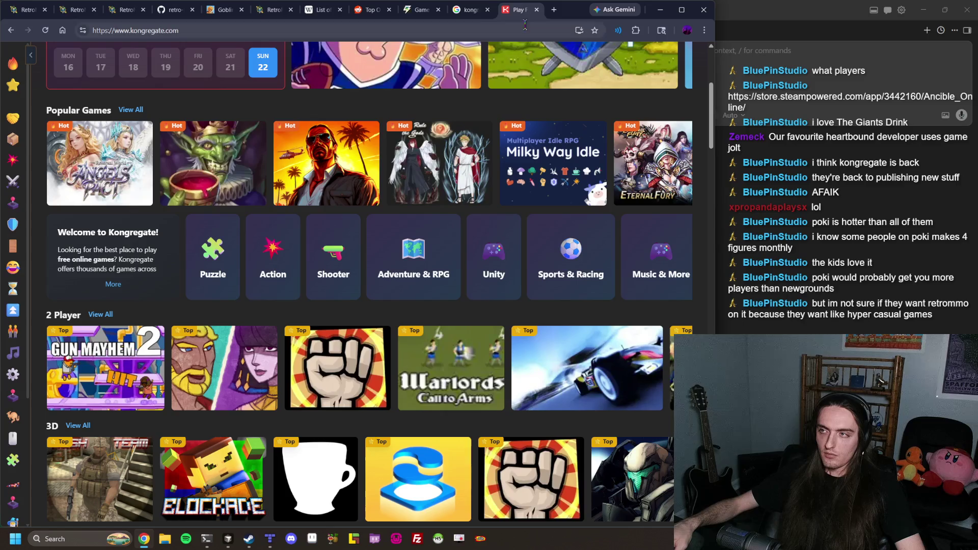
pyautogui.click(471, 12)
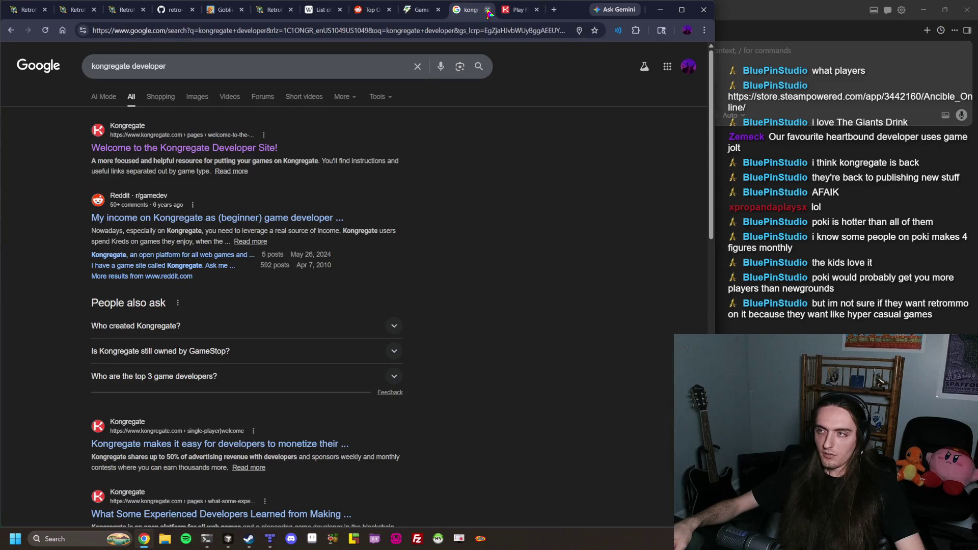
pyautogui.click(487, 10)
pyautogui.click(487, 11)
pyautogui.click(487, 10)
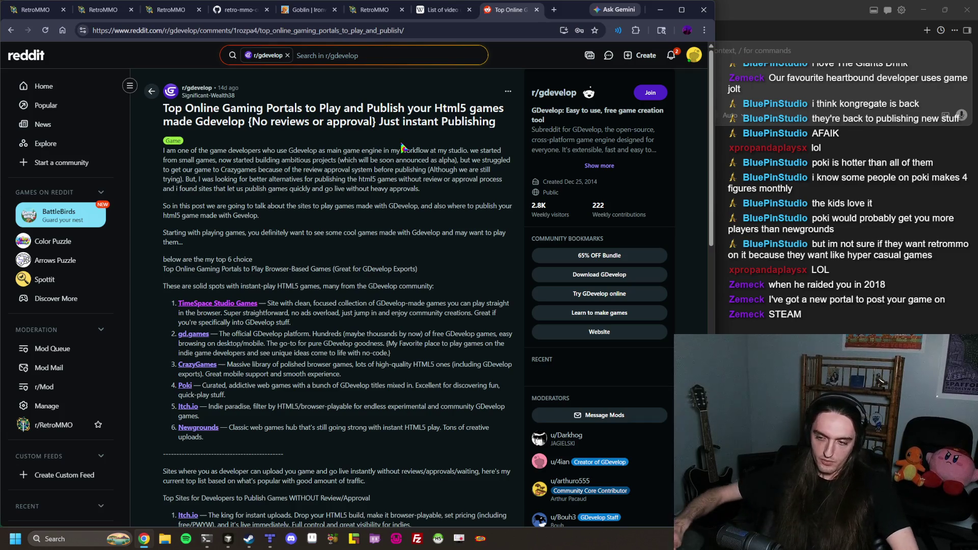
# Scroll further through the game-portals post, then switch to the RetroMMO tab at localhost:3000
pyautogui.scroll(-1, 368, 170)
pyautogui.scroll(-3, 366, 174)
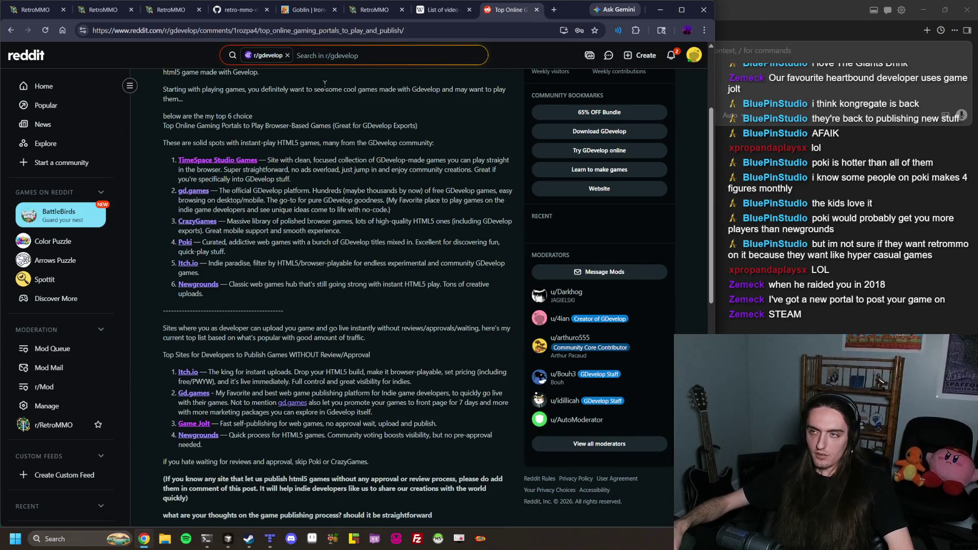
pyautogui.click(104, 9)
pyautogui.click(168, 10)
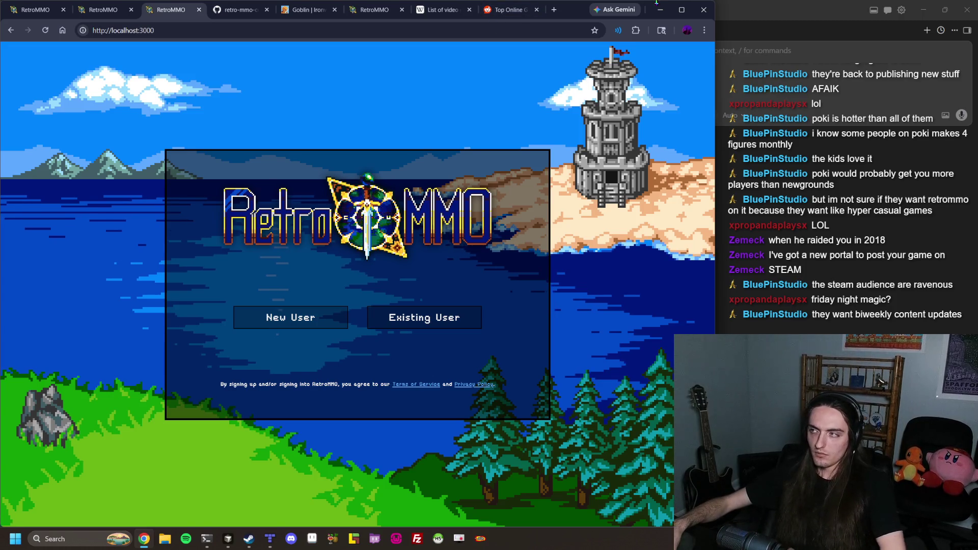
# Bring up the RetroMMO-Screen editor window showing tradeWorldMenu.ts at the gold-offer button code
pyautogui.moveTo(693, 17)
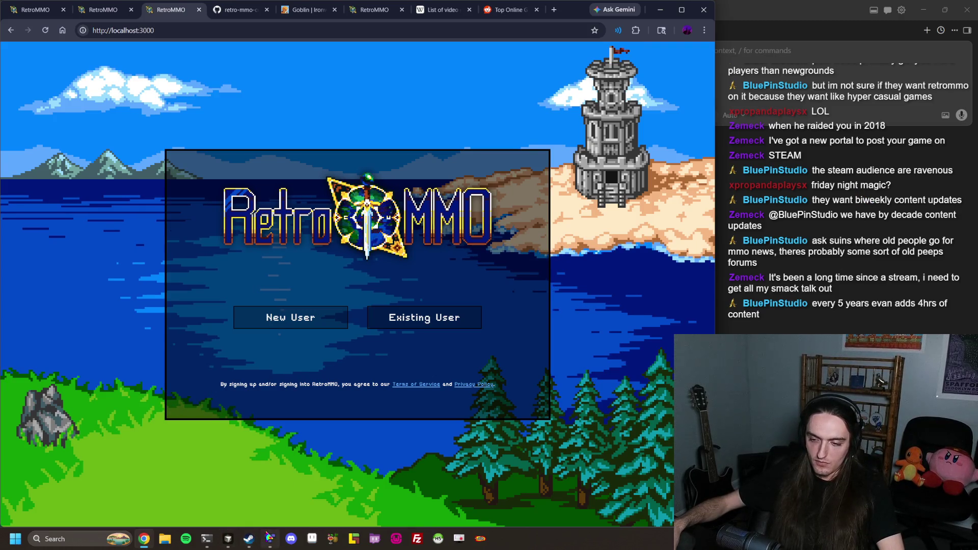
pyautogui.moveTo(227, 539)
pyautogui.click(259, 510)
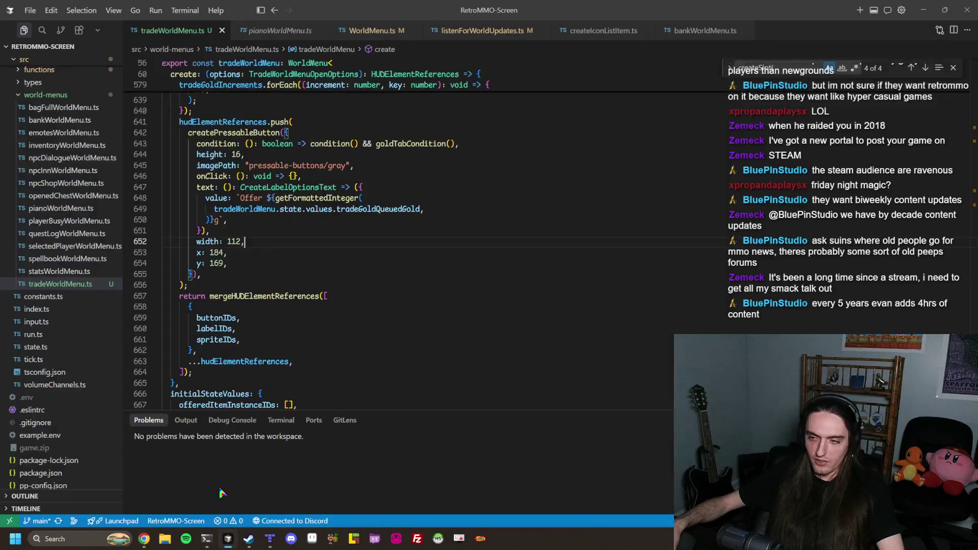
# Switch via the RetroMMO window to the RetroMMO-Types window showing WorldTradeStartUpdate.ts
pyautogui.click(161, 482)
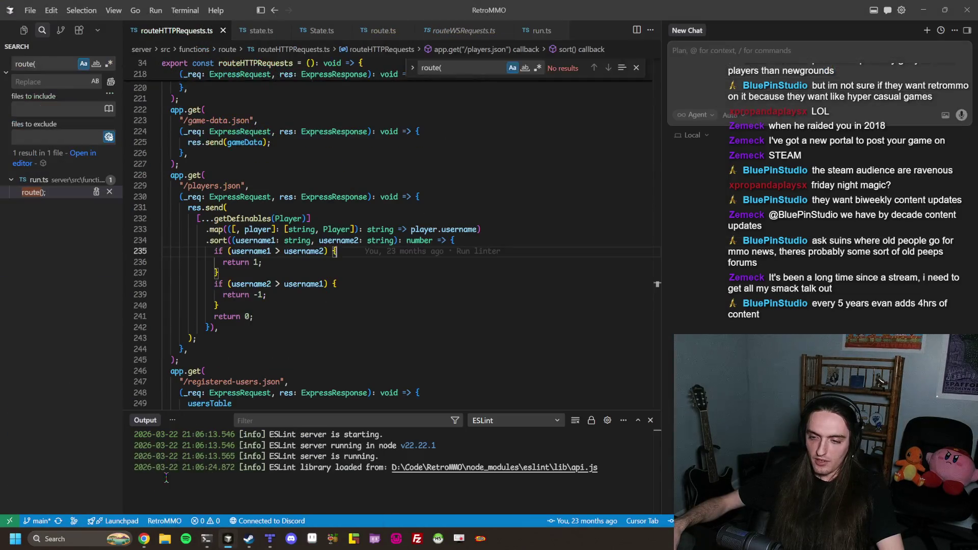
pyautogui.click(337, 478)
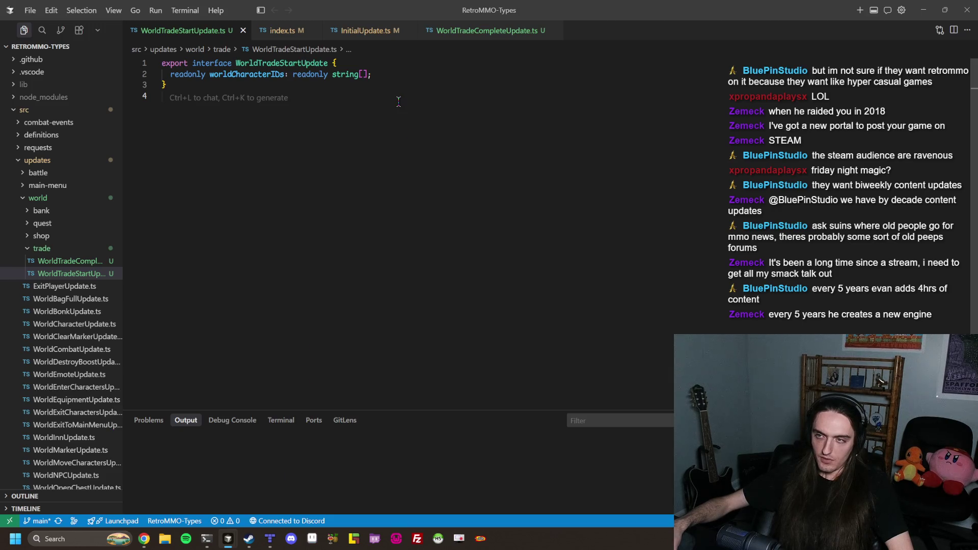
# Repeatedly select and deselect all the WorldTradeStartUpdate code without changing it
pyautogui.hotkey('ctrl', 'a')
pyautogui.click(401, 146)
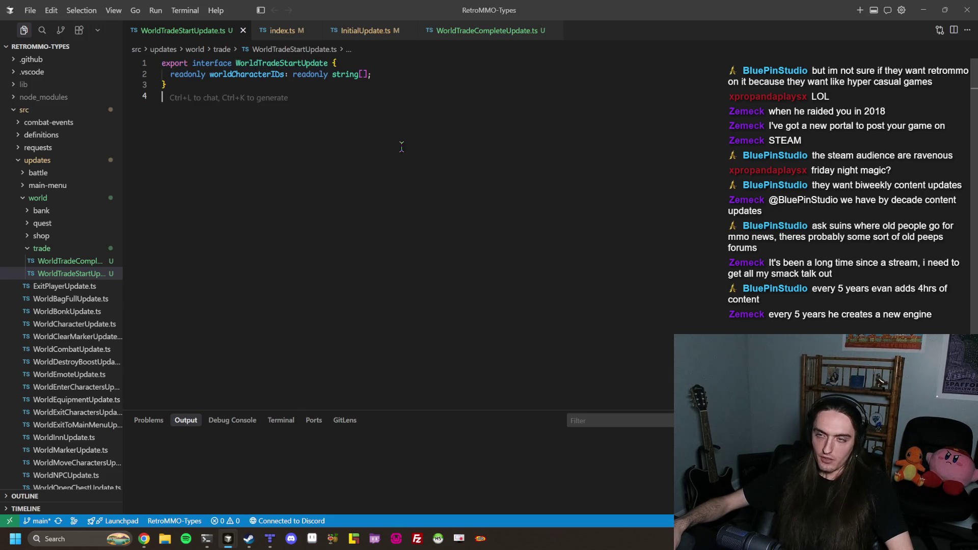
pyautogui.hotkey('ctrl', 'a')
pyautogui.click(400, 147)
pyautogui.hotkey('ctrl', 'a')
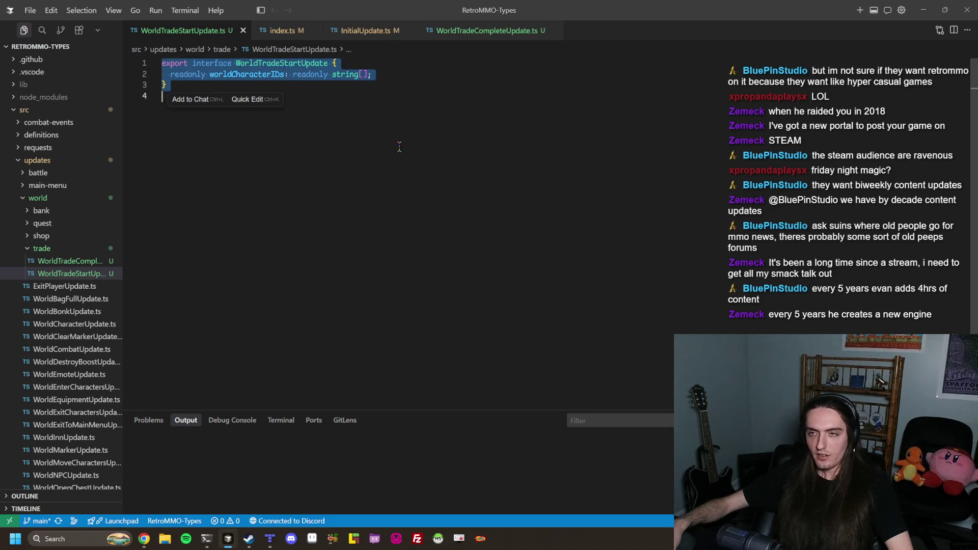
pyautogui.click(351, 112)
pyautogui.hotkey('ctrl', 'a')
pyautogui.click(368, 100)
pyautogui.hotkey('ctrl', 'a')
pyautogui.click(443, 149)
pyautogui.hotkey('ctrl', 'a')
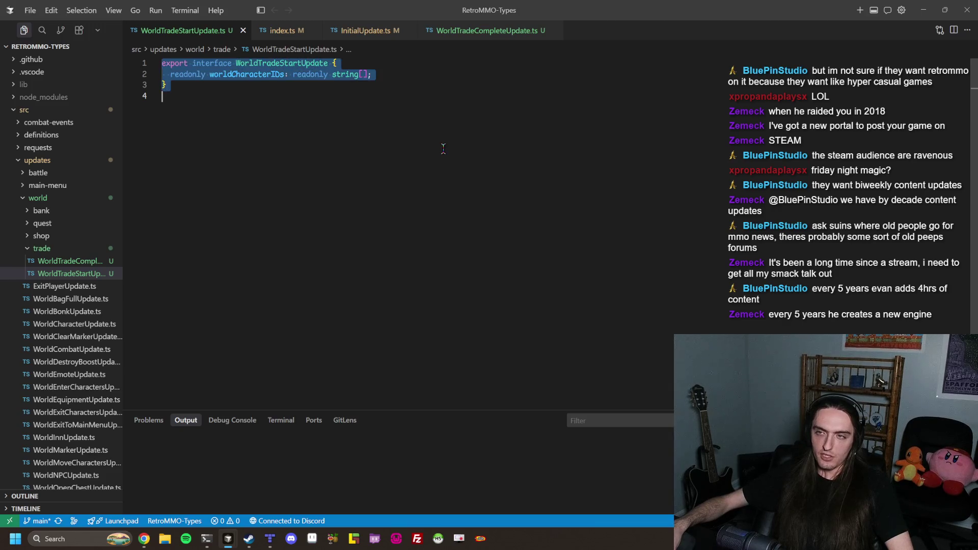
pyautogui.click(560, 150)
pyautogui.hotkey('ctrl', 'a')
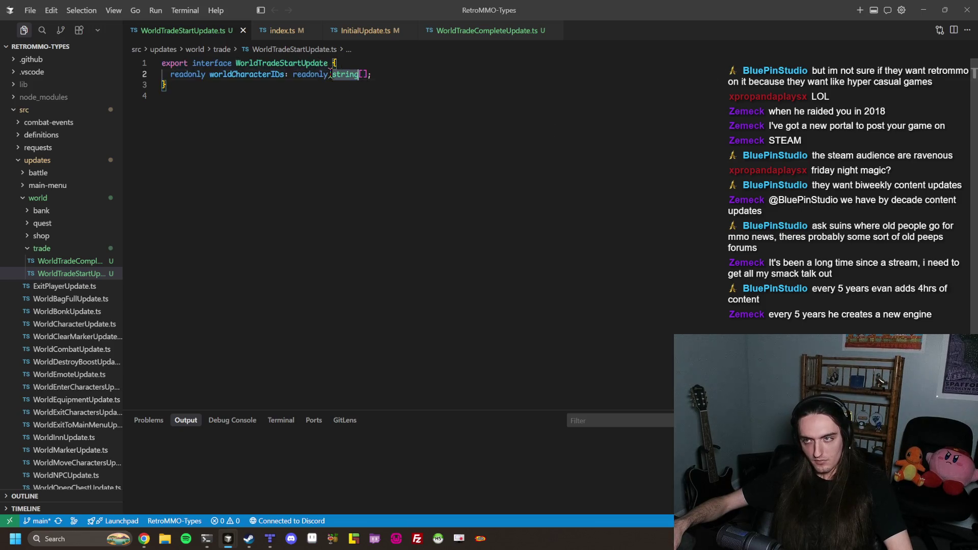
# Select the worldCharacterIDs, interface and closing-brace lines, then bring the Twitch chat window forward
pyautogui.tripleClick(293, 74)
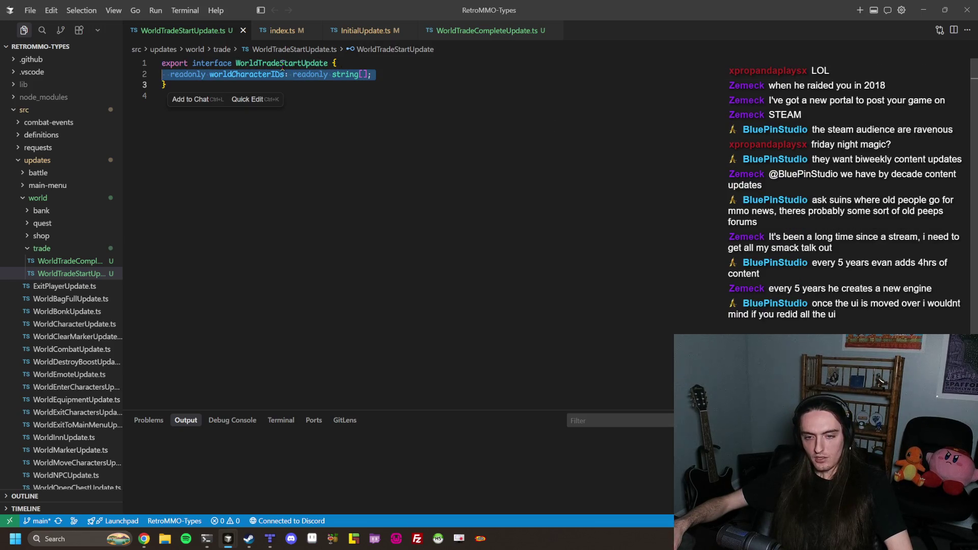
pyautogui.tripleClick(283, 63)
pyautogui.tripleClick(288, 72)
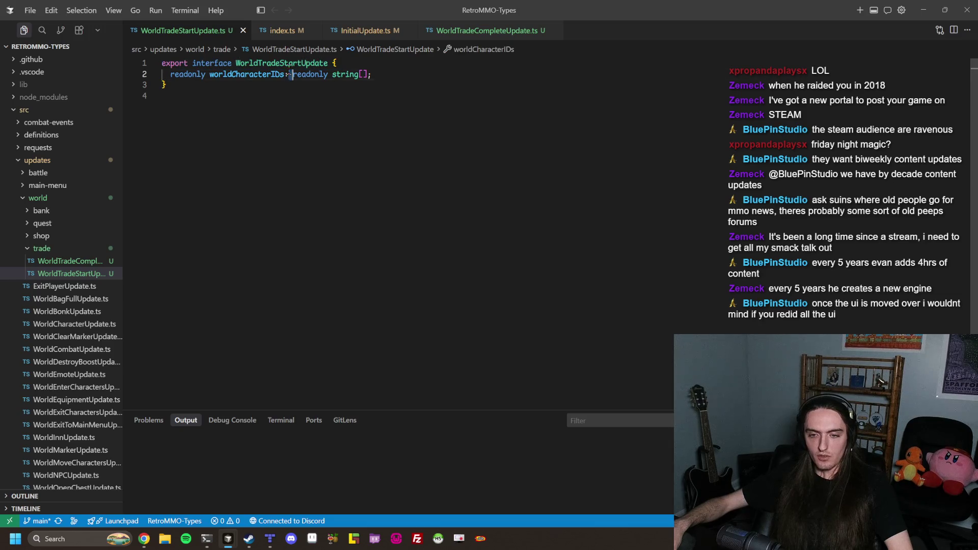
pyautogui.click(462, 137)
pyautogui.hotkey('ctrl', 'a')
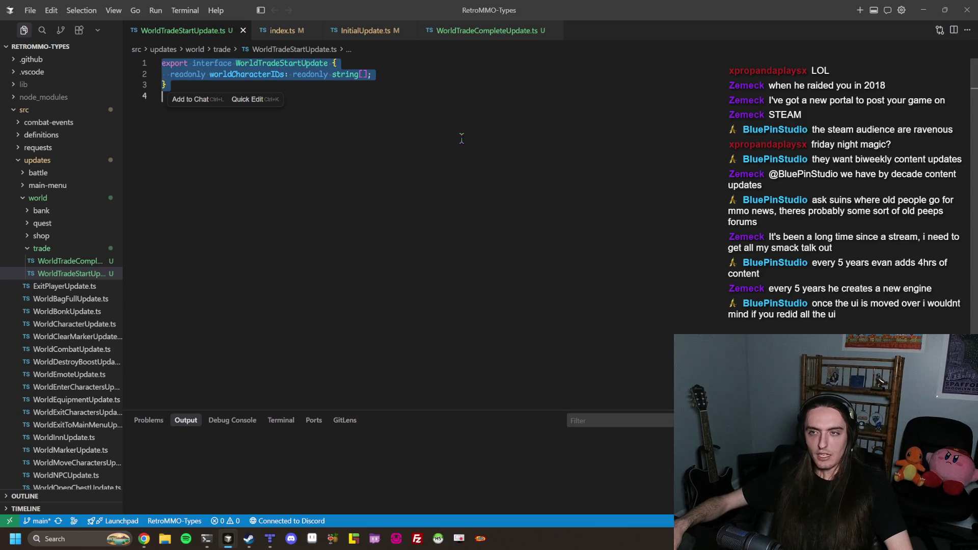
pyautogui.moveTo(314, 91)
pyautogui.mouseDown()
pyautogui.moveTo(370, 107)
pyautogui.moveTo(226, 77)
pyautogui.moveTo(151, 89)
pyautogui.mouseUp()
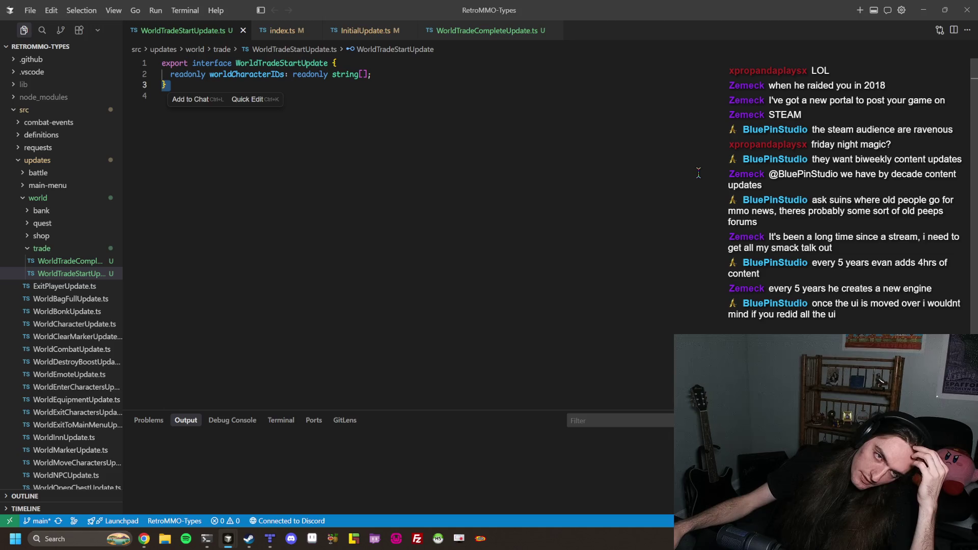
pyautogui.click(567, 146)
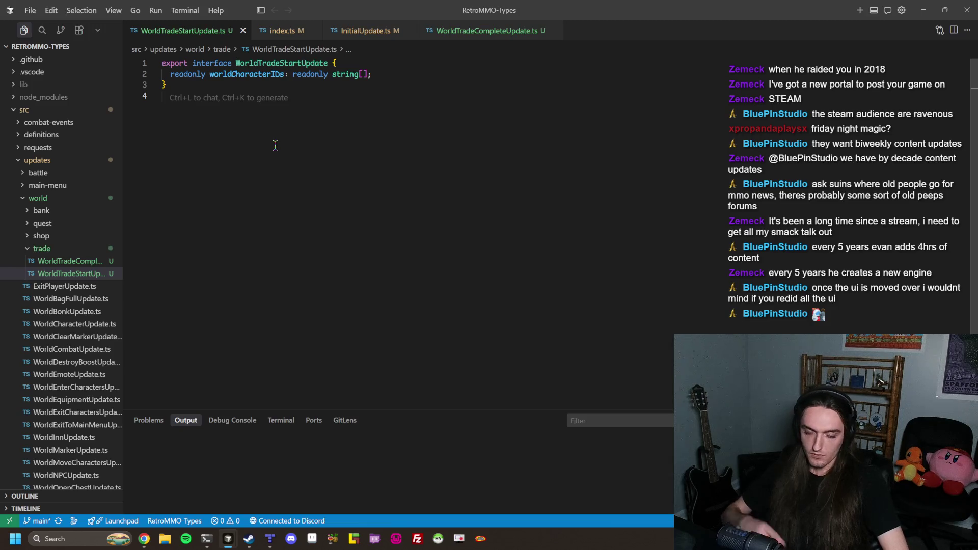
pyautogui.click(145, 539)
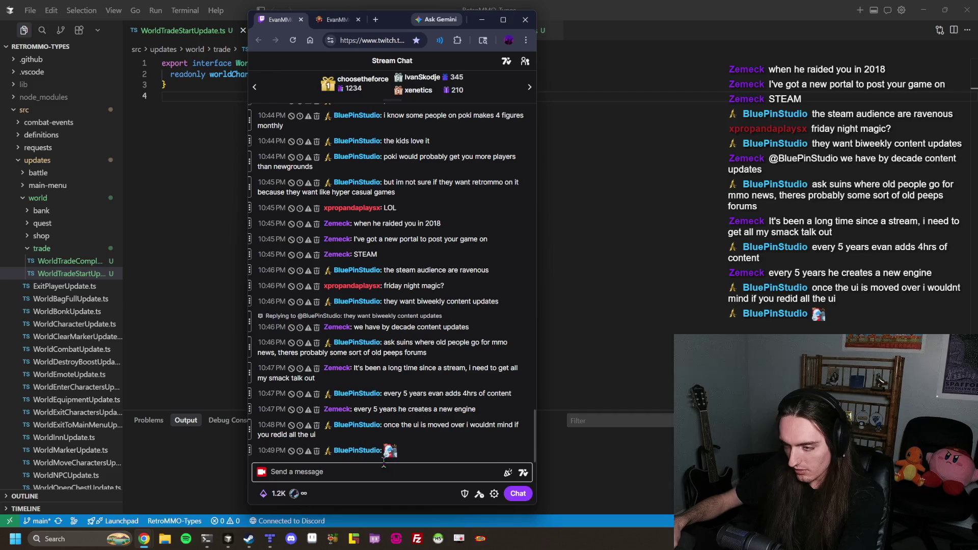
# Post a pink square channel emote from the 7TV picker's Twitch emotes to chat
pyautogui.moveTo(397, 451)
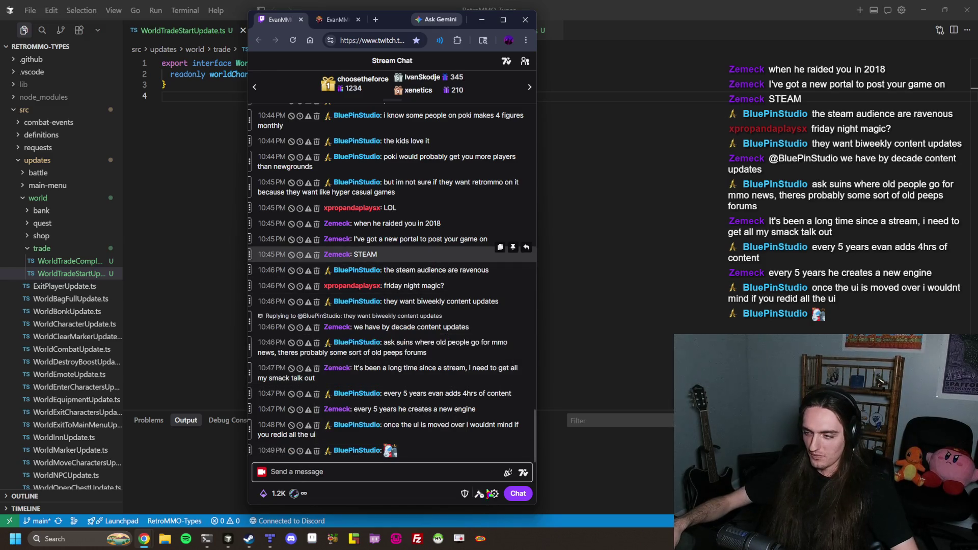
pyautogui.click(523, 473)
pyautogui.click(502, 249)
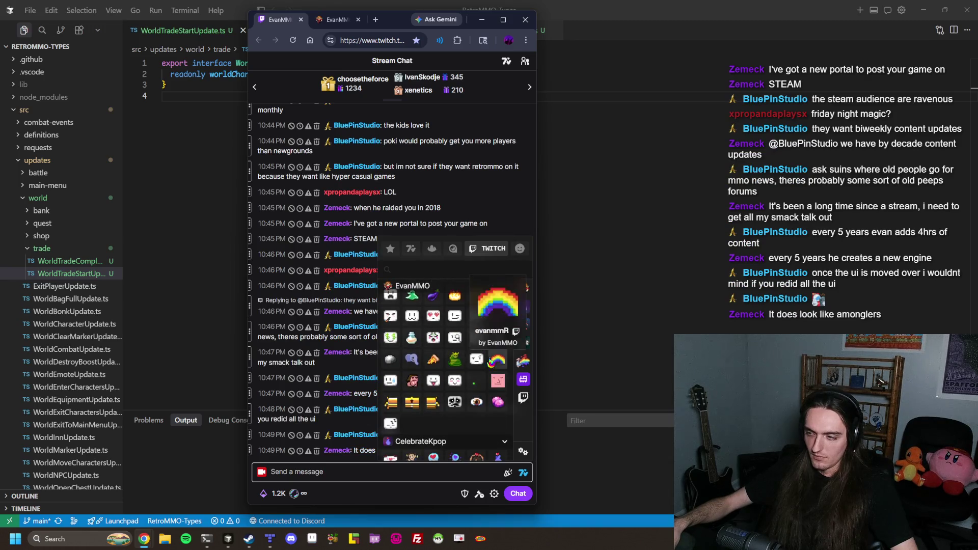
pyautogui.click(497, 380)
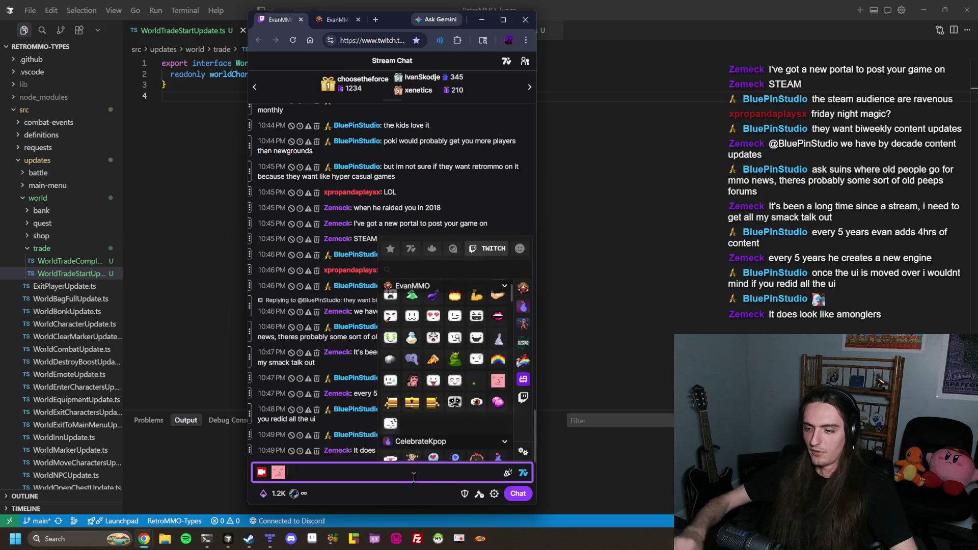
pyautogui.press('Return')
# Post a KPOPselfie CelebrateKpop emote to chat and close the emote picker
pyautogui.scroll(-1, 455, 402)
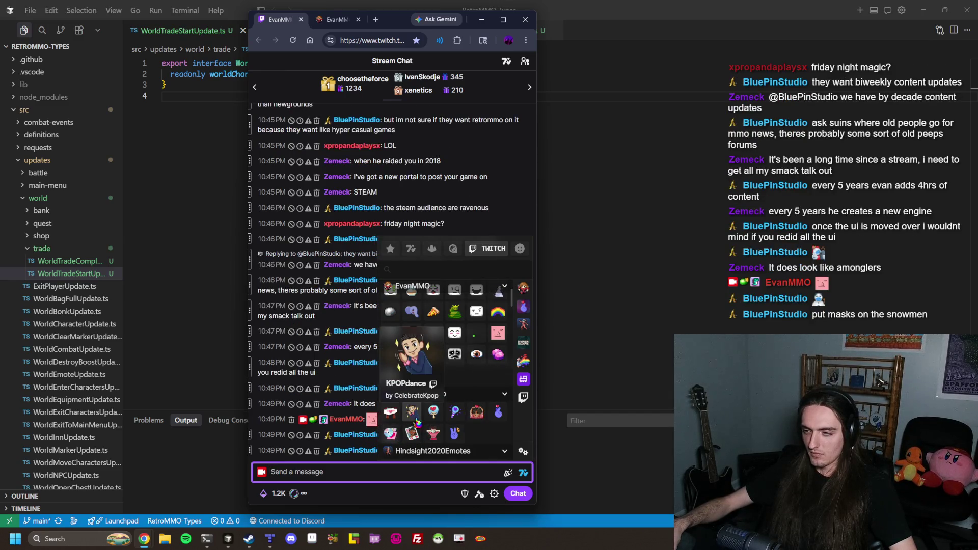
pyautogui.click(411, 433)
pyautogui.press('Return')
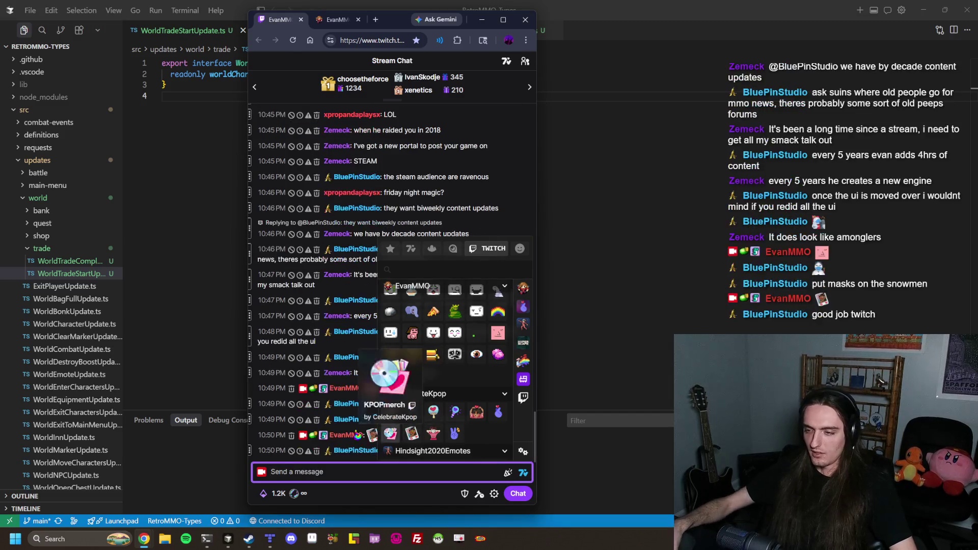
pyautogui.click(373, 435)
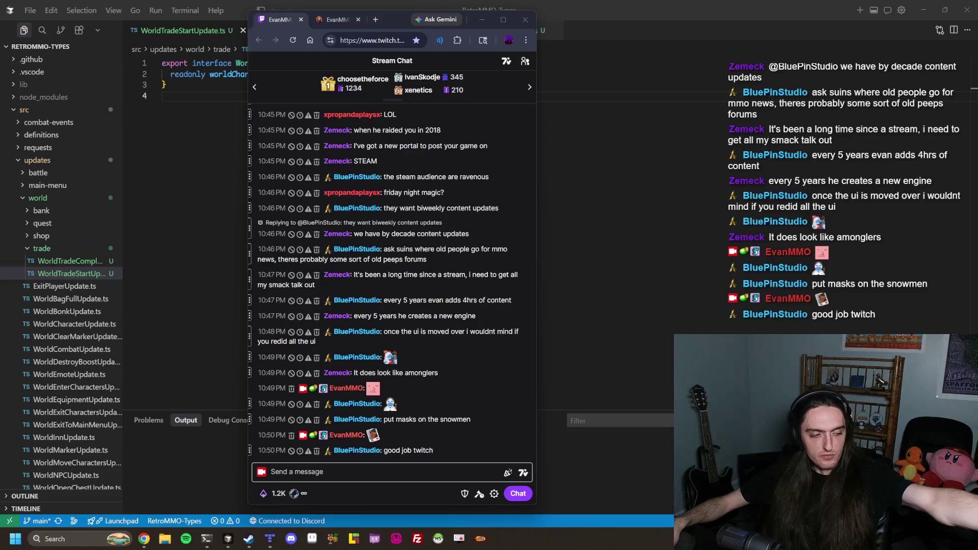
# Move the chat window left, check RetroMMO's 0g trade screen, then return to the editor
pyautogui.moveTo(400, 20); pyautogui.dragTo(0, 153)
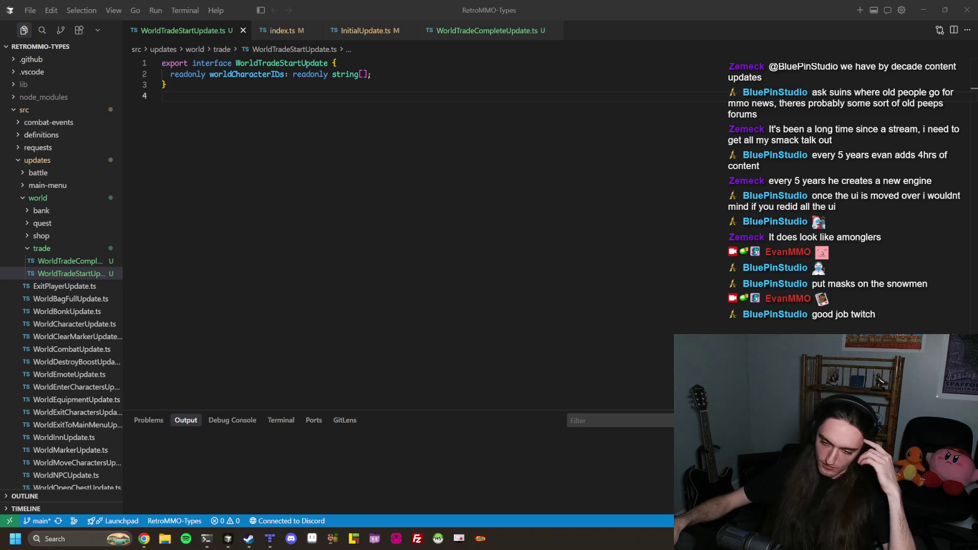
pyautogui.hotkey('alt', 'Tab')
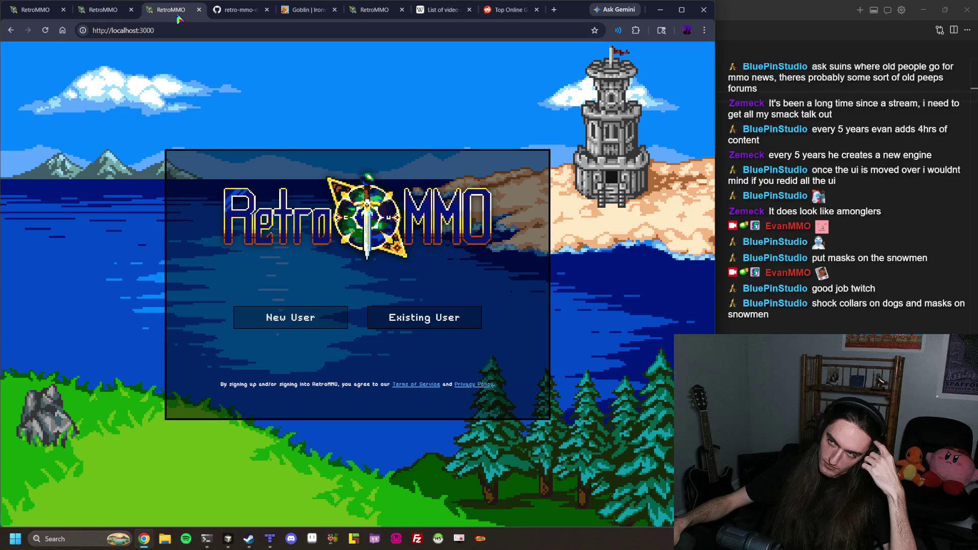
pyautogui.click(24, 17)
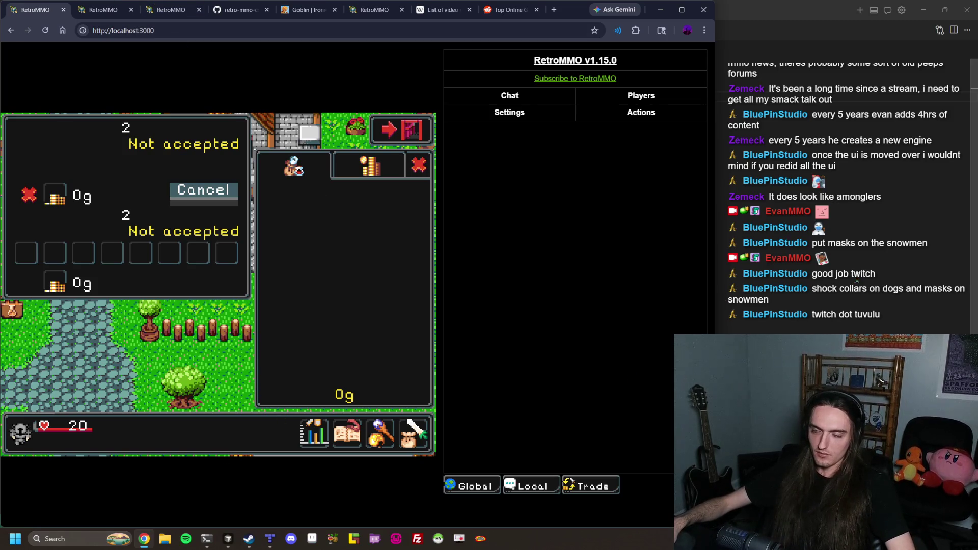
pyautogui.hotkey('alt', 'Tab')
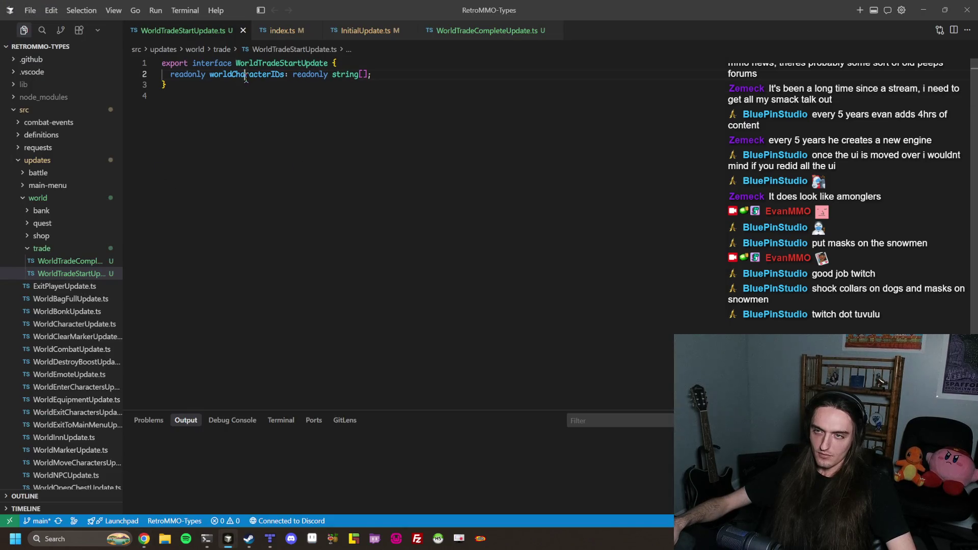
# Select the worldCharacterIDs code, preview WorldTradeCompleteUpdate.ts, then reopen WorldTradeStartUpdate.ts
pyautogui.tripleClick(246, 77)
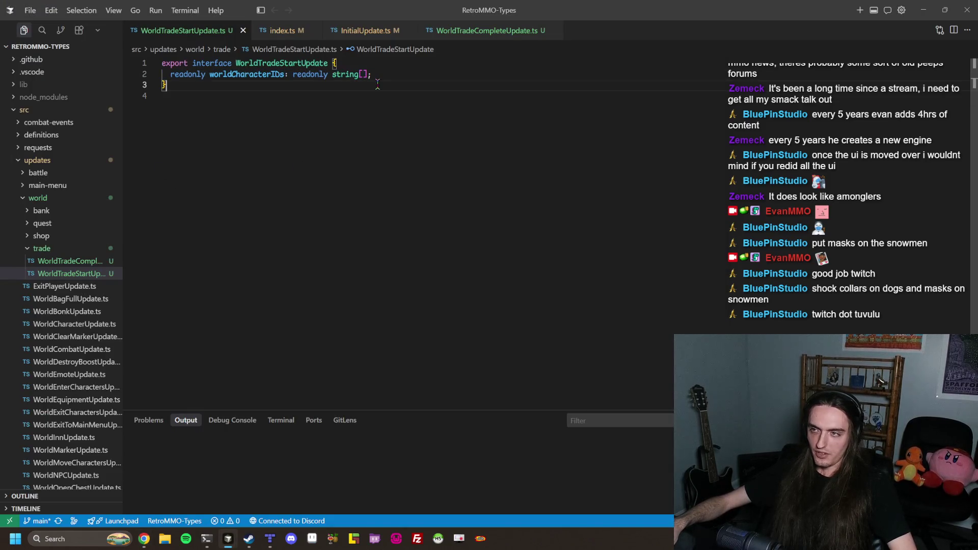
pyautogui.hotkey('ctrl', 'a')
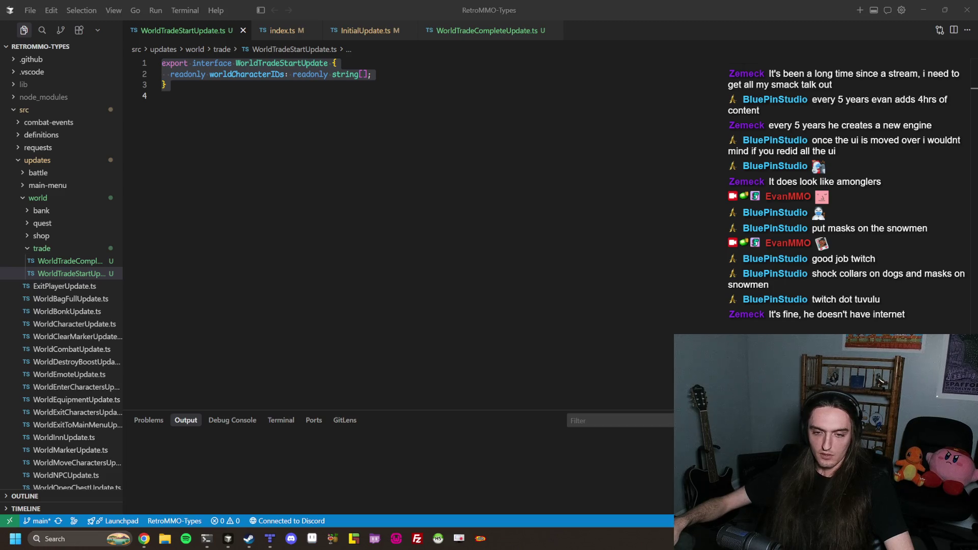
pyautogui.click(372, 270)
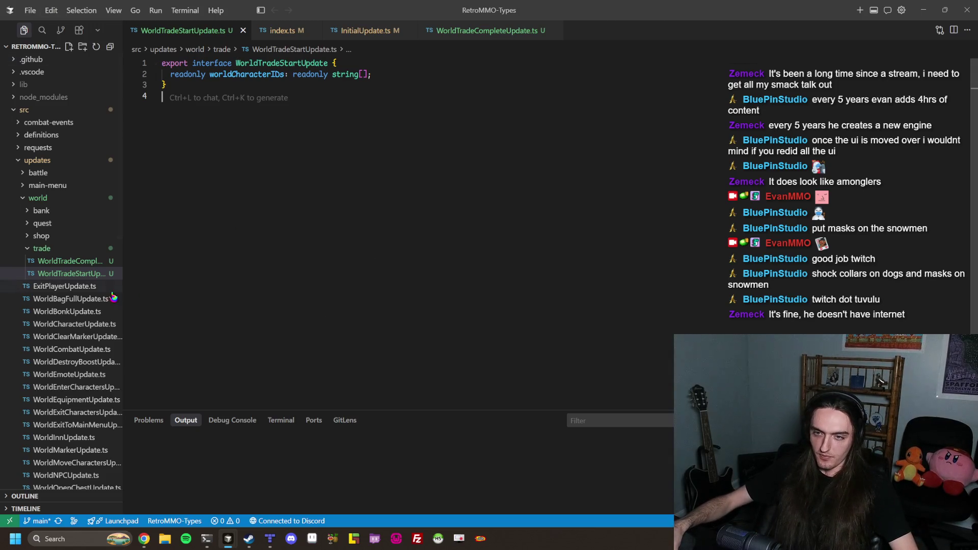
pyautogui.click(75, 264)
pyautogui.click(80, 277)
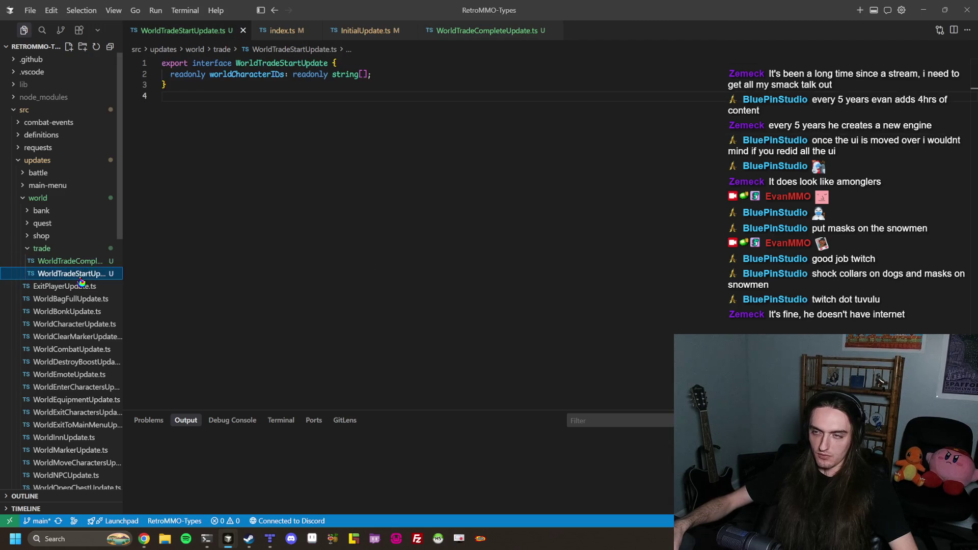
# Switch to the RetroMMO-Screen window and select the gold Offer button options, lines 643–654
pyautogui.moveTo(228, 539)
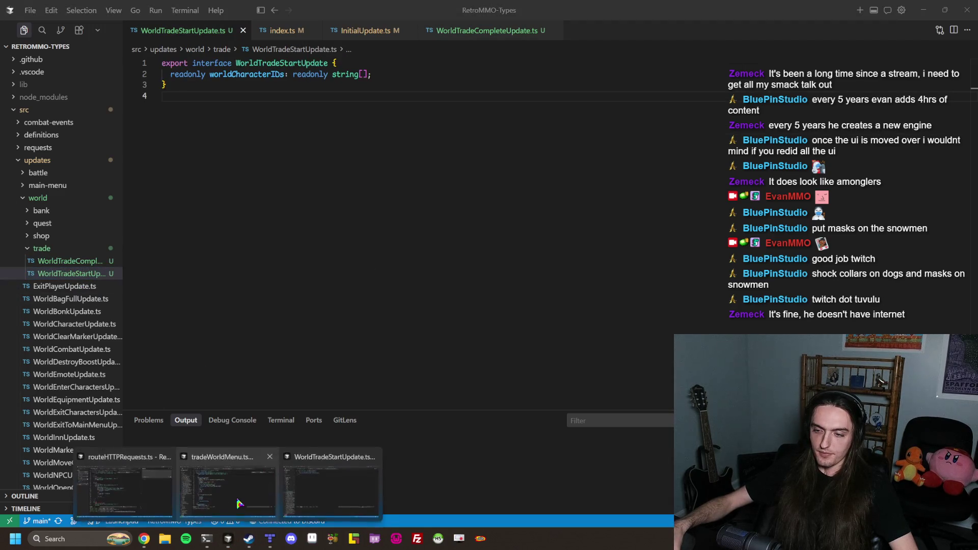
pyautogui.click(238, 499)
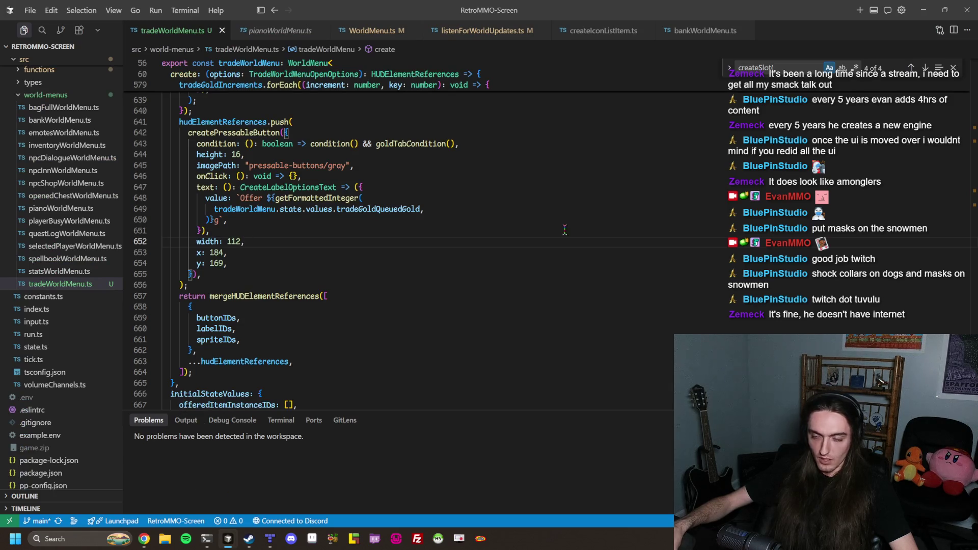
pyautogui.moveTo(269, 265)
pyautogui.mouseDown()
pyautogui.moveTo(164, 134)
pyautogui.moveTo(162, 146)
pyautogui.mouseUp()
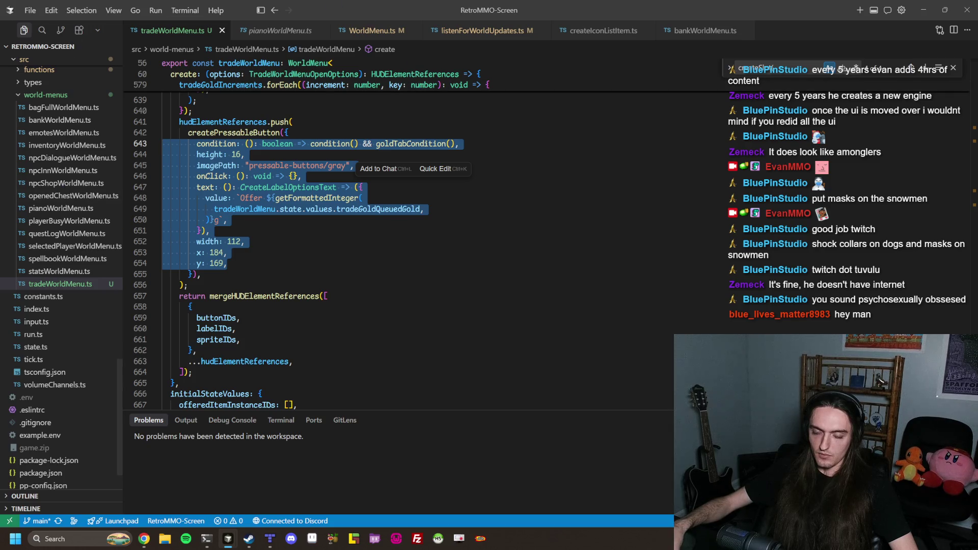
# Flip between the editor and the Twitch stream chat, leaving the chat in front
pyautogui.hotkey('alt', 'Tab')
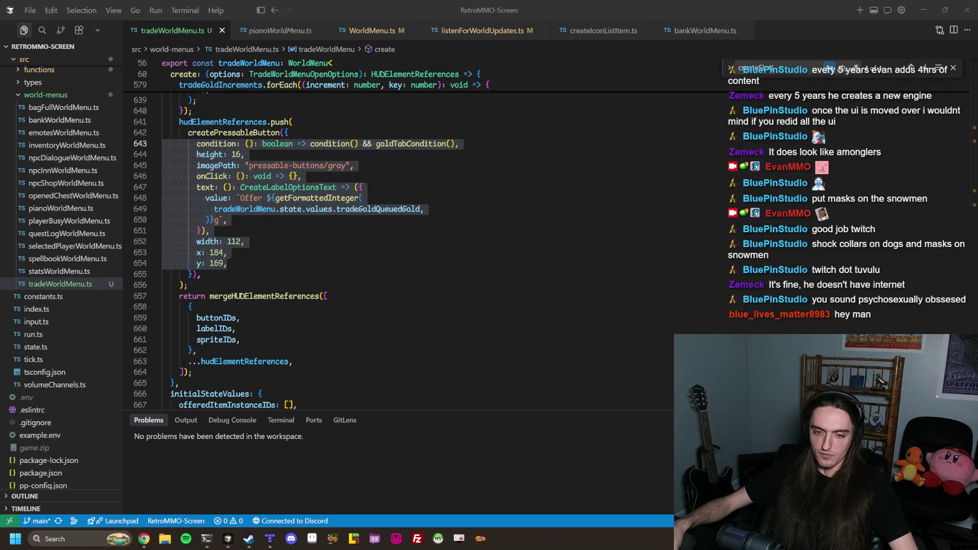
pyautogui.hotkey('alt', 'Tab')
pyautogui.hotkey('alt', 'Tab')
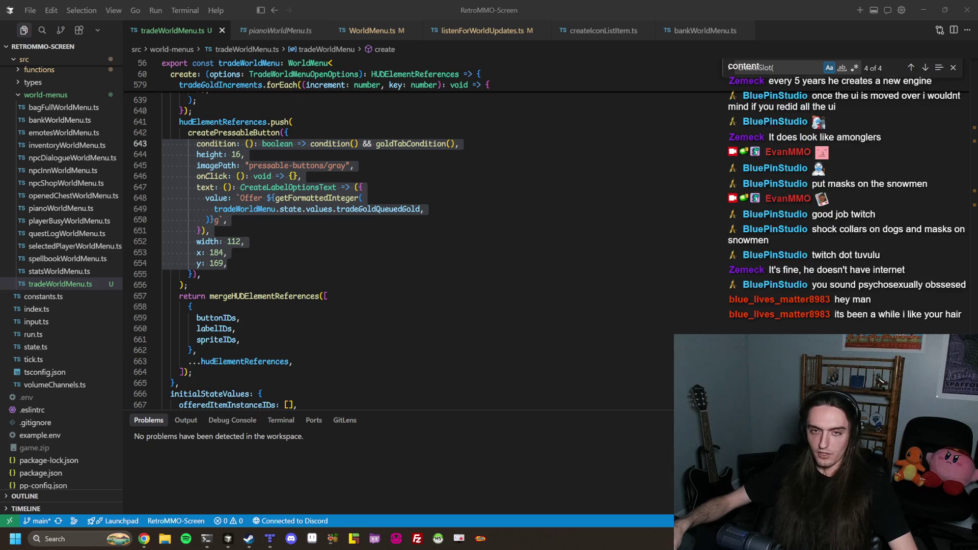
pyautogui.hotkey('alt', 'Tab')
pyautogui.hotkey('alt', 'Tab')
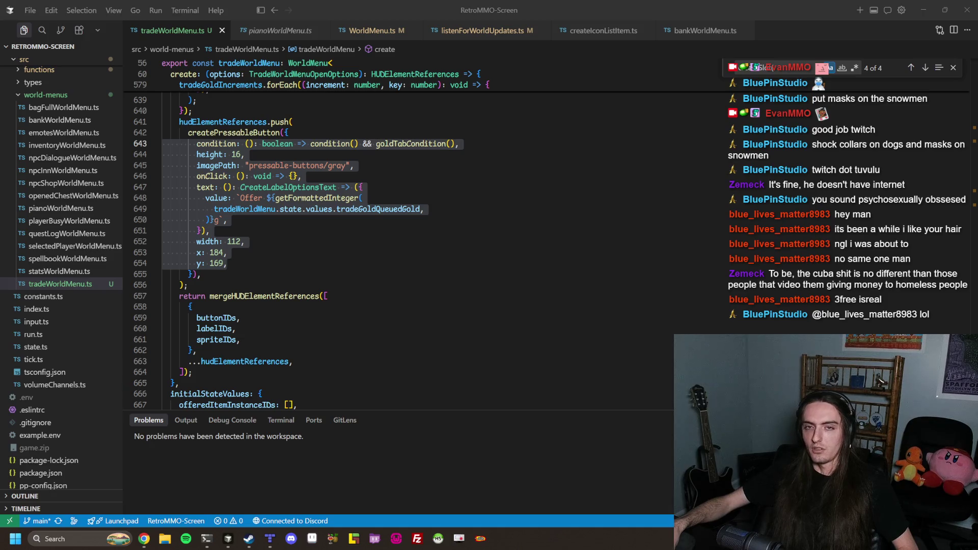
pyautogui.moveTo(0, 34); pyautogui.dragTo(0, 34)
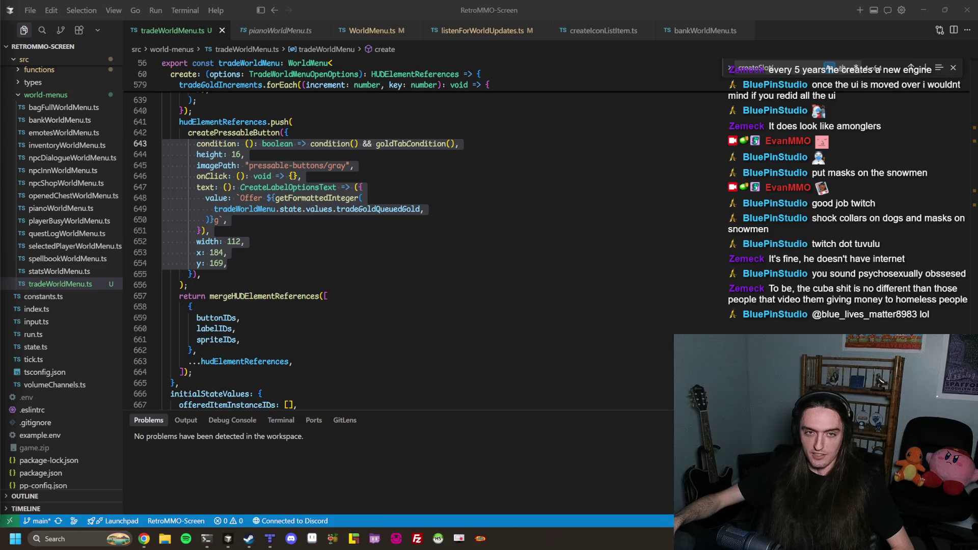
pyautogui.hotkey('alt', 'Tab')
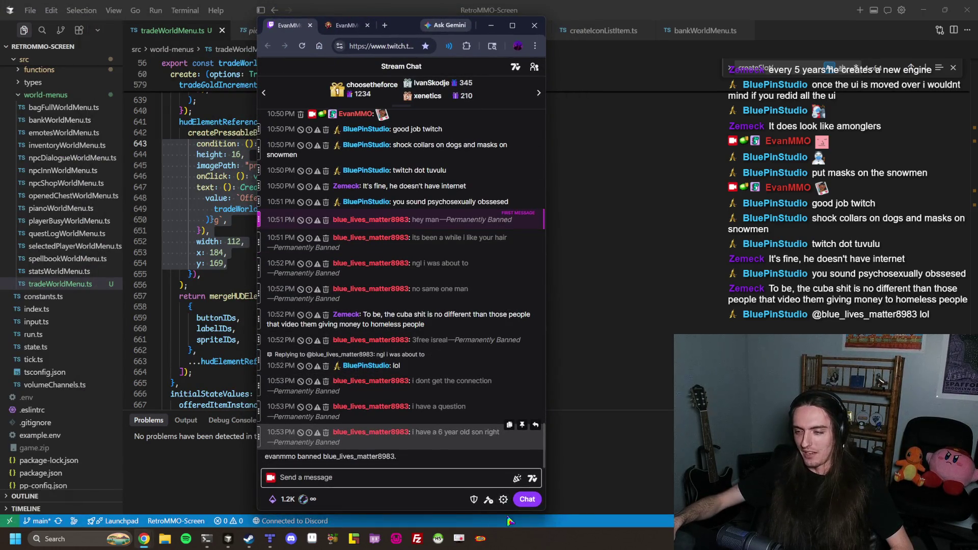
pyautogui.moveTo(400, 32); pyautogui.dragTo(0, 23)
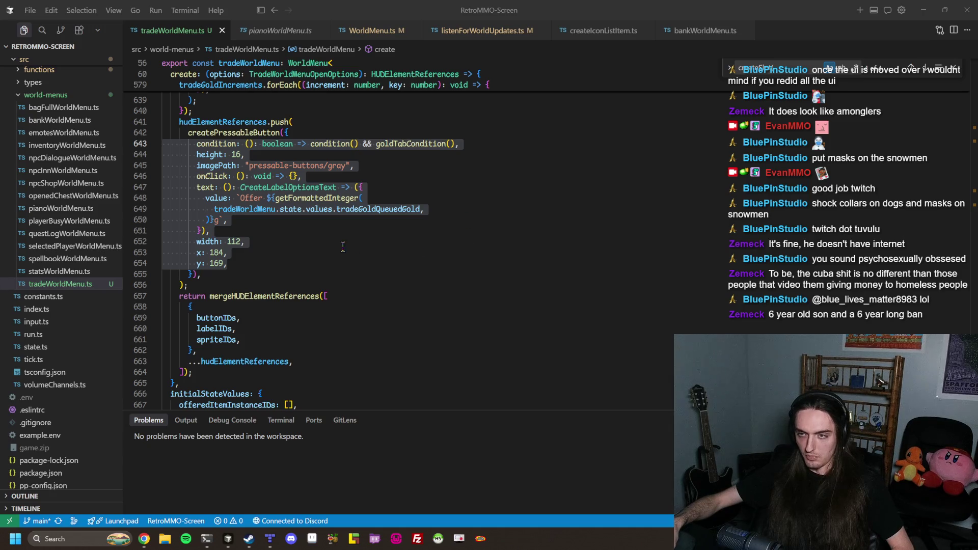
pyautogui.click(276, 249)
pyautogui.moveTo(265, 263)
pyautogui.mouseDown()
pyautogui.moveTo(153, 122)
pyautogui.moveTo(138, 148)
pyautogui.mouseUp()
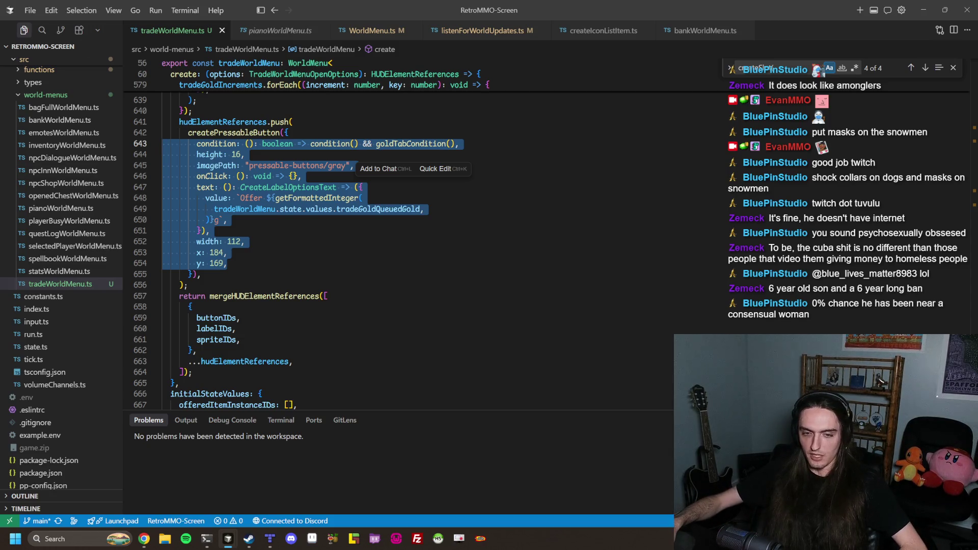
# Outdent the Offer value expression lines 648–650 and save to reformat them
pyautogui.moveTo(210, 230); pyautogui.dragTo(160, 197)
pyautogui.moveTo(227, 219)
pyautogui.mouseDown()
pyautogui.moveTo(215, 198)
pyautogui.moveTo(200, 198)
pyautogui.mouseUp()
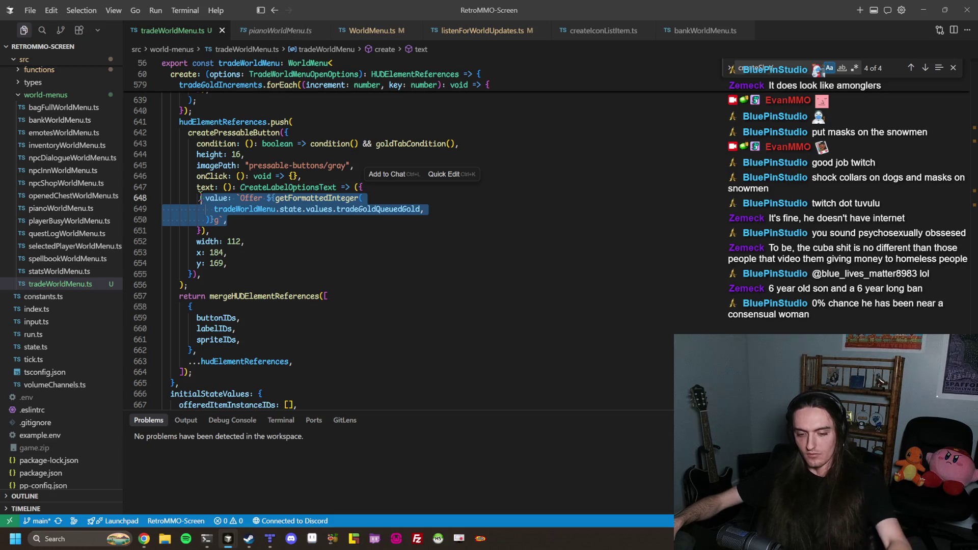
pyautogui.hotkey('shift', 'Tab')
pyautogui.moveTo(199, 208); pyautogui.dragTo(380, 216)
pyautogui.hotkey('shift', 'Tab')
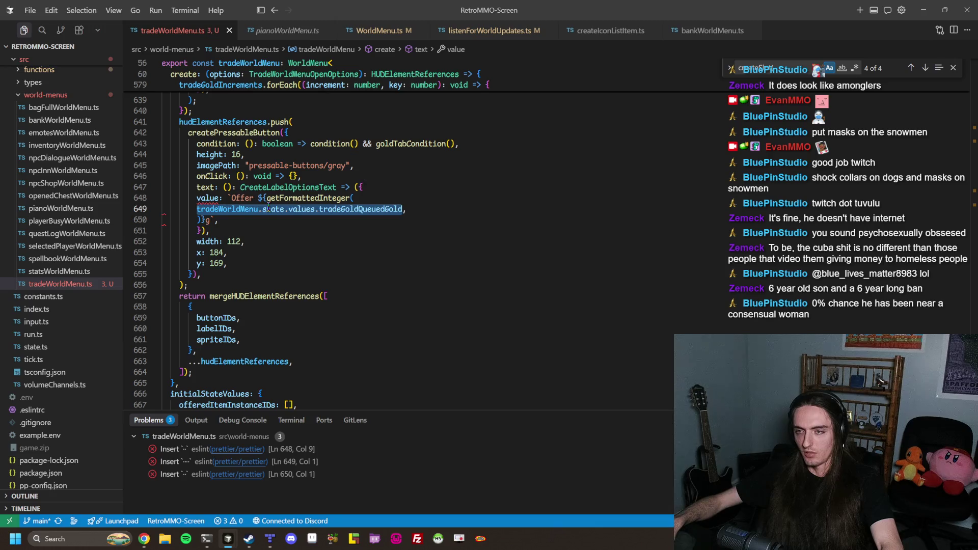
pyautogui.click(266, 209)
pyautogui.hotkey('ctrl', 's')
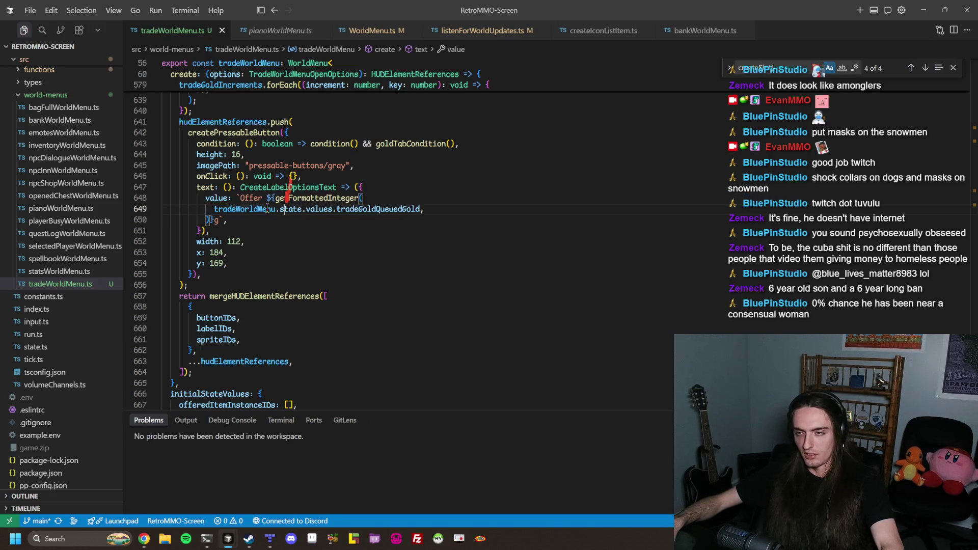
# Outdent lines 648–650 one more level and line 649 by two further spaces
pyautogui.moveTo(229, 217); pyautogui.dragTo(199, 198)
pyautogui.hotkey('shift', 'Tab')
pyautogui.click(430, 206)
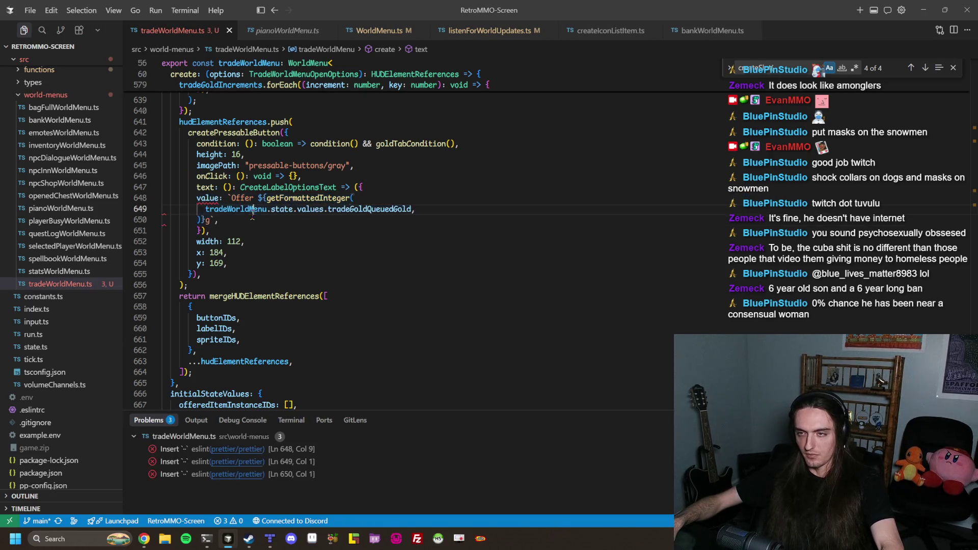
pyautogui.click(227, 200)
pyautogui.tripleClick(201, 209)
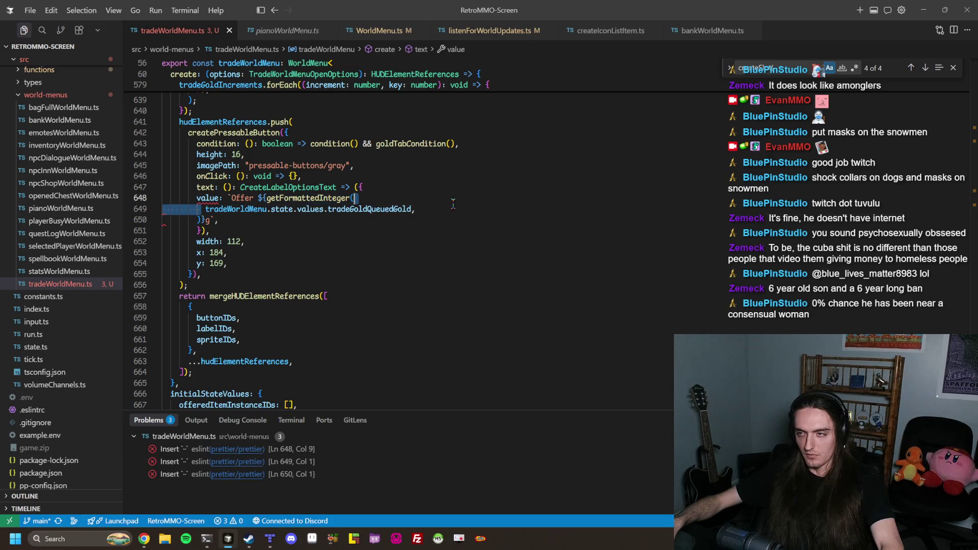
pyautogui.hotkey('shift', 'Tab')
pyautogui.click(240, 209)
# Outdent the whole Offer button block, lines 642–655, save it, then open a new Chrome tab
pyautogui.moveTo(229, 232); pyautogui.dragTo(197, 198)
pyautogui.click(244, 263)
pyautogui.moveTo(244, 263); pyautogui.dragTo(189, 134)
pyautogui.hotkey('shift', 'Tab')
pyautogui.click(232, 278)
pyautogui.moveTo(233, 277); pyautogui.dragTo(176, 132)
pyautogui.hotkey('shift', 'Tab')
pyautogui.click(220, 275)
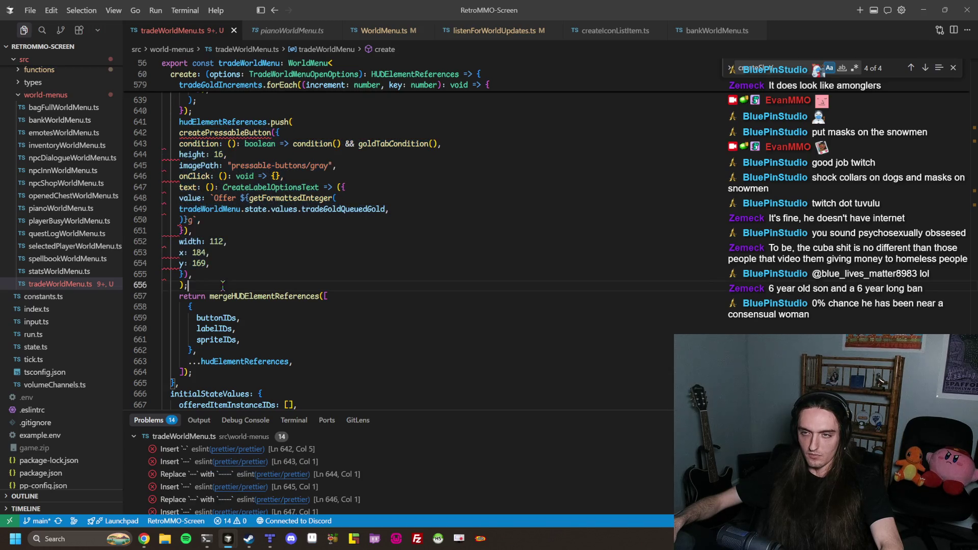
pyautogui.hotkey('ctrl', 's')
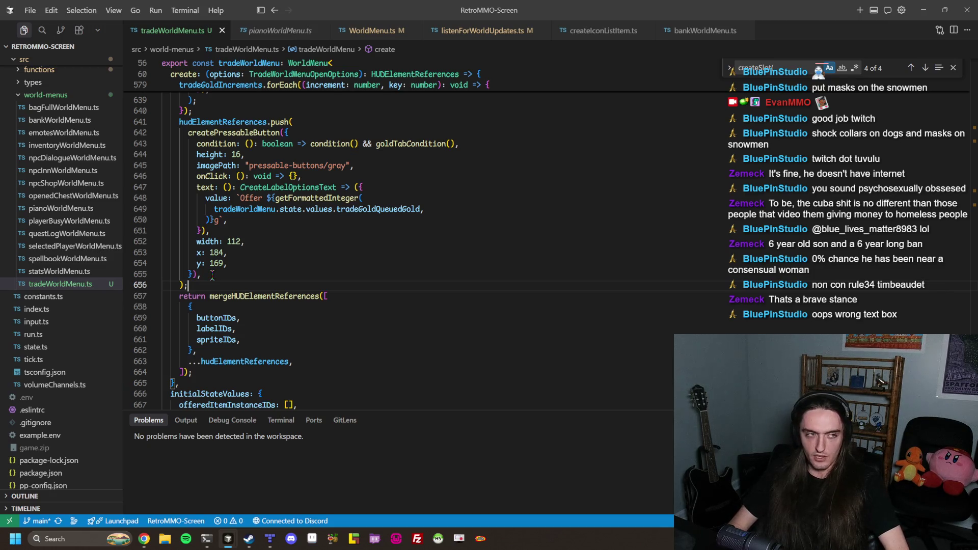
pyautogui.click(144, 538)
pyautogui.click(555, 9)
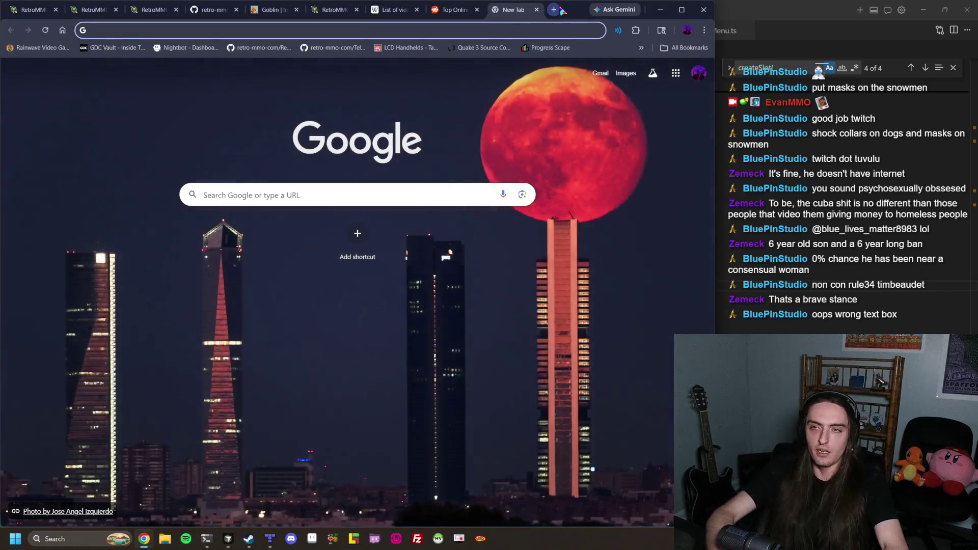
# Go to evanmmo.itch.io and scroll through the developer's profile page
pyautogui.write('evanmmo.itch.io')
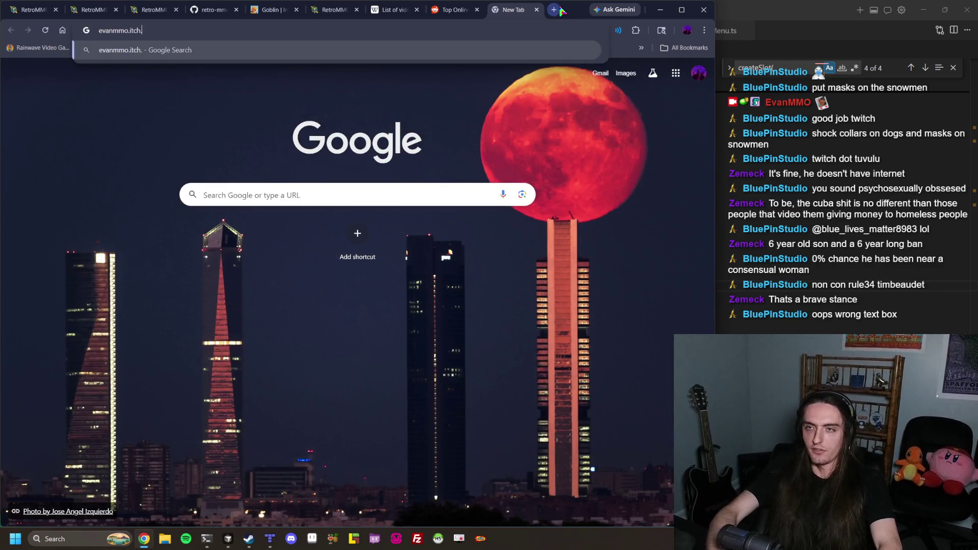
pyautogui.press('Return')
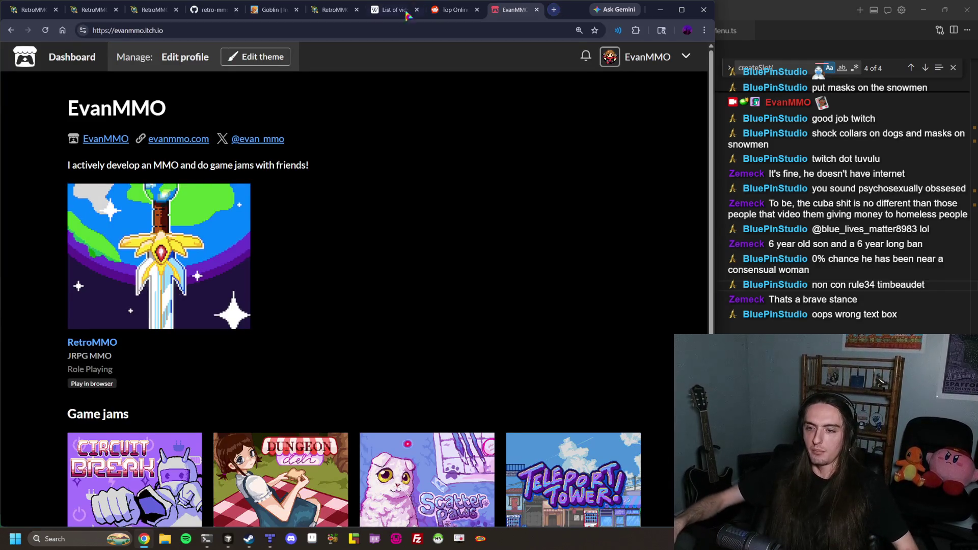
pyautogui.scroll(-3, 323, 346)
pyautogui.scroll(3, 197, 214)
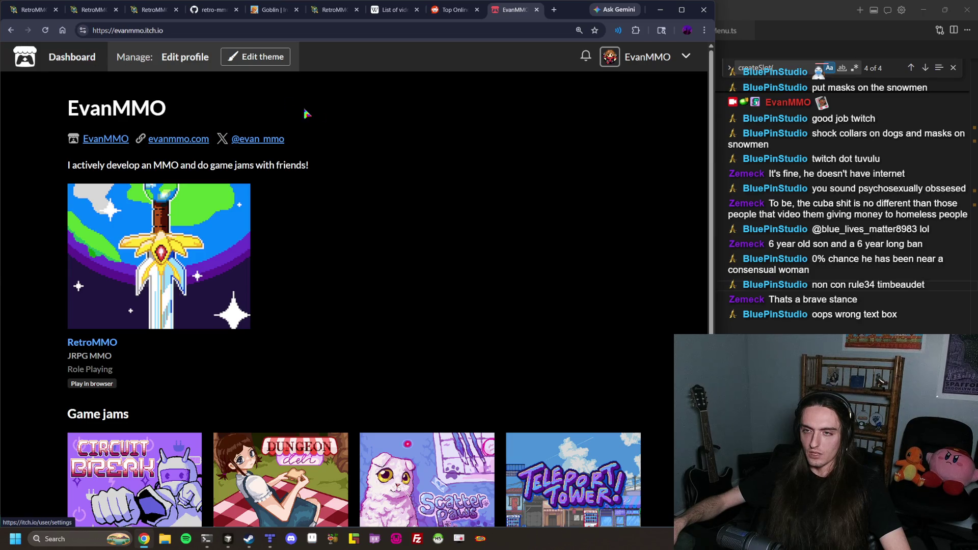
pyautogui.scroll(-3, 316, 127)
pyautogui.scroll(3, 345, 148)
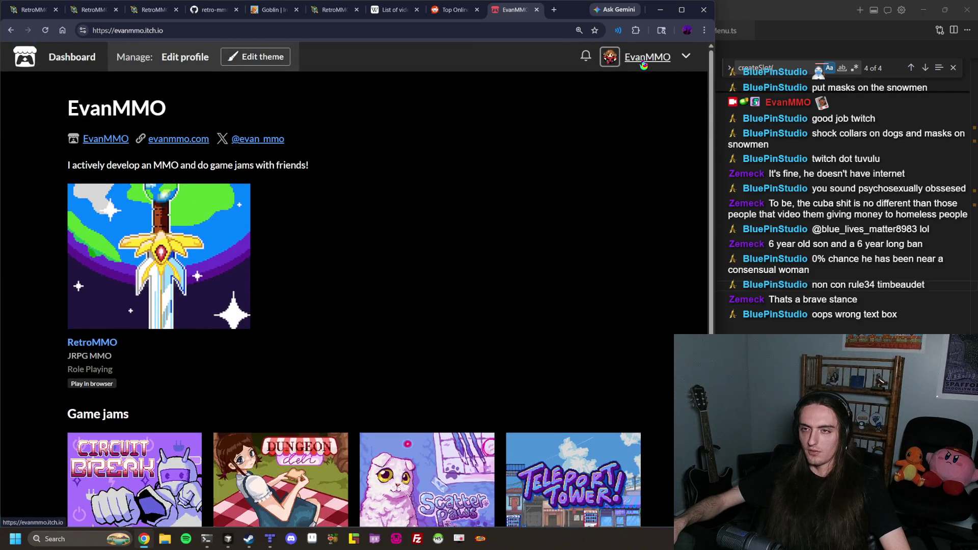
pyautogui.scroll(-3, 285, 150)
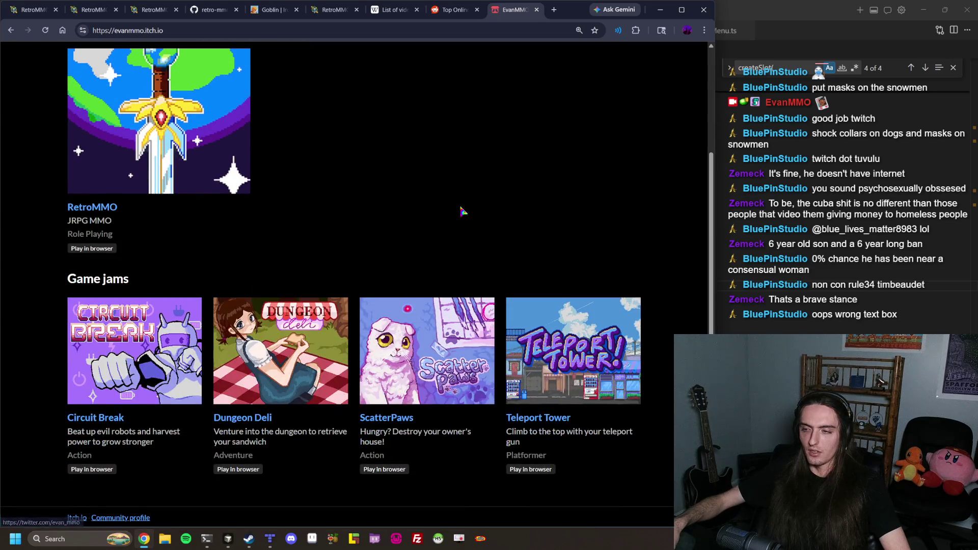
# Look over the RetroMMO entry, the game jam cards and the EvanMMO title by highlighting their text
pyautogui.moveTo(650, 426)
pyautogui.mouseDown()
pyautogui.moveTo(219, 428)
pyautogui.moveTo(26, 229)
pyautogui.mouseUp()
pyautogui.click(28, 216)
pyautogui.scroll(3, 28, 216)
pyautogui.scroll(-3, 328, 234)
pyautogui.moveTo(71, 314); pyautogui.dragTo(326, 352)
pyautogui.scroll(3, 279, 334)
pyautogui.moveTo(52, 177)
pyautogui.mouseDown()
pyautogui.moveTo(288, 328)
pyautogui.moveTo(388, 338)
pyautogui.moveTo(430, 372)
pyautogui.mouseUp()
pyautogui.moveTo(431, 408); pyautogui.dragTo(113, 219)
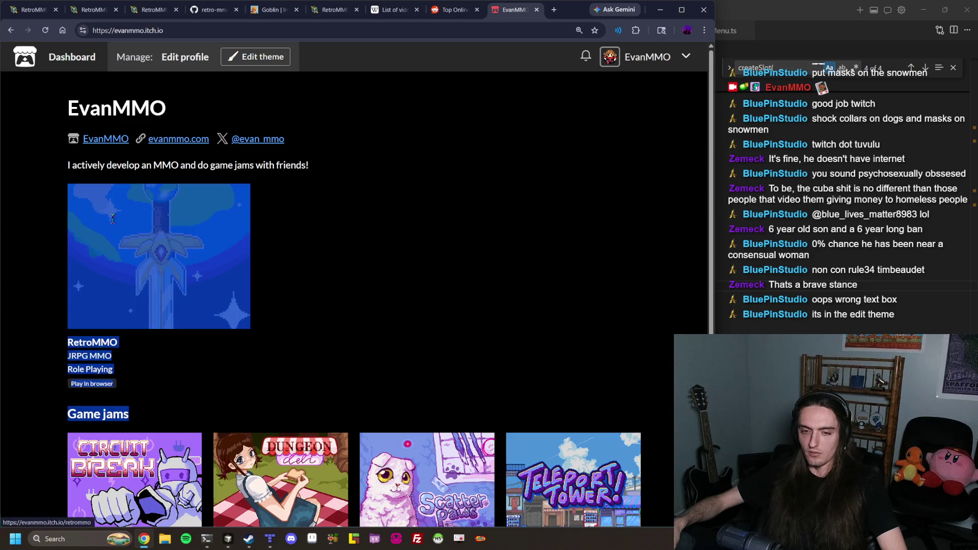
pyautogui.click(429, 297)
pyautogui.scroll(-3, 431, 306)
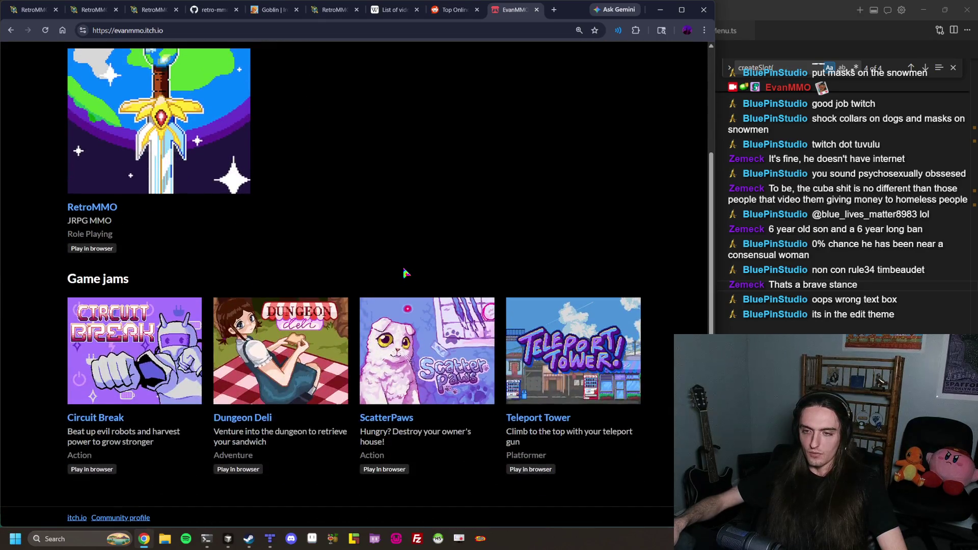
pyautogui.scroll(3, 402, 270)
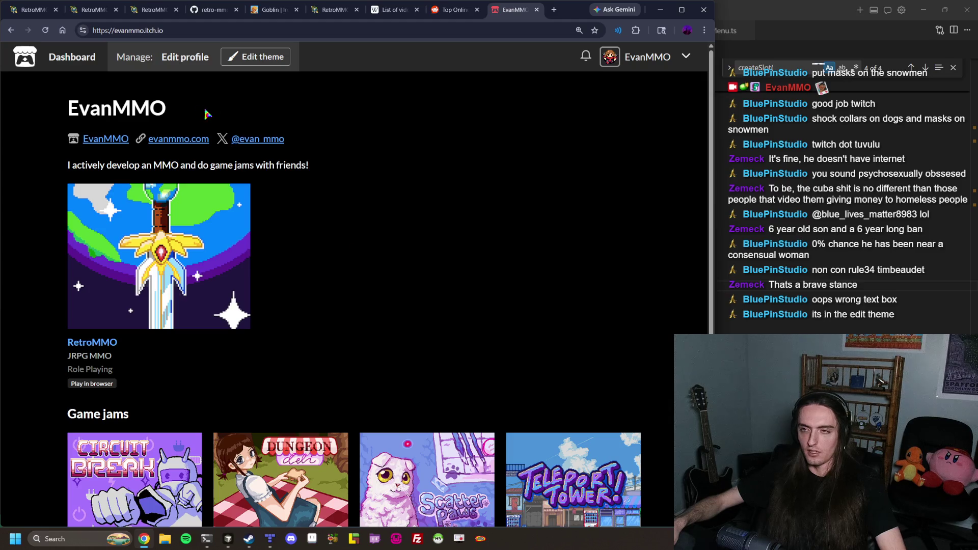
pyautogui.doubleClick(113, 104)
pyautogui.click(479, 154)
pyautogui.scroll(-3, 475, 160)
pyautogui.scroll(3, 475, 163)
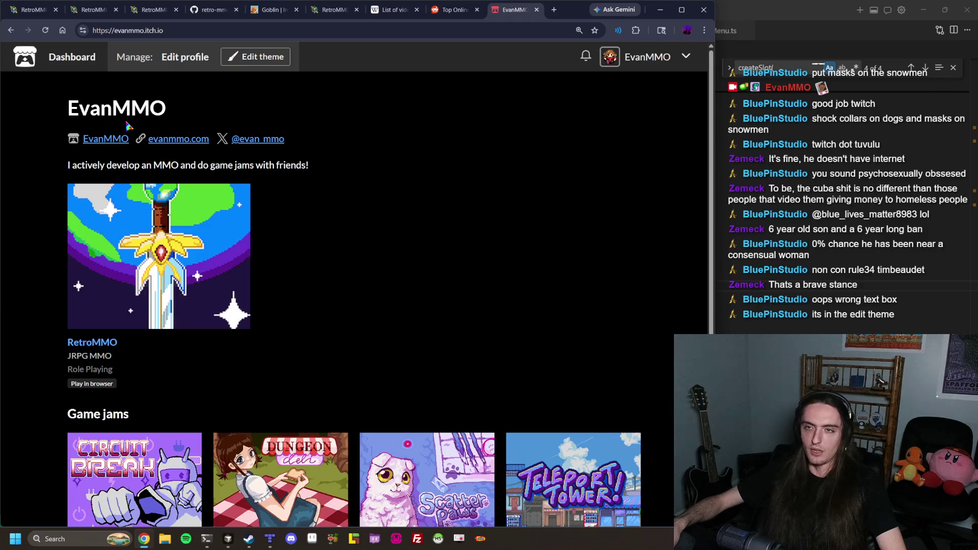
# Open evanmmo.com in a new tab, pause its livestream, and return to the itch.io profile tab
pyautogui.click(554, 9)
pyautogui.write('we')
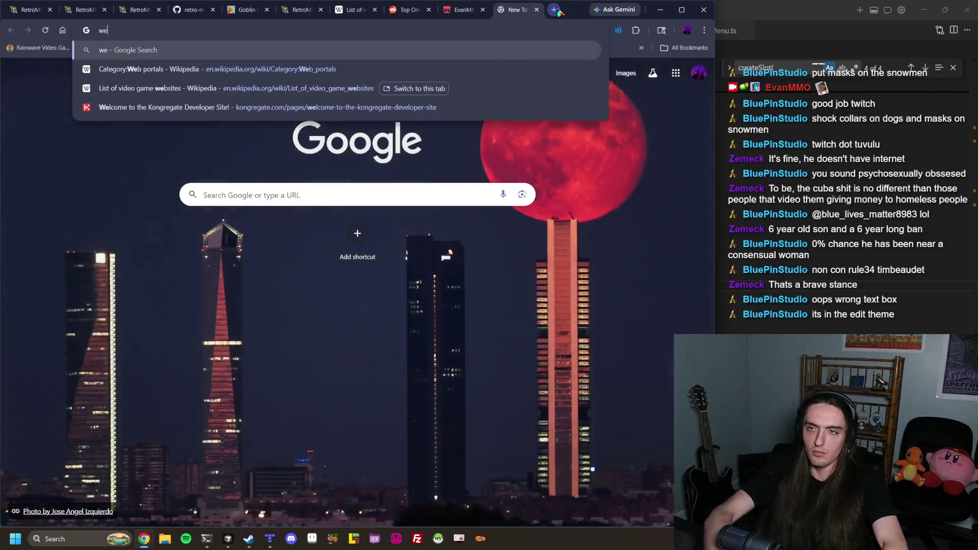
pyautogui.press('BackSpace')
pyautogui.write('evanmmo.com')
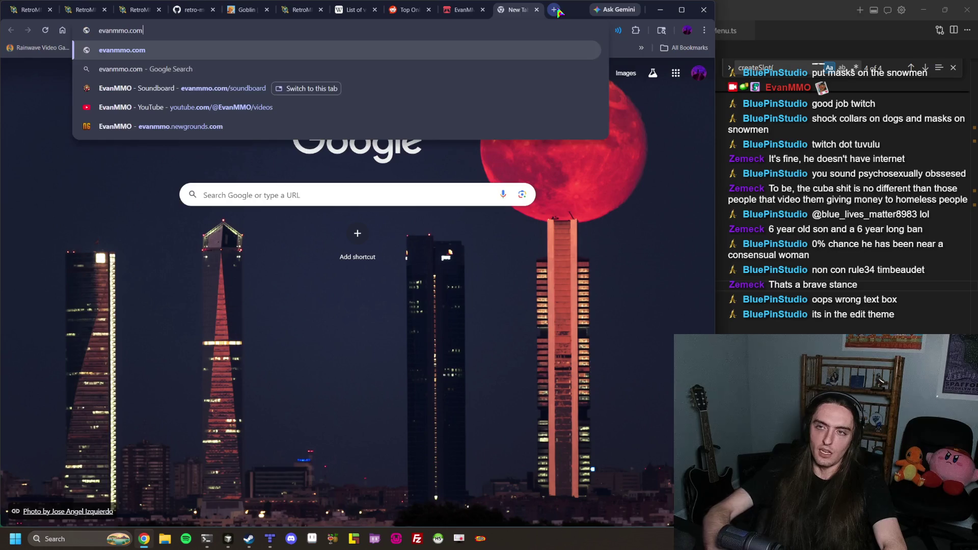
pyautogui.press('Return')
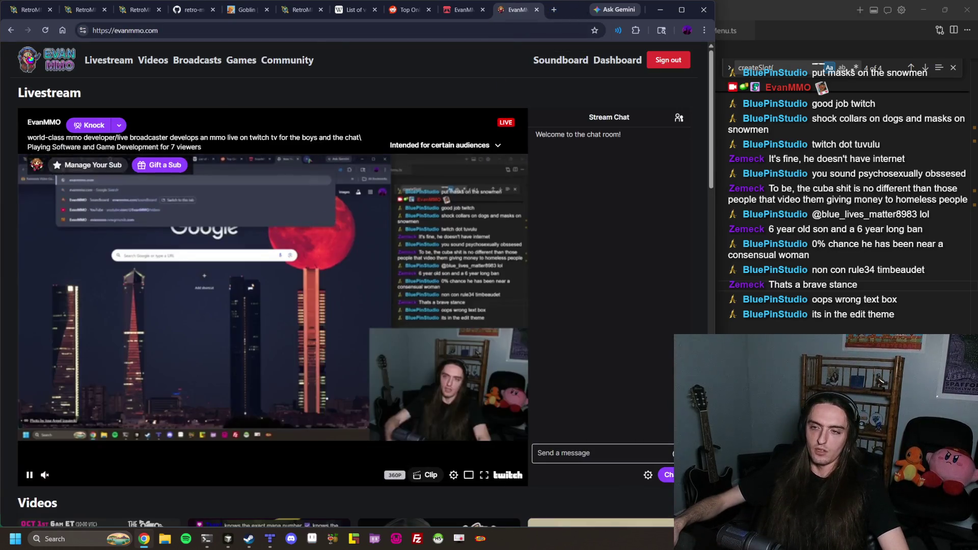
pyautogui.click(29, 474)
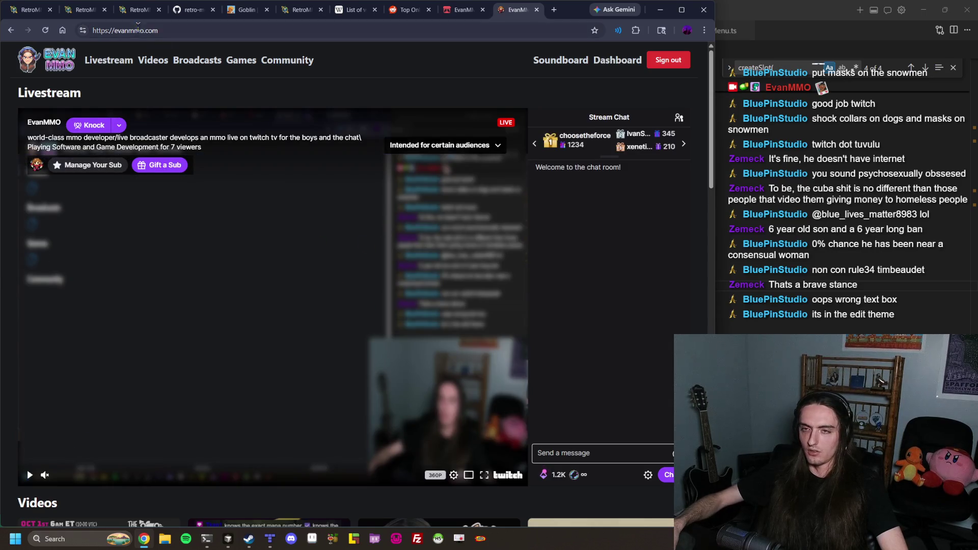
pyautogui.click(465, 12)
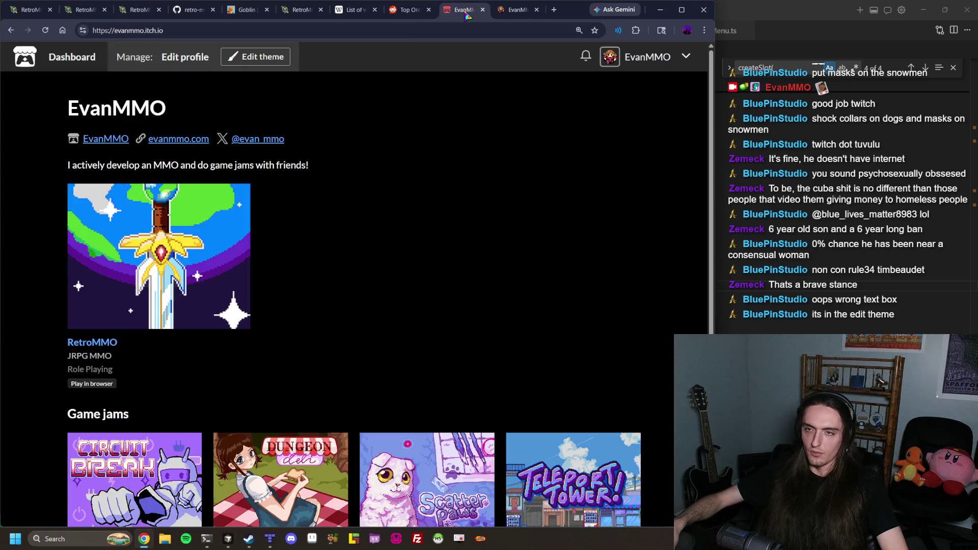
pyautogui.click(265, 139)
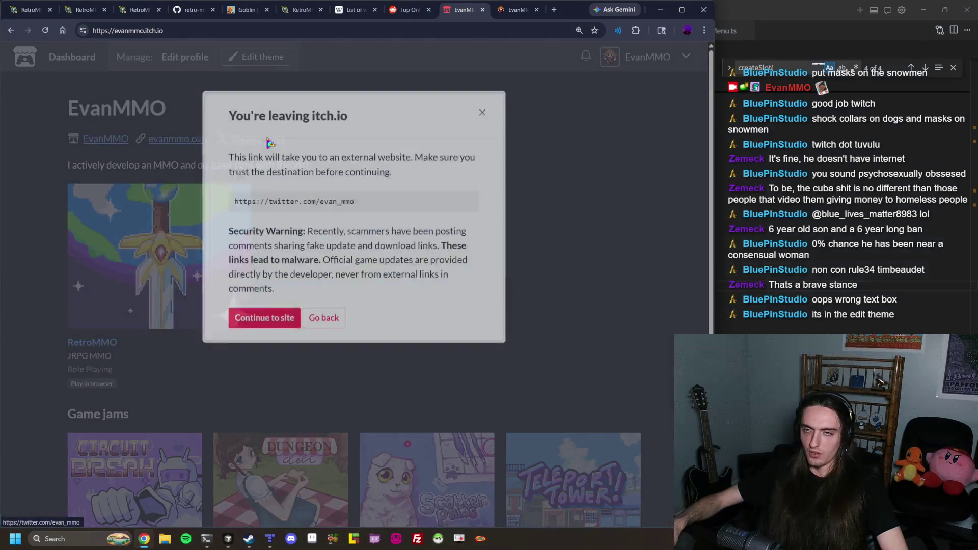
pyautogui.click(289, 313)
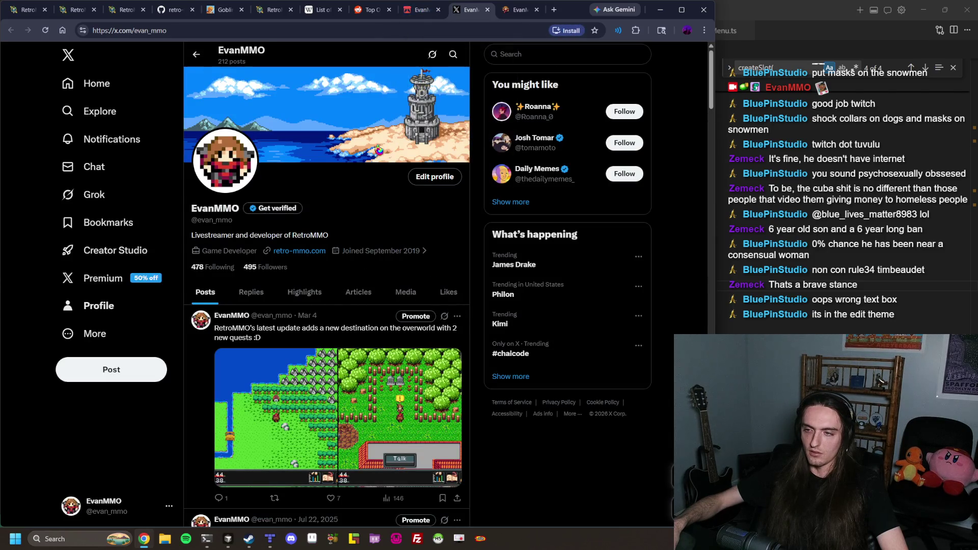
pyautogui.click(252, 294)
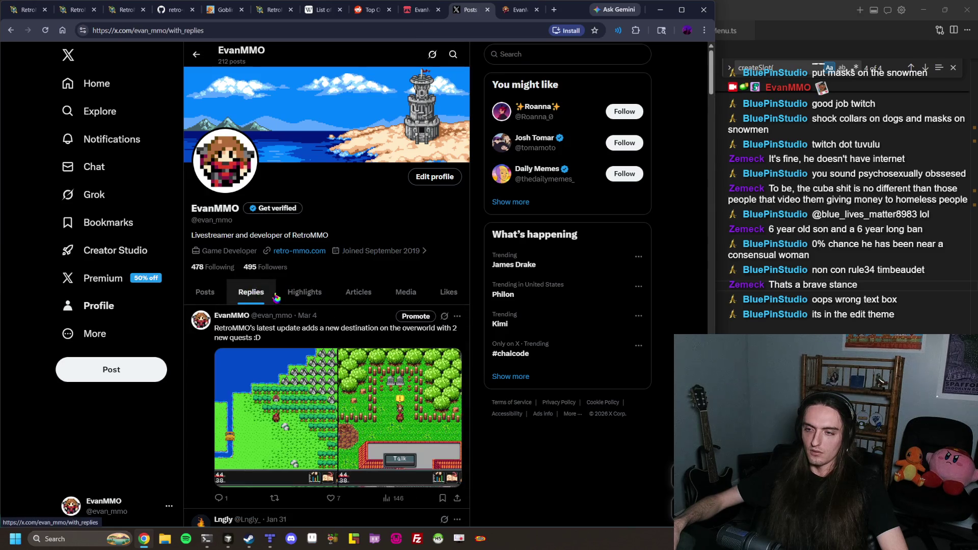
pyautogui.scroll(-9, 280, 296)
pyautogui.scroll(-15, 281, 296)
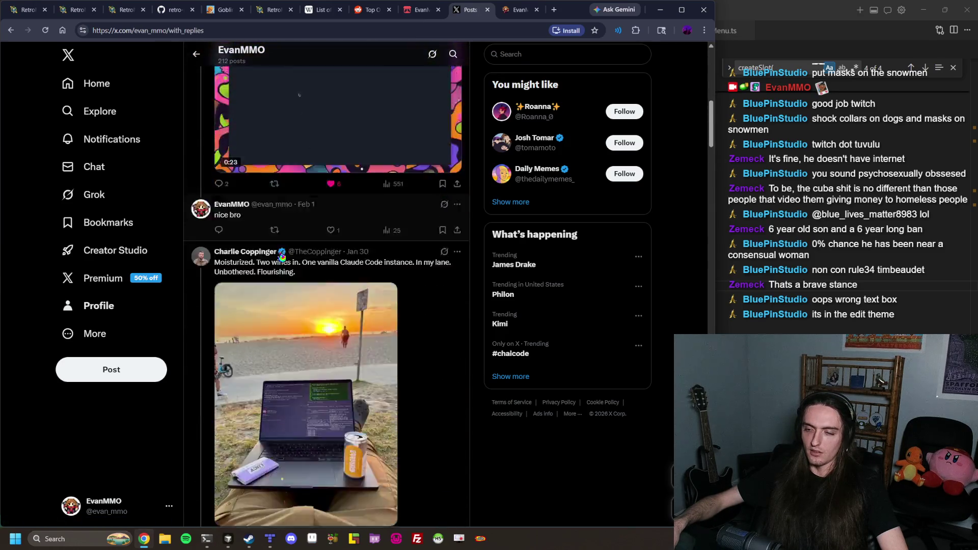
pyautogui.scroll(-15, 281, 253)
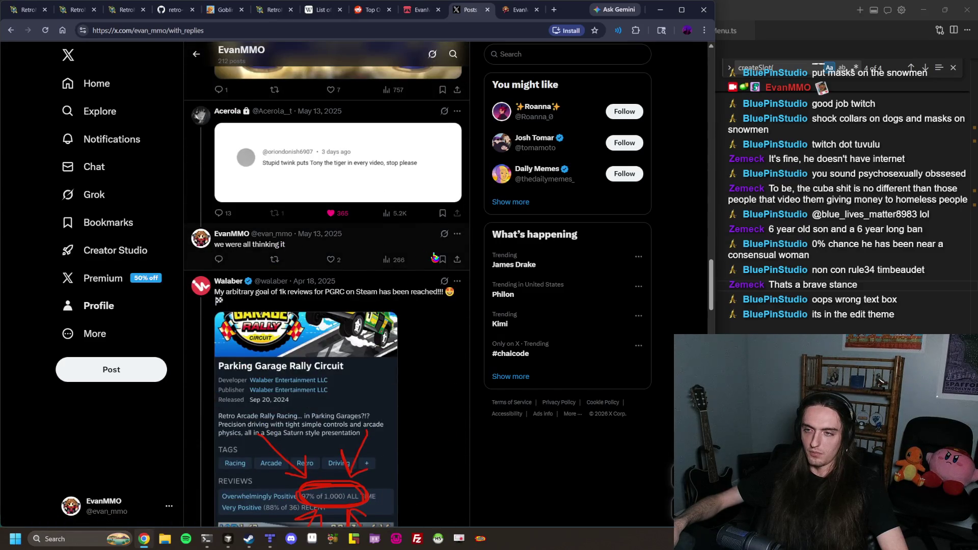
pyautogui.scroll(-1, 437, 446)
pyautogui.scroll(10, 437, 446)
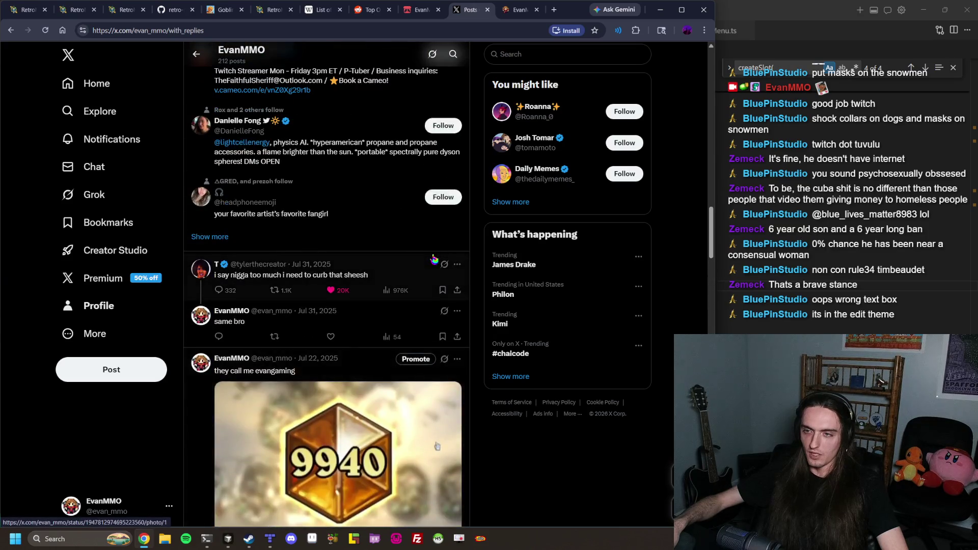
pyautogui.scroll(1, 434, 260)
pyautogui.scroll(1, 434, 260)
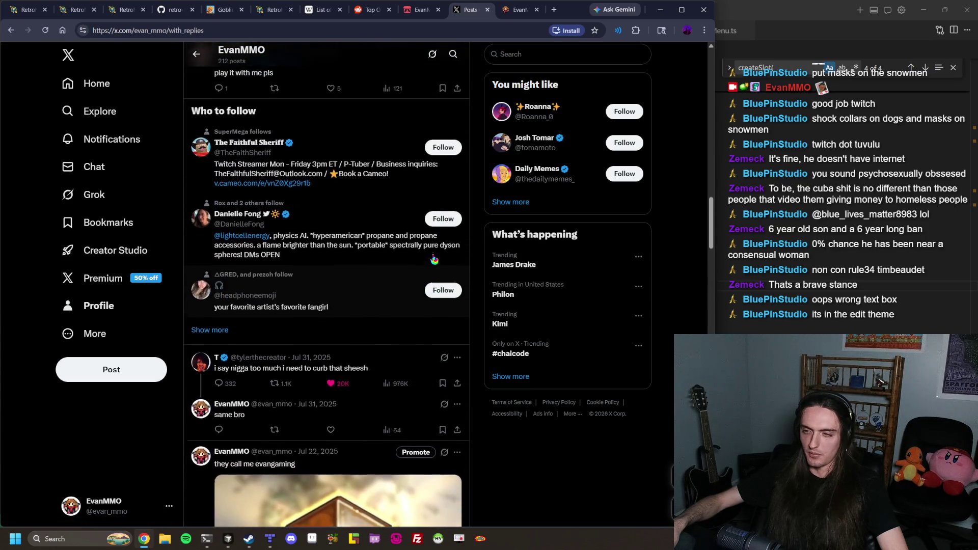
pyautogui.scroll(-8, 432, 261)
pyautogui.scroll(-10, 431, 262)
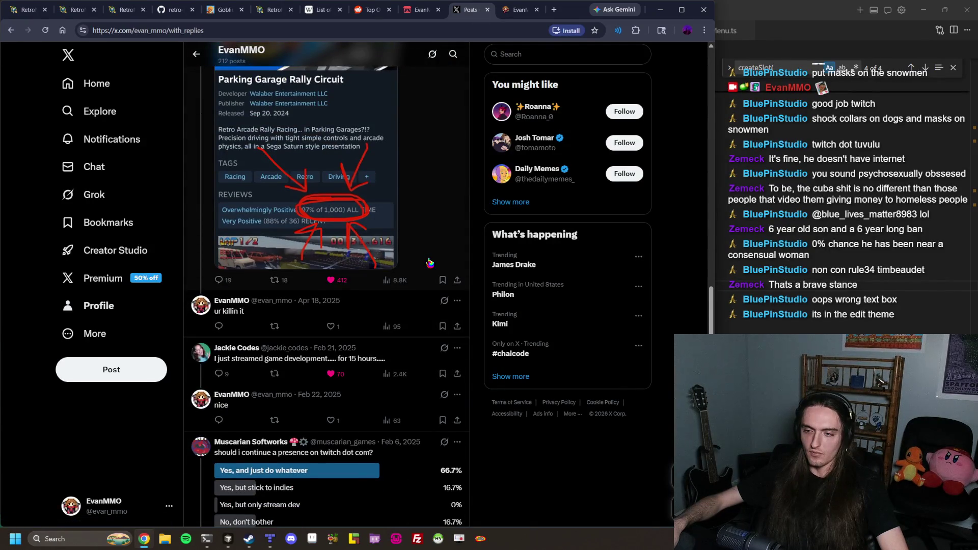
pyautogui.scroll(-1, 430, 263)
# Open the 'nice' reply on its own page, return to the feed, and keep scrolling
pyautogui.click(303, 365)
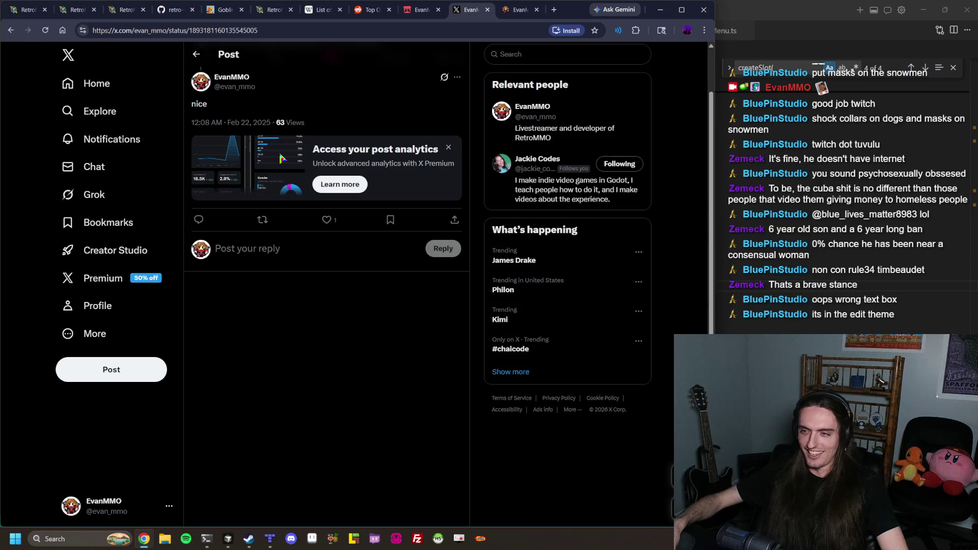
pyautogui.click(196, 54)
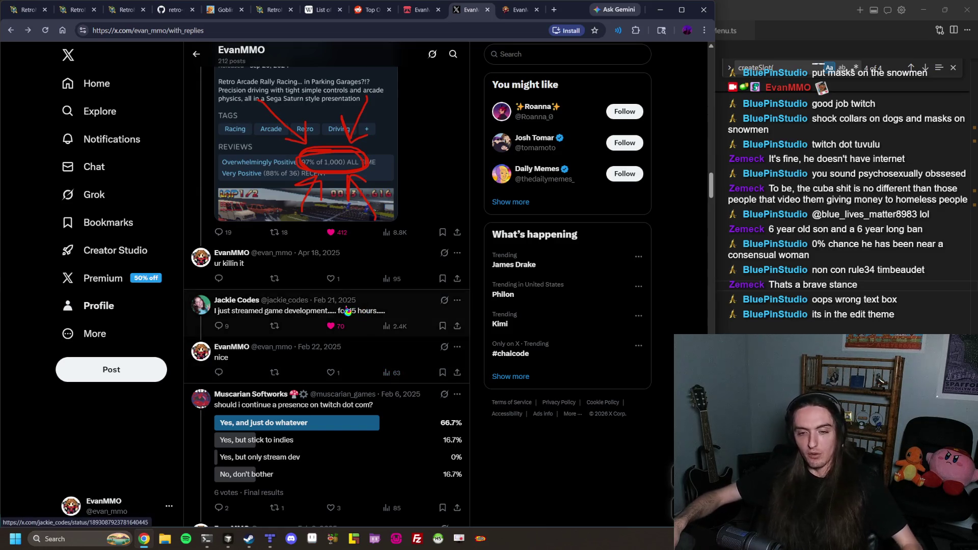
pyautogui.scroll(-2, 342, 316)
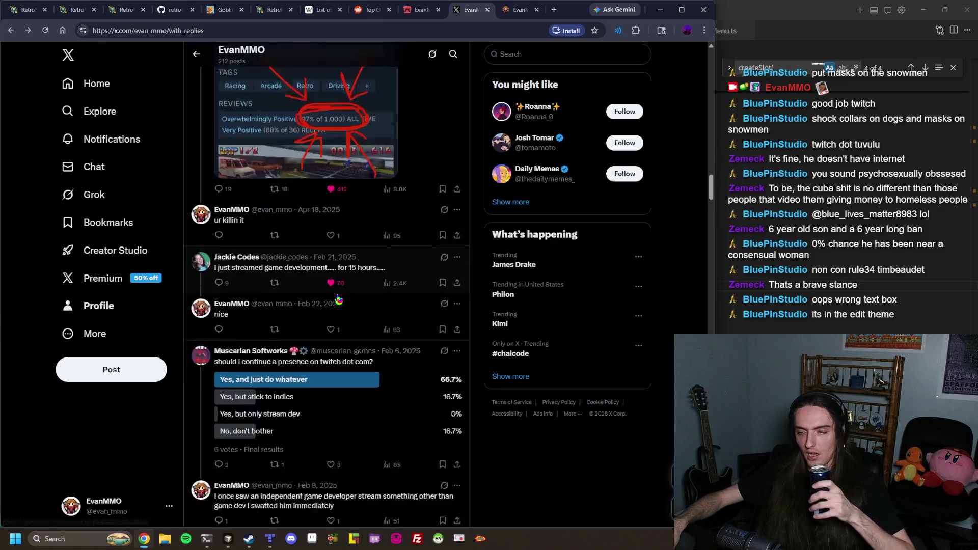
pyautogui.scroll(-3, 339, 288)
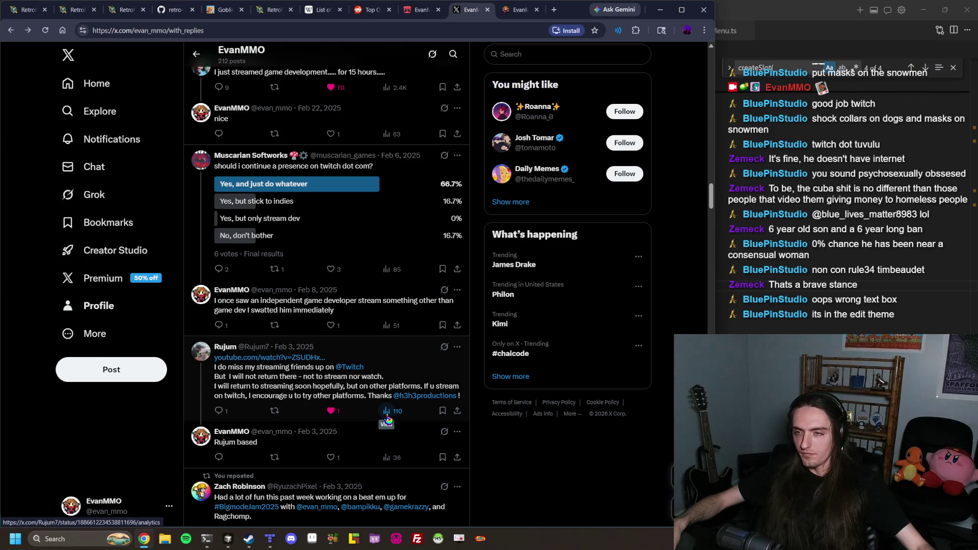
pyautogui.scroll(-3, 390, 353)
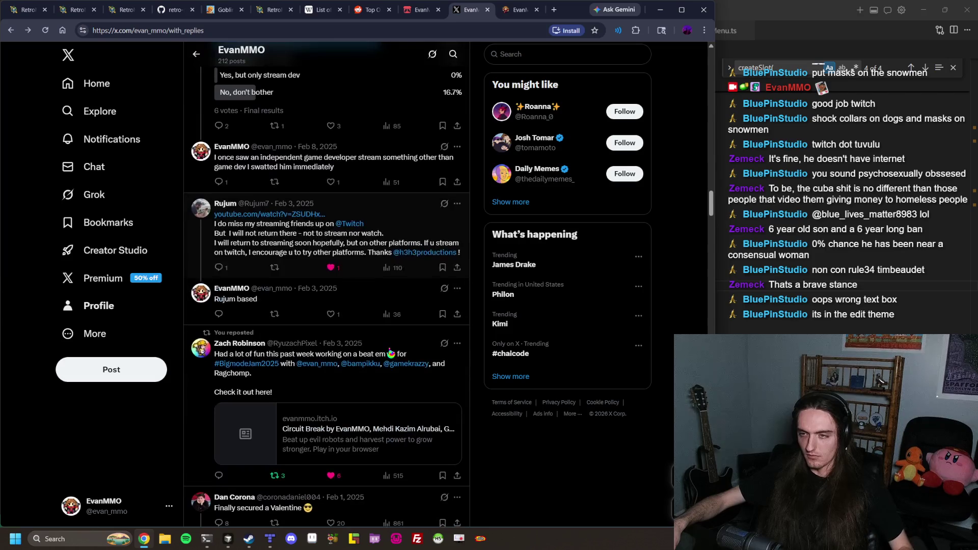
pyautogui.scroll(-2, 391, 353)
pyautogui.scroll(-10, 391, 355)
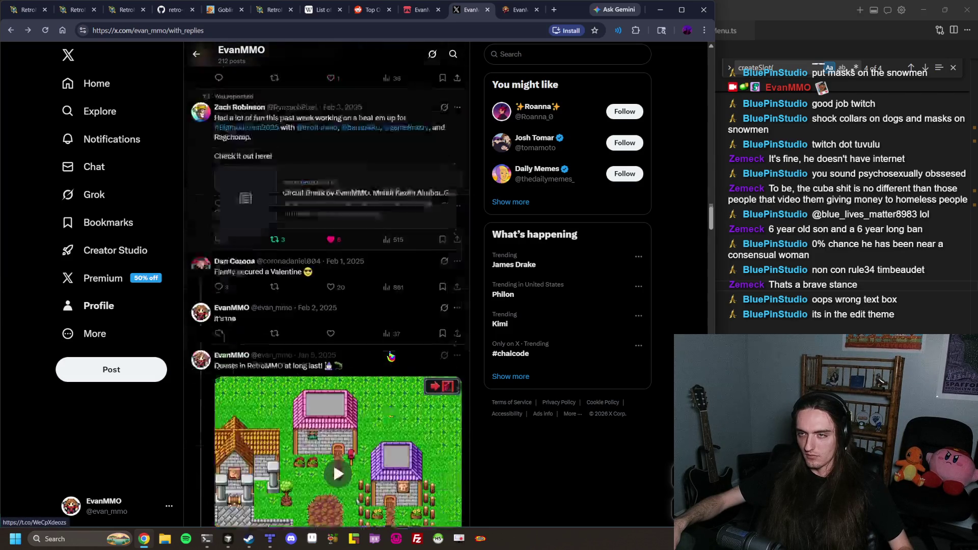
pyautogui.scroll(-10, 391, 355)
pyautogui.scroll(8, 377, 387)
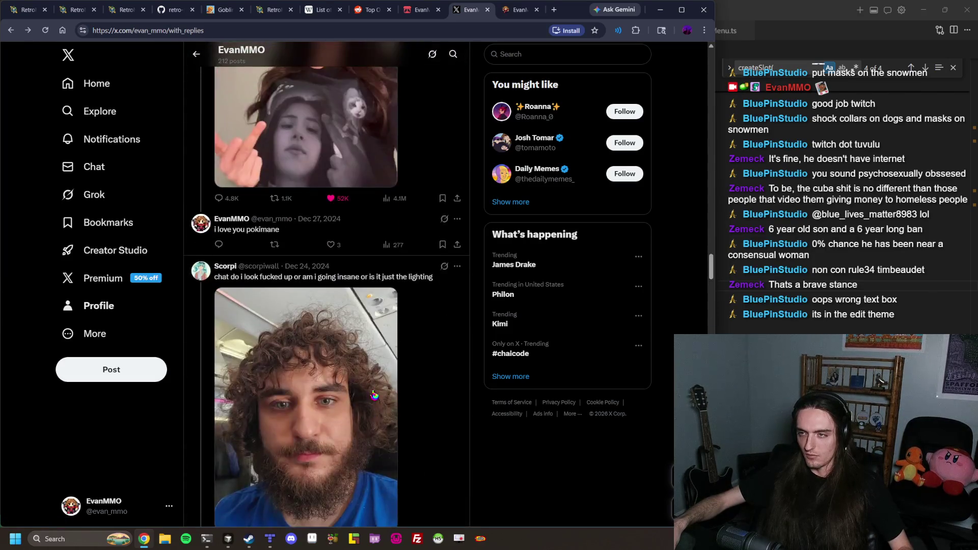
pyautogui.scroll(-1, 375, 395)
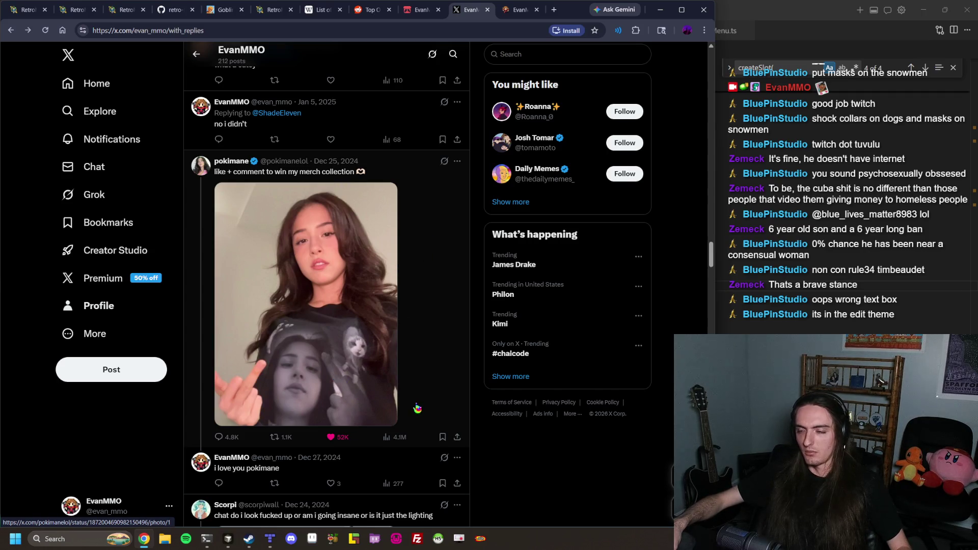
# Scroll down to the itch.io Cauldron post and view its first screenshot full size
pyautogui.scroll(-6, 389, 377)
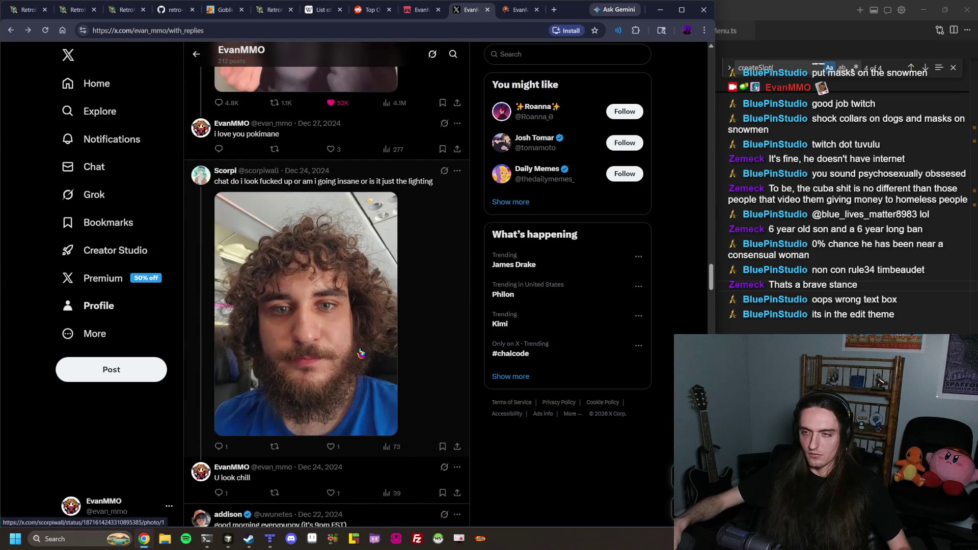
pyautogui.scroll(-5, 373, 344)
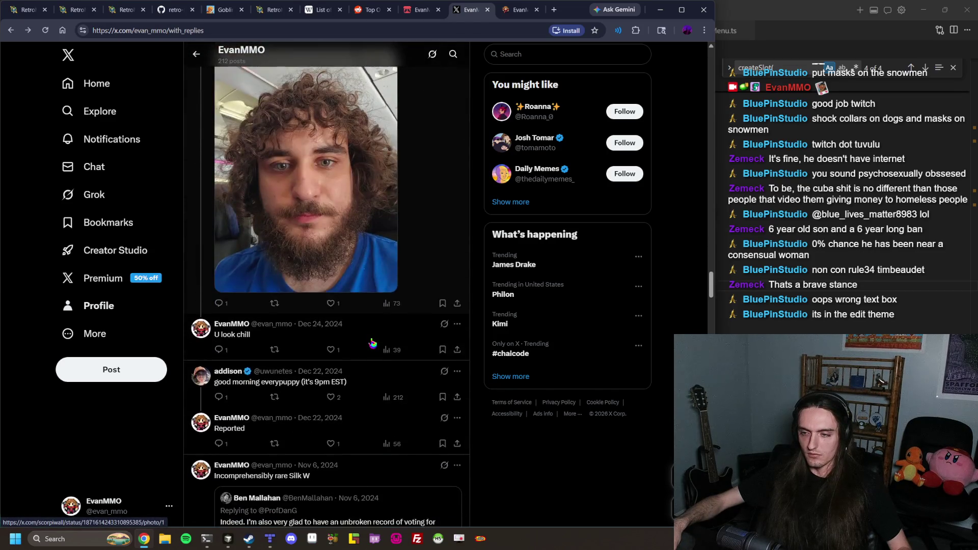
pyautogui.scroll(-5, 373, 344)
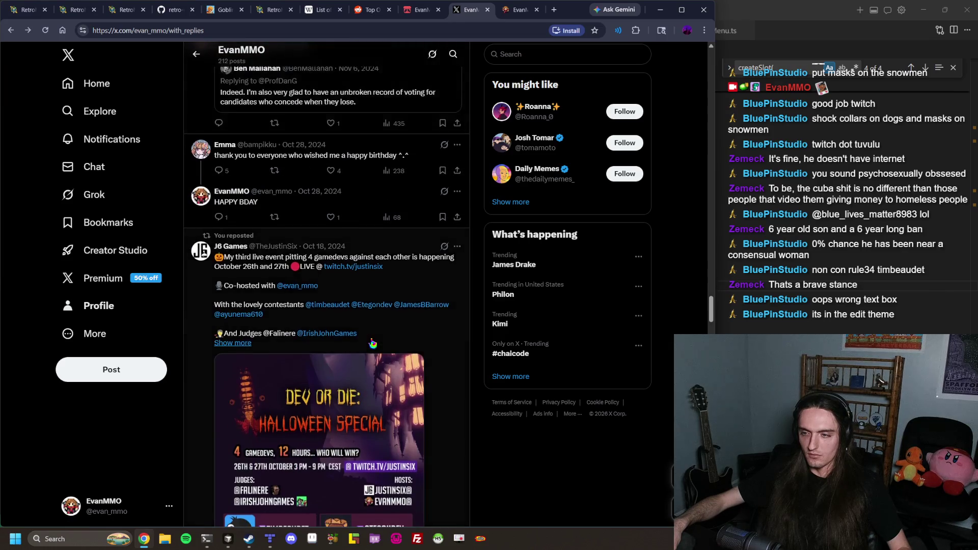
pyautogui.scroll(-10, 372, 343)
pyautogui.scroll(6, 374, 344)
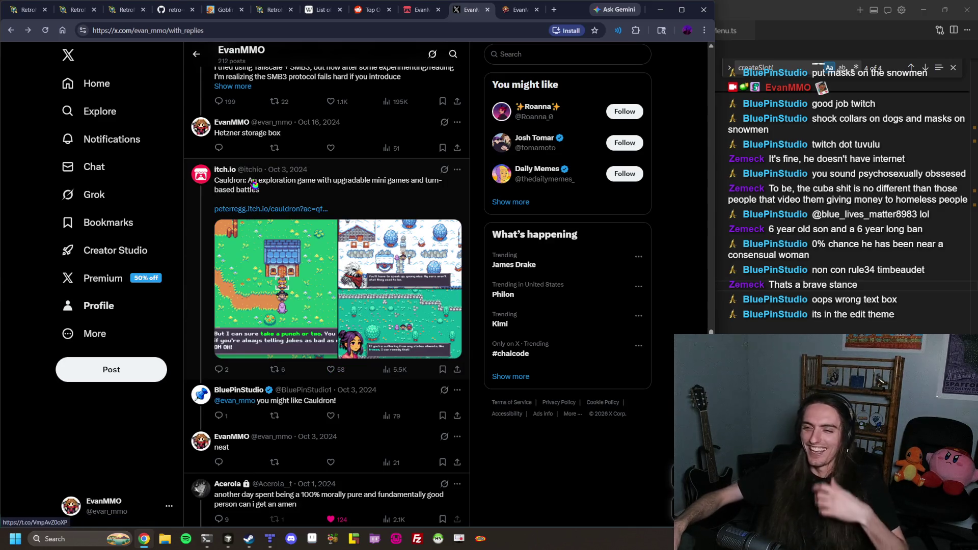
pyautogui.click(333, 302)
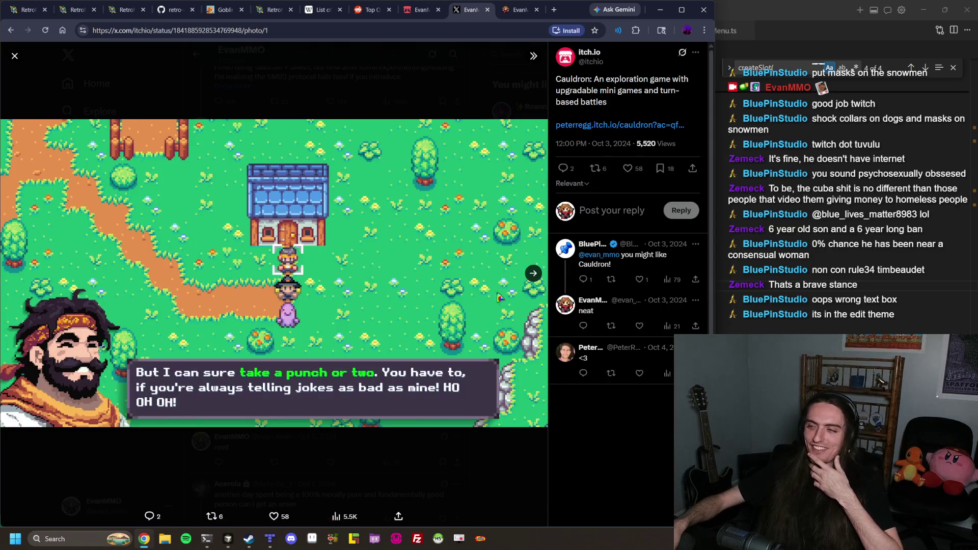
# Page through the three Cauldron screenshots, close the viewer, and scroll further down the replies
pyautogui.click(531, 279)
pyautogui.click(531, 279)
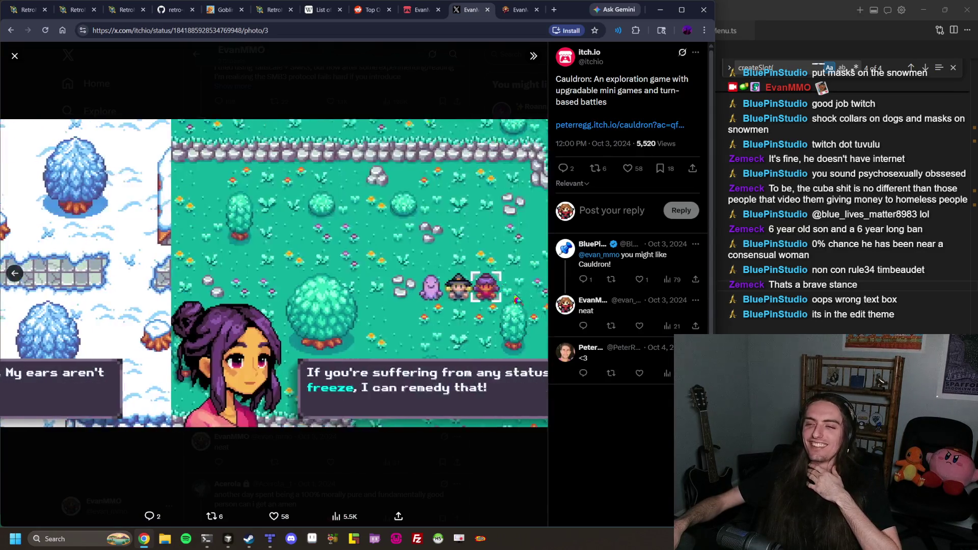
pyautogui.click(469, 477)
pyautogui.scroll(-3, 295, 227)
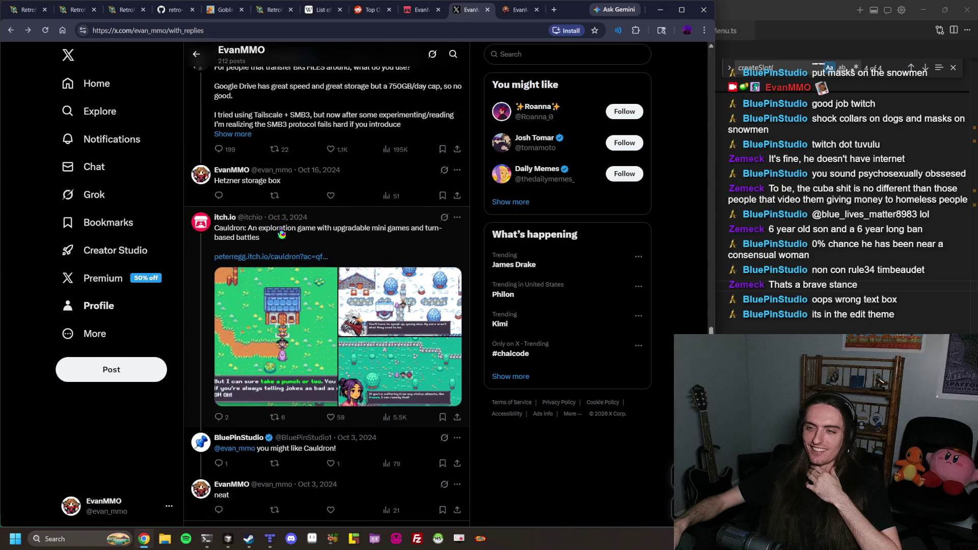
pyautogui.scroll(-8, 296, 227)
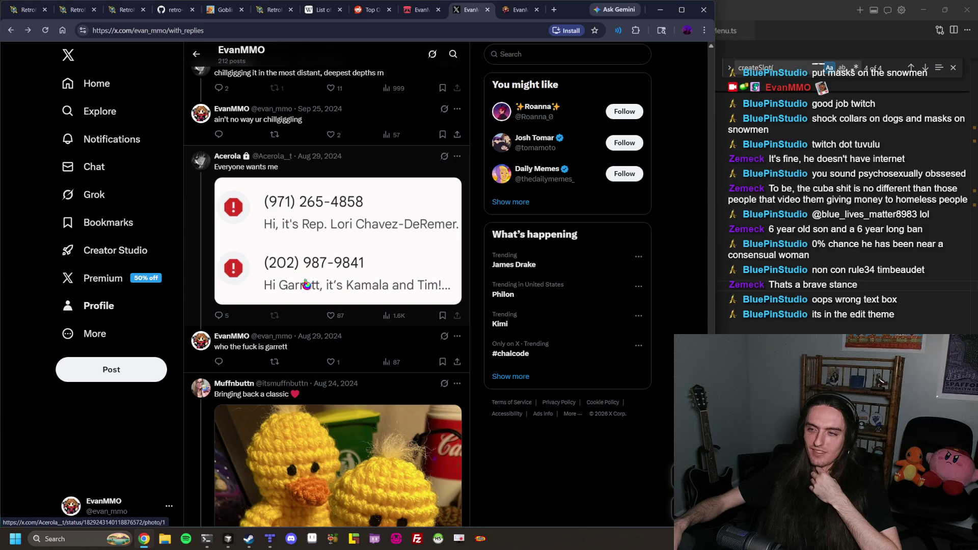
pyautogui.scroll(-4, 225, 216)
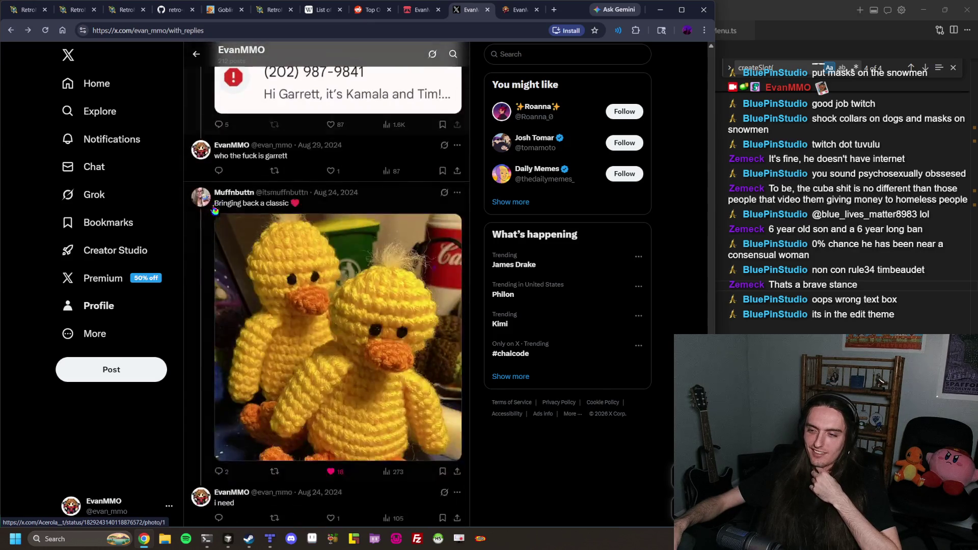
pyautogui.scroll(-5, 204, 205)
pyautogui.scroll(-15, 204, 206)
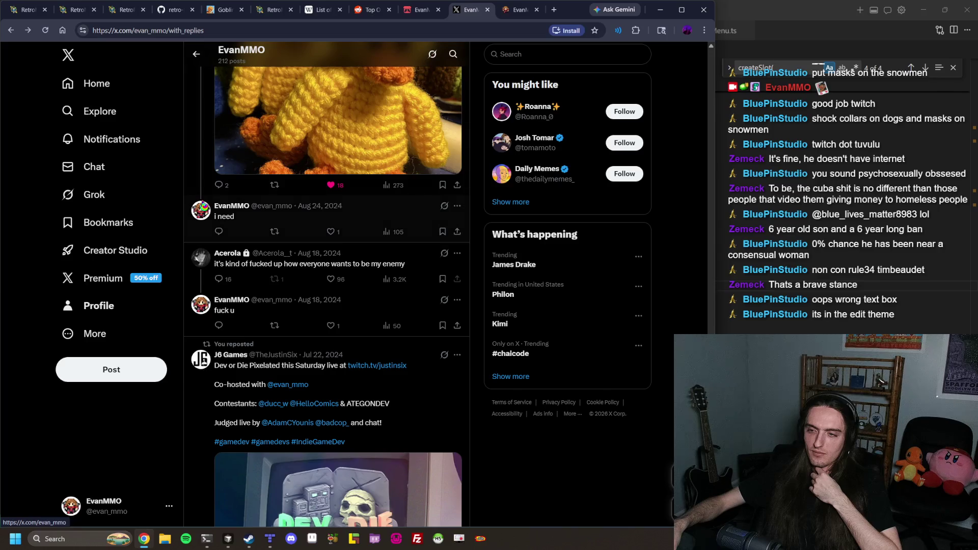
pyautogui.scroll(-4, 214, 224)
pyautogui.scroll(10, 213, 223)
pyautogui.scroll(-2, 214, 223)
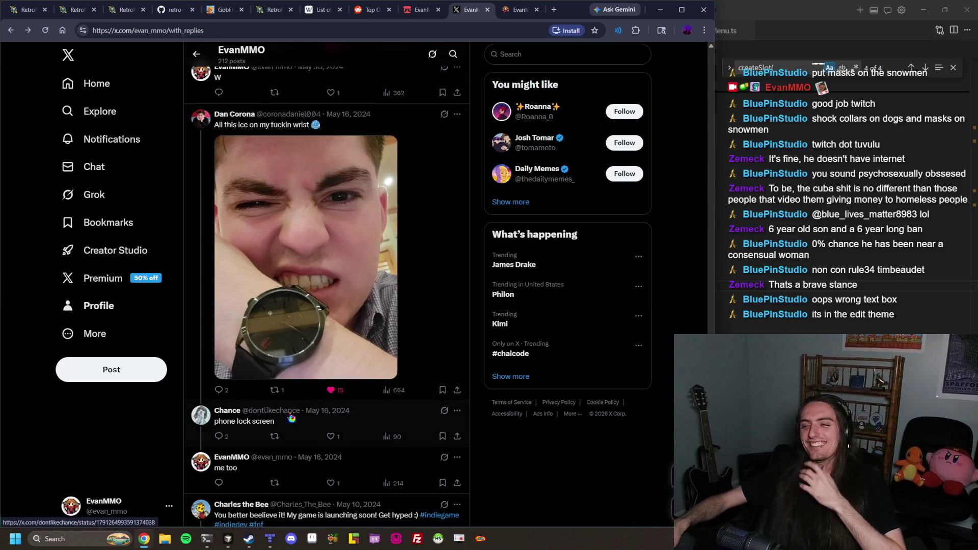
# Open the profile of the replier who posted about pulling a groin in a new tab
pyautogui.moveTo(235, 416)
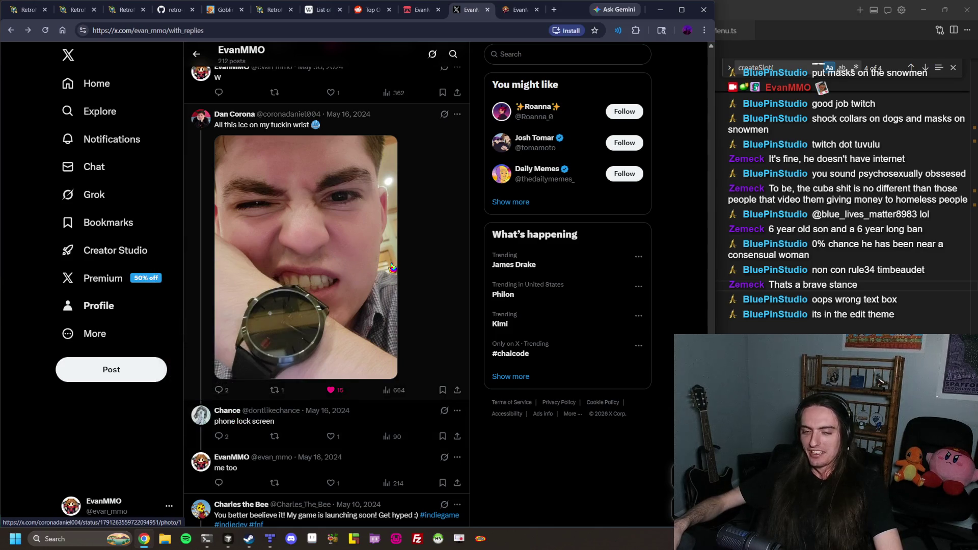
pyautogui.scroll(1, 355, 232)
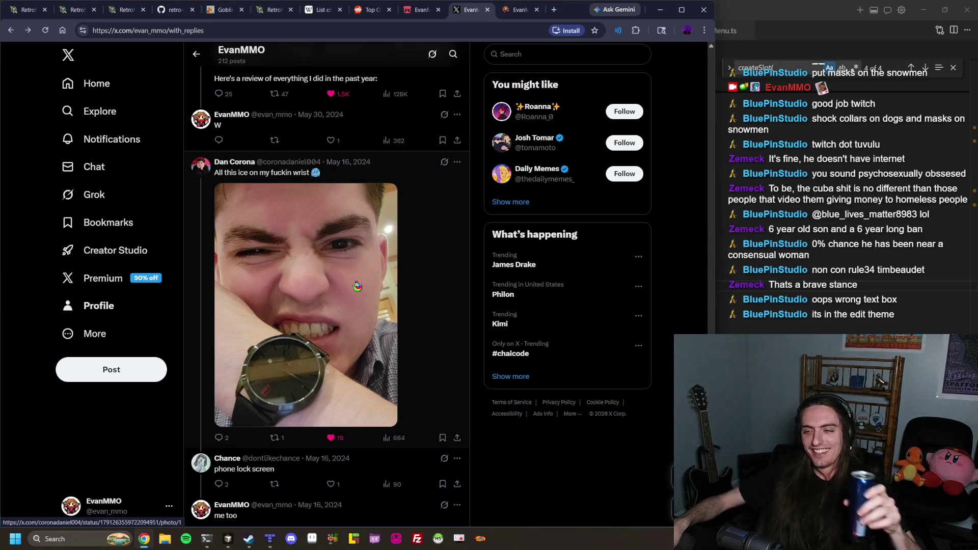
pyautogui.scroll(-8, 355, 280)
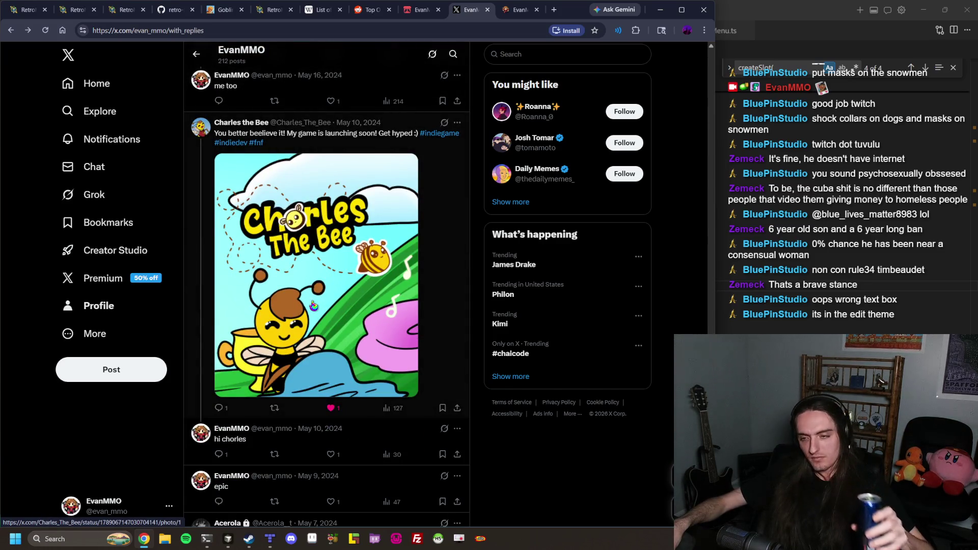
pyautogui.scroll(-7, 314, 306)
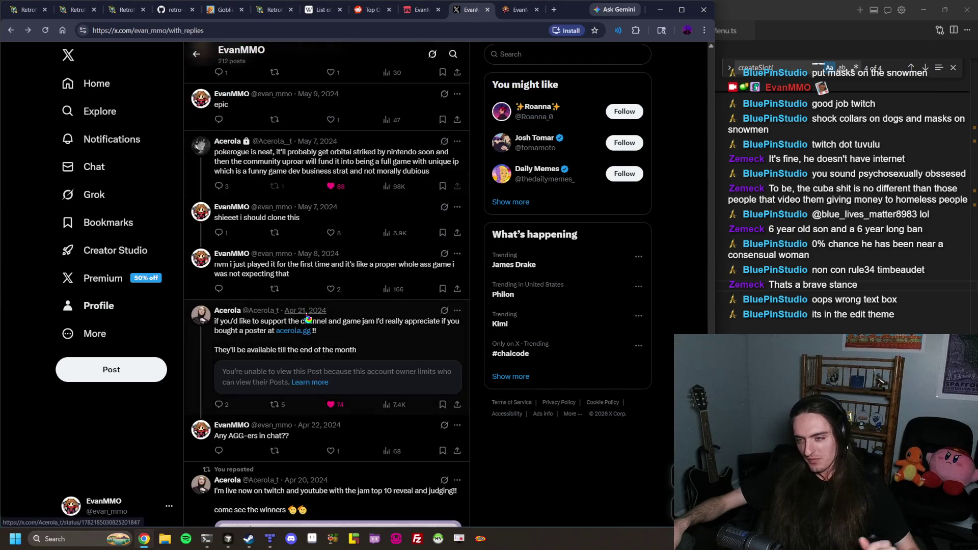
pyautogui.scroll(-5, 374, 283)
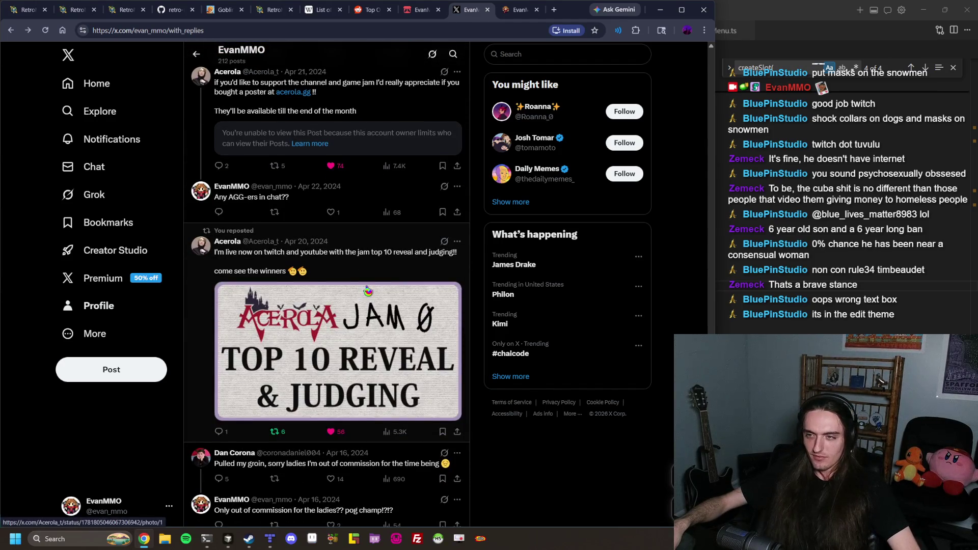
pyautogui.scroll(-3, 367, 287)
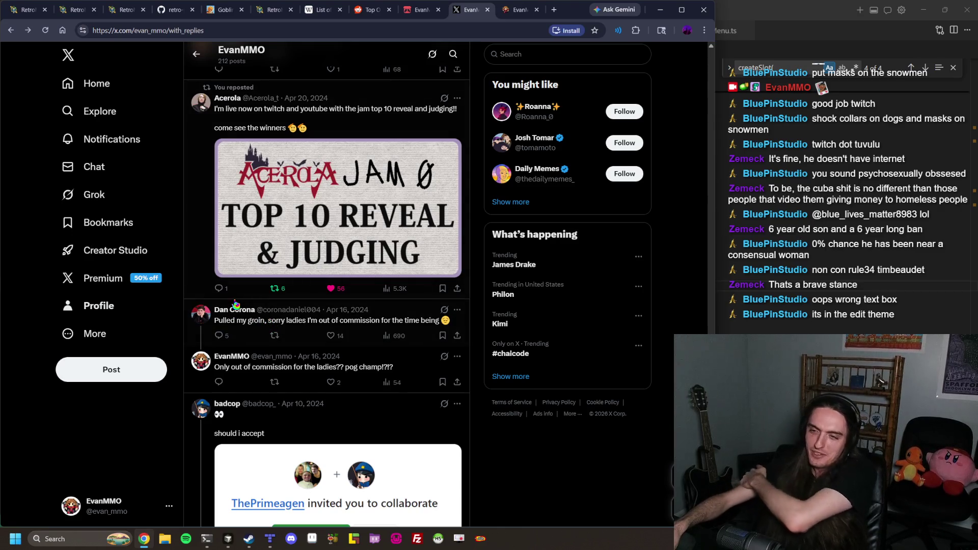
pyautogui.middleClick(207, 316)
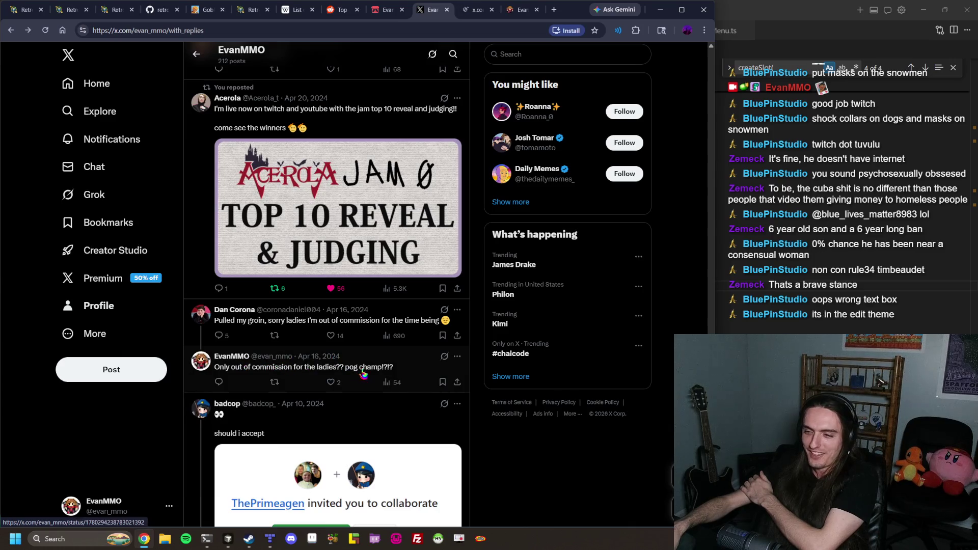
pyautogui.click(469, 11)
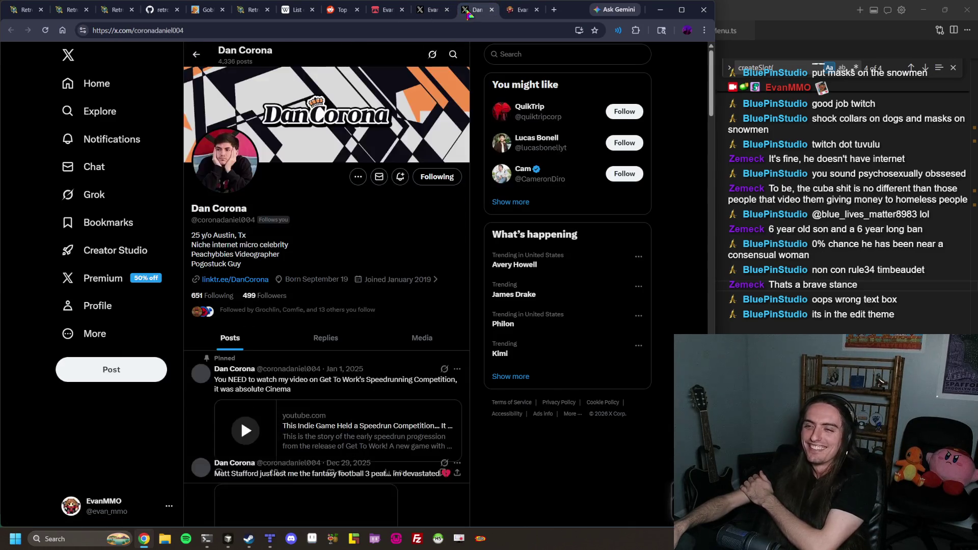
# Scroll the replier's profile, view the Oct 26 timelapse post's photos, then return to the timeline
pyautogui.scroll(-5, 334, 281)
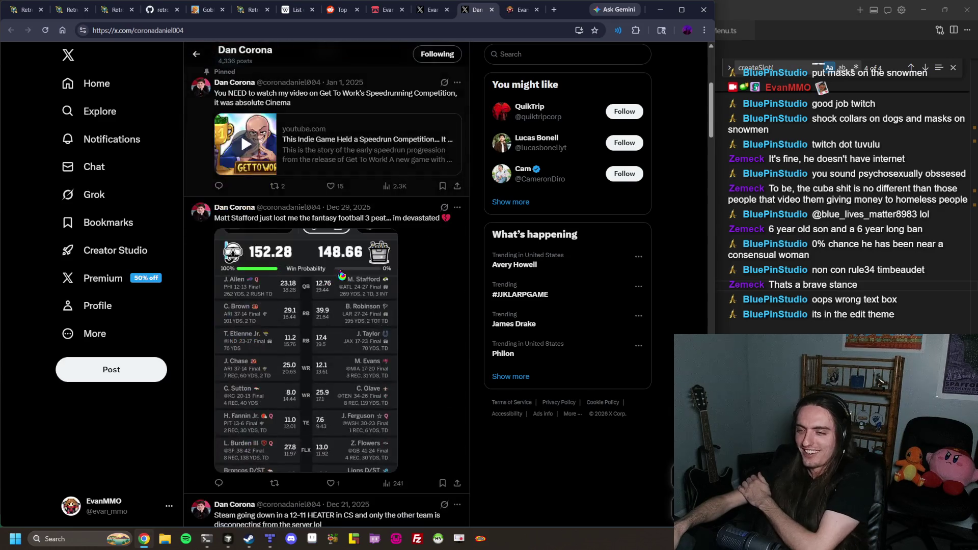
pyautogui.scroll(-3, 308, 275)
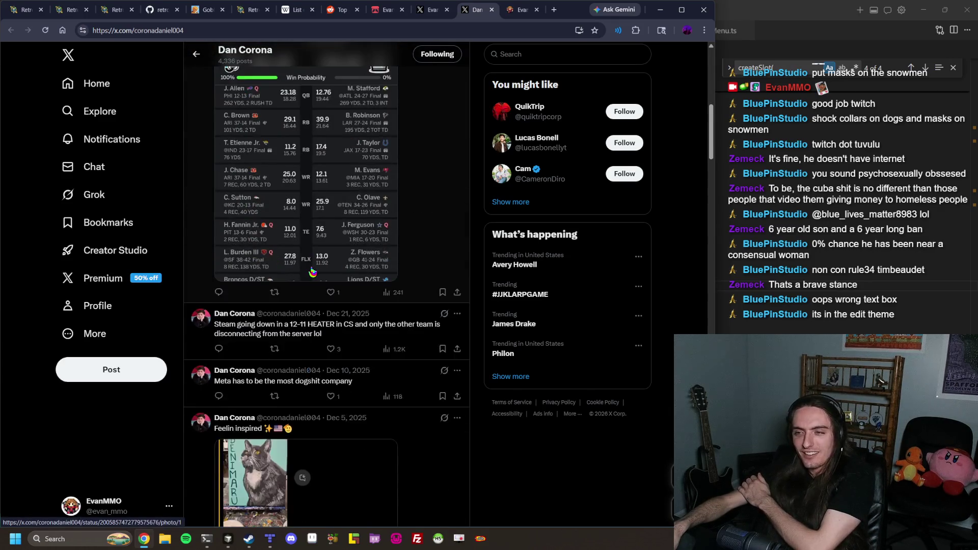
pyautogui.scroll(-7, 374, 243)
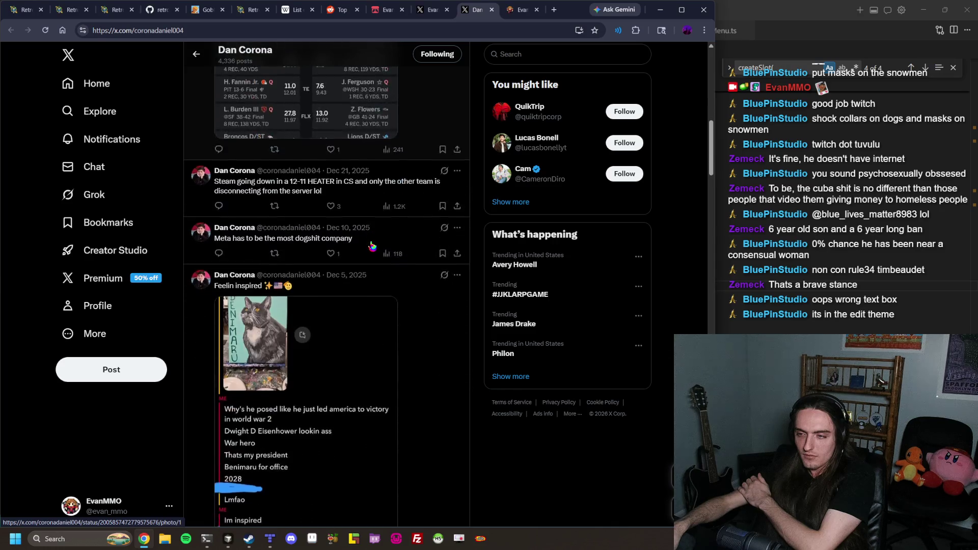
pyautogui.scroll(-5, 373, 246)
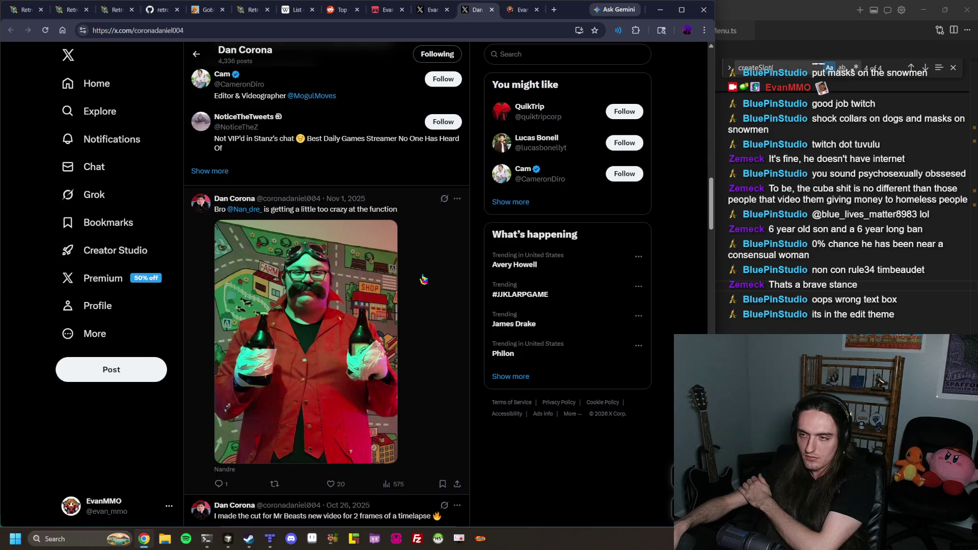
pyautogui.scroll(-4, 424, 279)
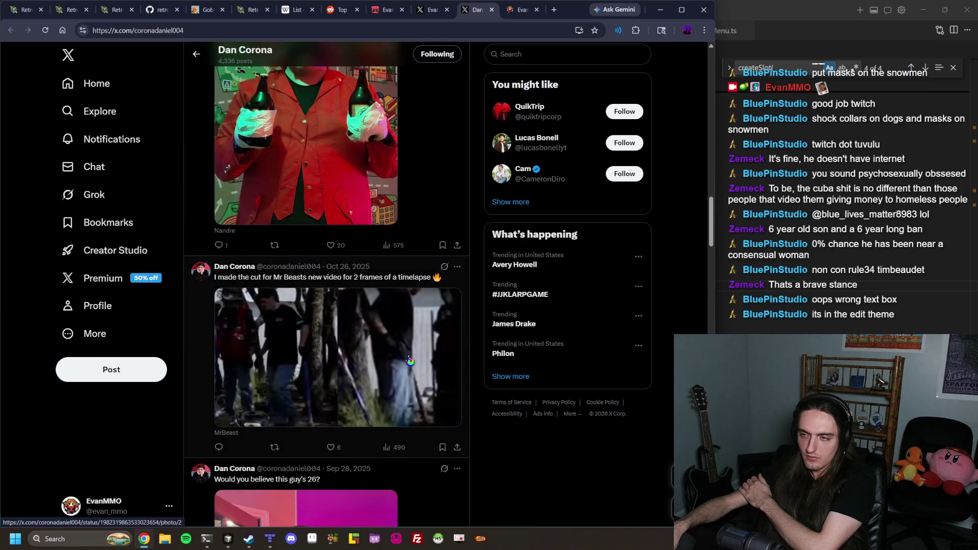
pyautogui.scroll(-1, 410, 361)
pyautogui.scroll(-2, 410, 361)
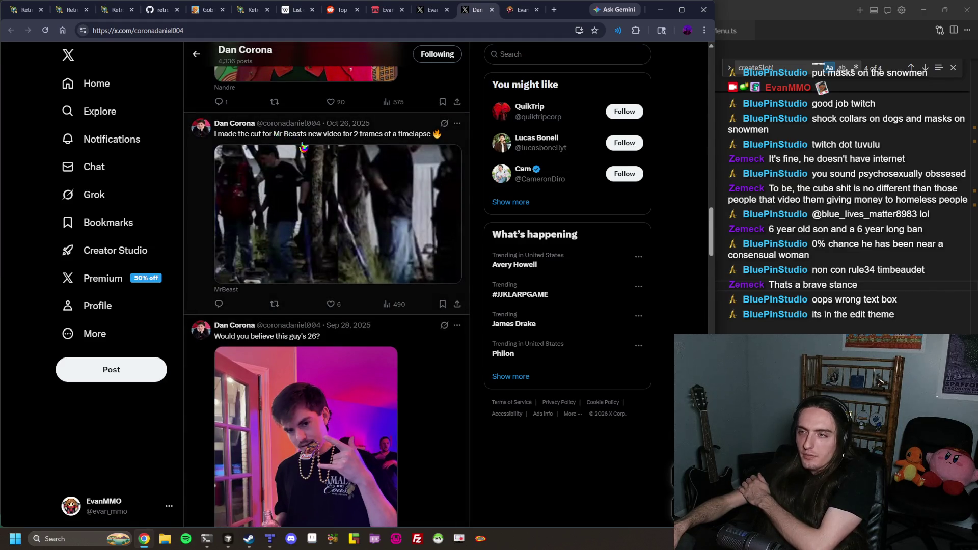
pyautogui.click(399, 141)
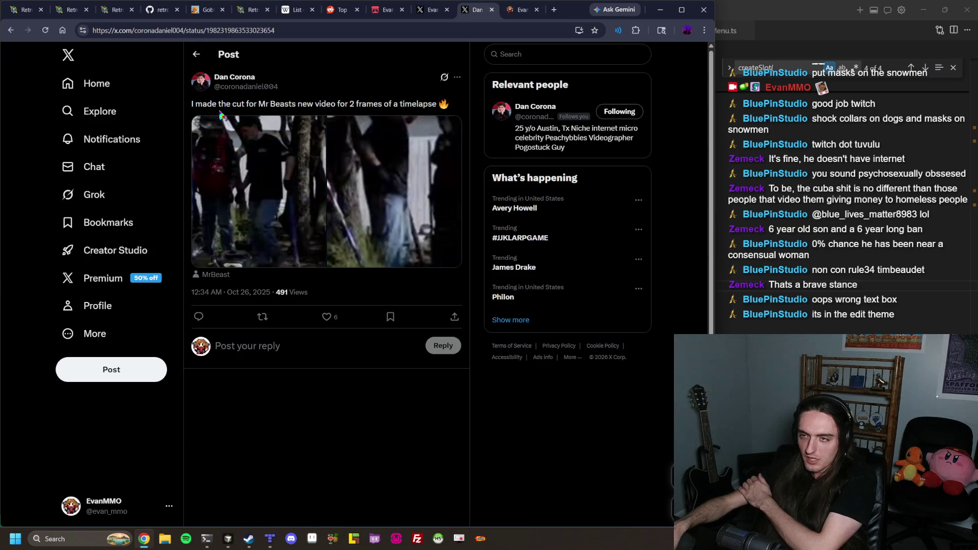
pyautogui.click(289, 197)
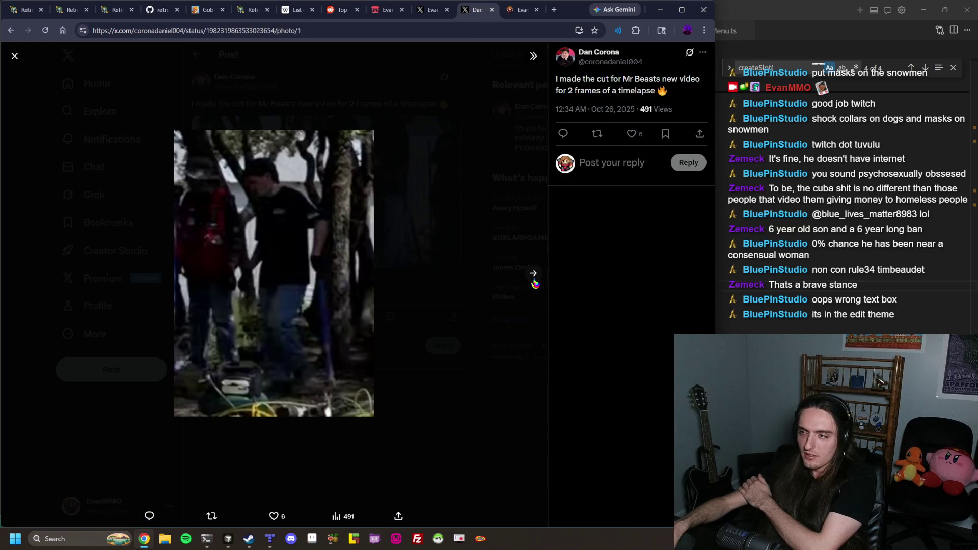
pyautogui.click(533, 274)
pyautogui.click(255, 72)
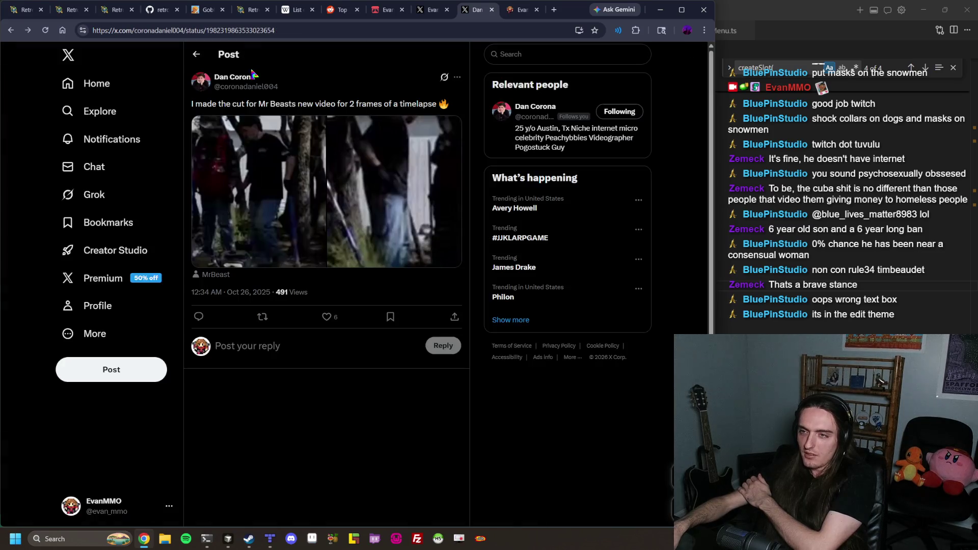
pyautogui.click(196, 54)
# Open the Aug 3 Super Mario Sunshine Eclipse post, then return to the evanmmo.com livestream tab
pyautogui.scroll(-2, 446, 280)
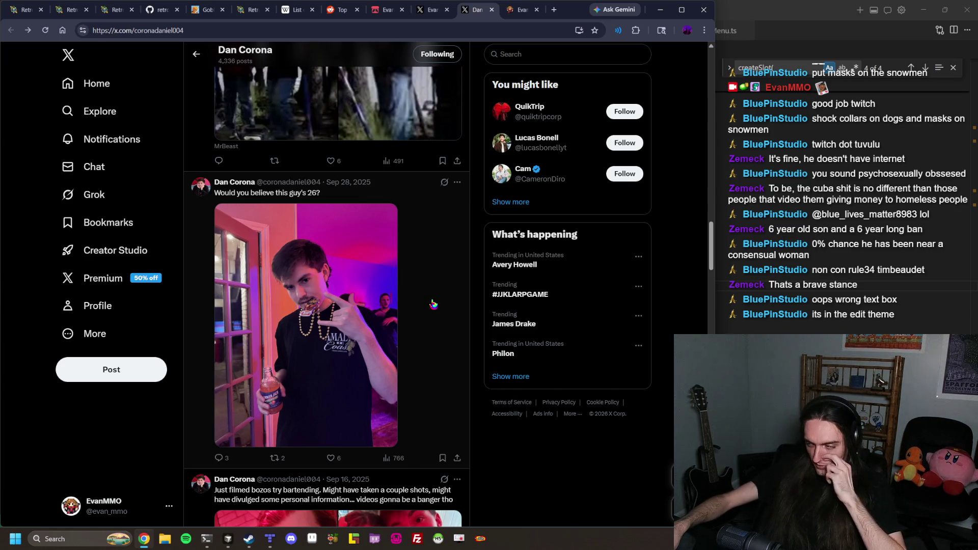
pyautogui.scroll(-3, 433, 304)
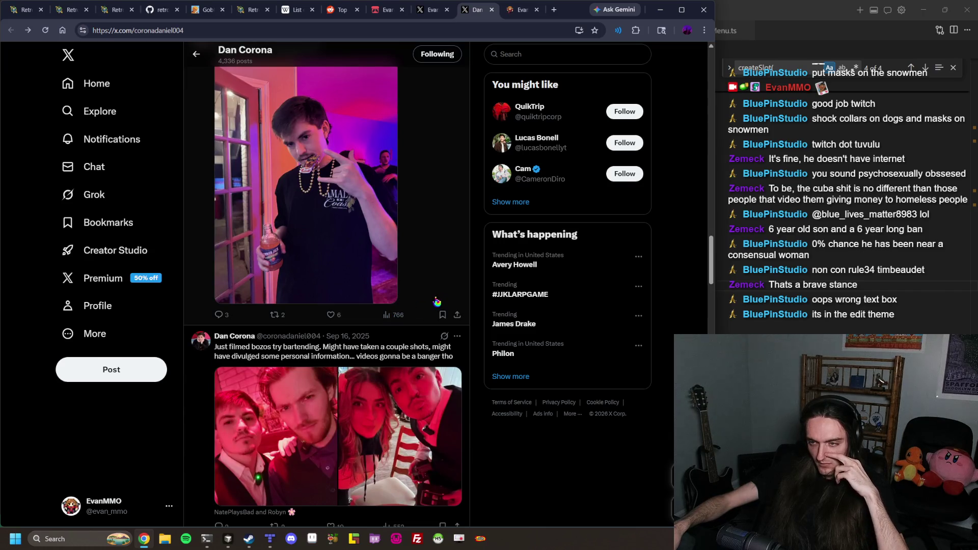
pyautogui.scroll(-12, 434, 301)
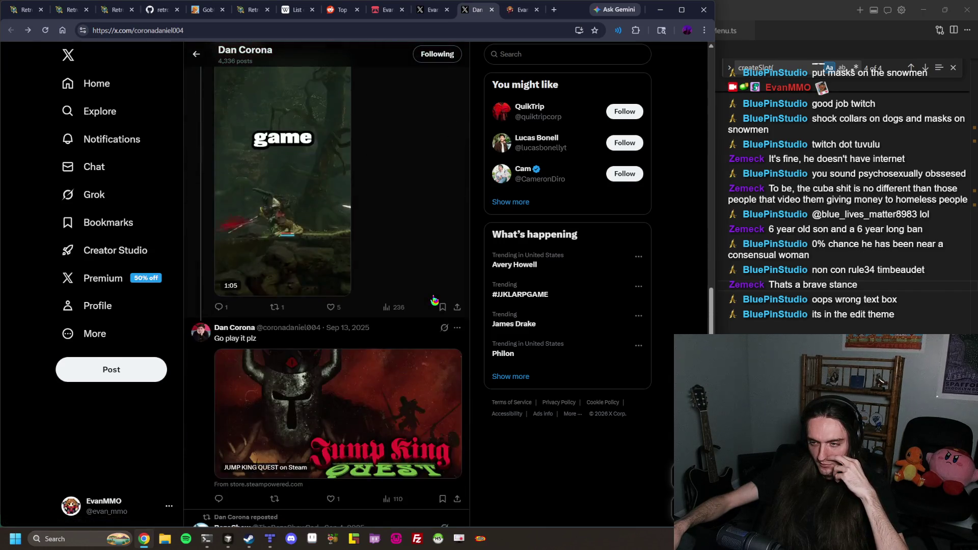
pyautogui.scroll(-10, 434, 301)
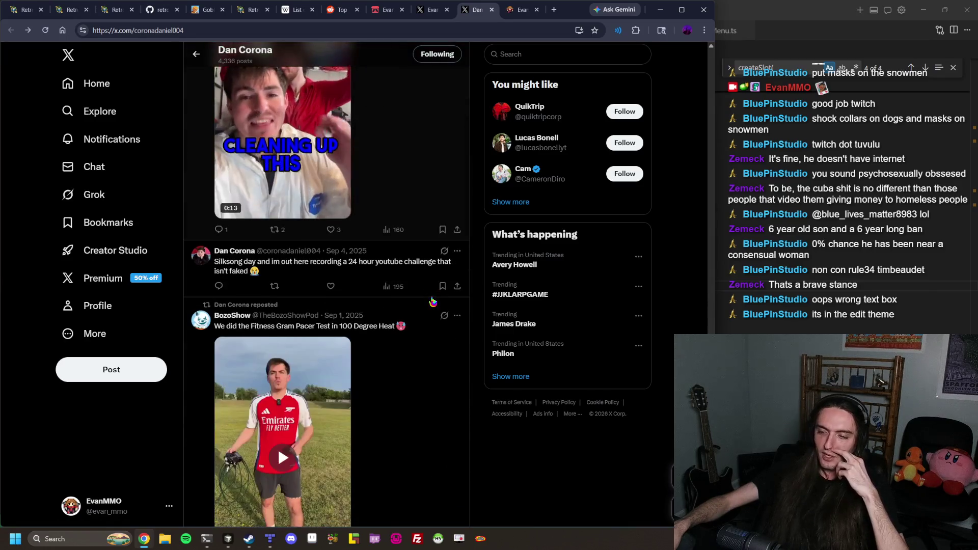
pyautogui.scroll(-10, 431, 304)
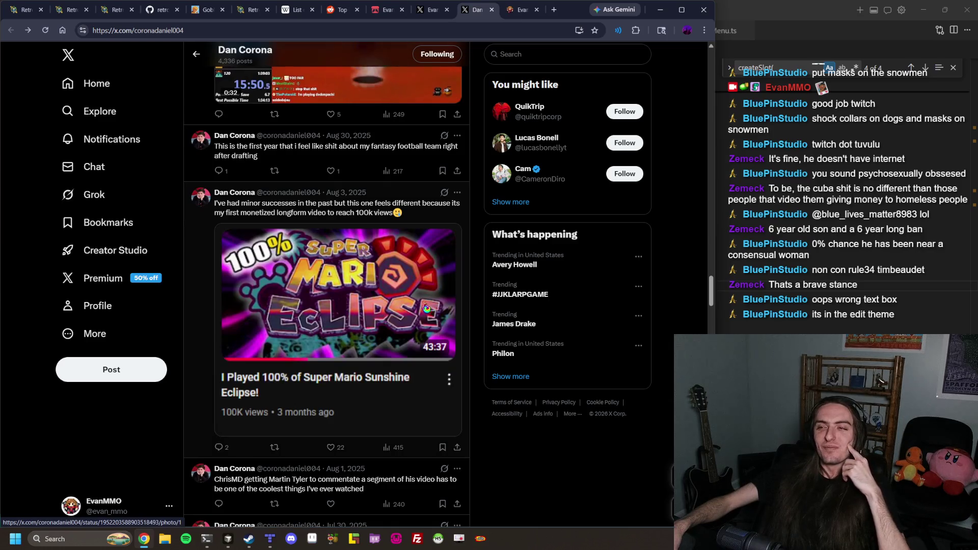
pyautogui.click(318, 208)
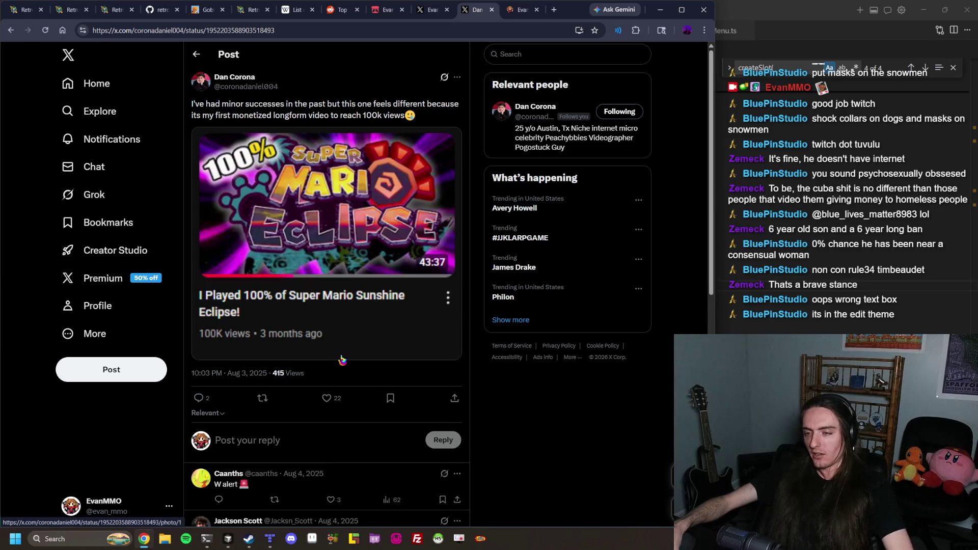
pyautogui.click(525, 10)
pyautogui.click(525, 30)
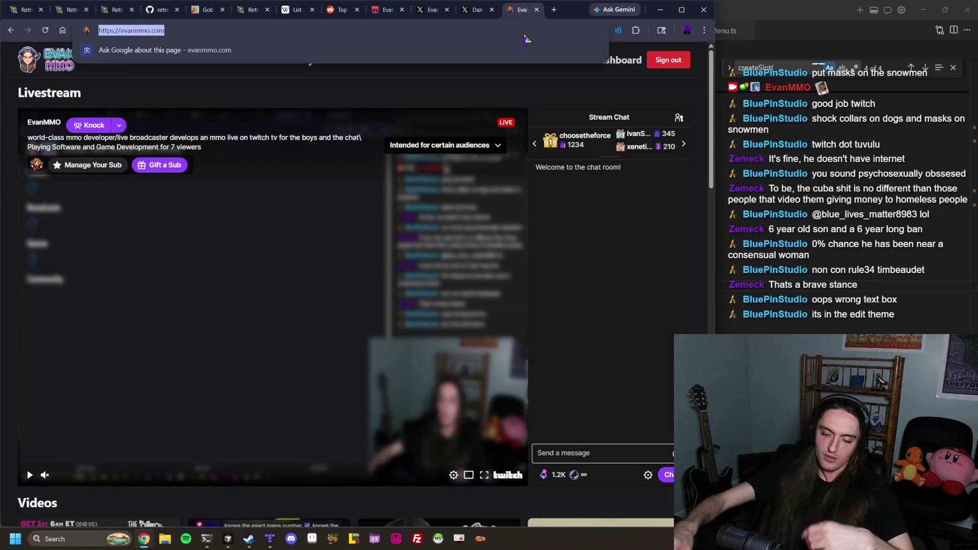
# Search 'youtube dan corona' and open the channel's Videos tab
pyautogui.write('youtube dan corona')
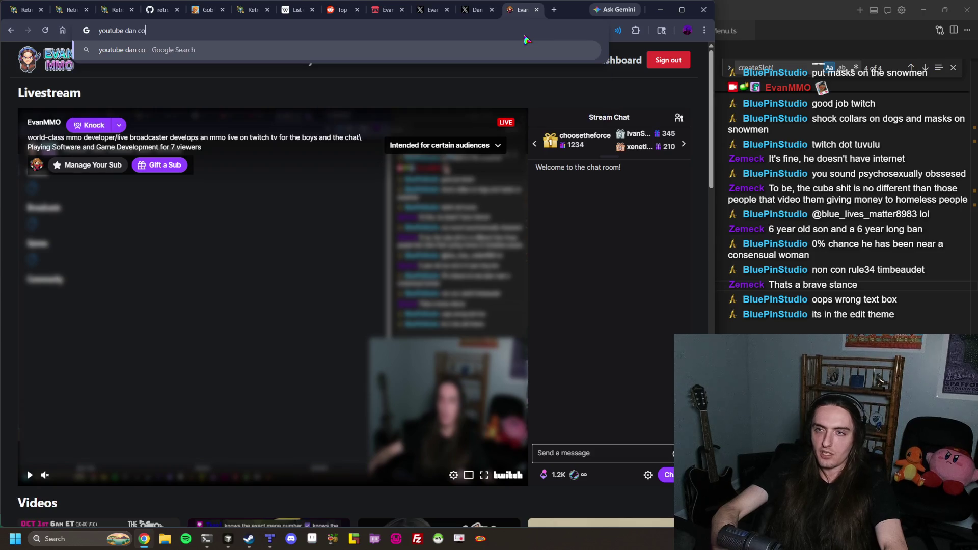
pyautogui.press('Return')
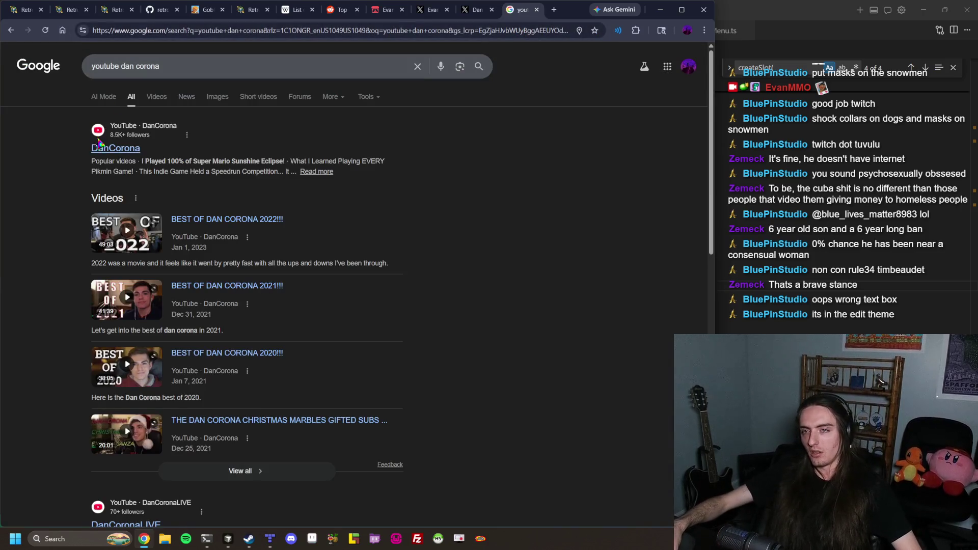
pyautogui.click(100, 139)
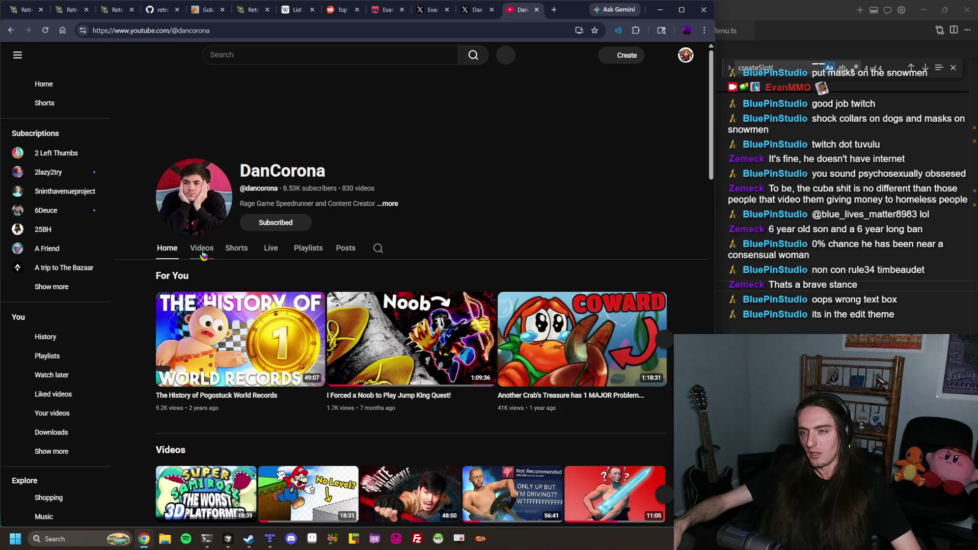
pyautogui.click(196, 258)
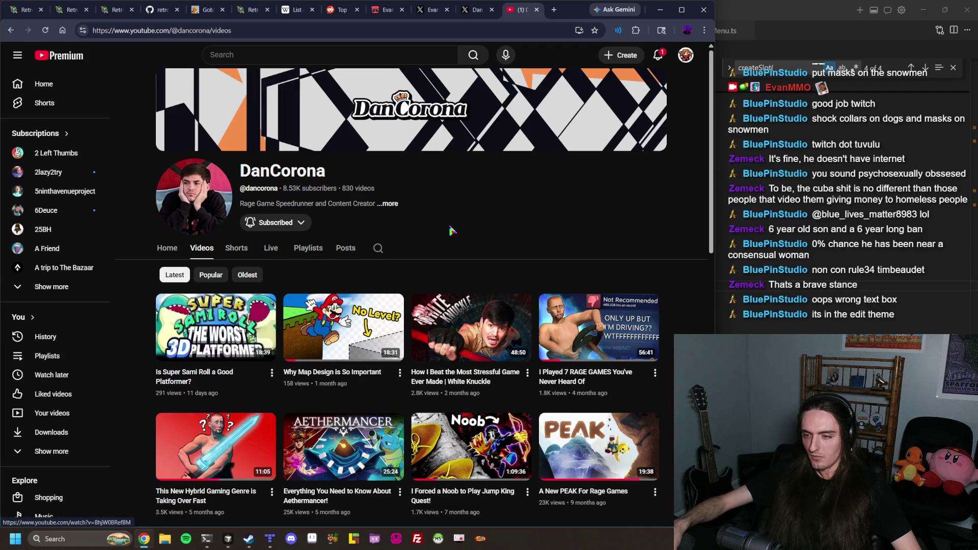
# Scroll through the channel's uploads, led by 'Is Super Sami Roll a Good Platformer?'
pyautogui.scroll(-1, 451, 232)
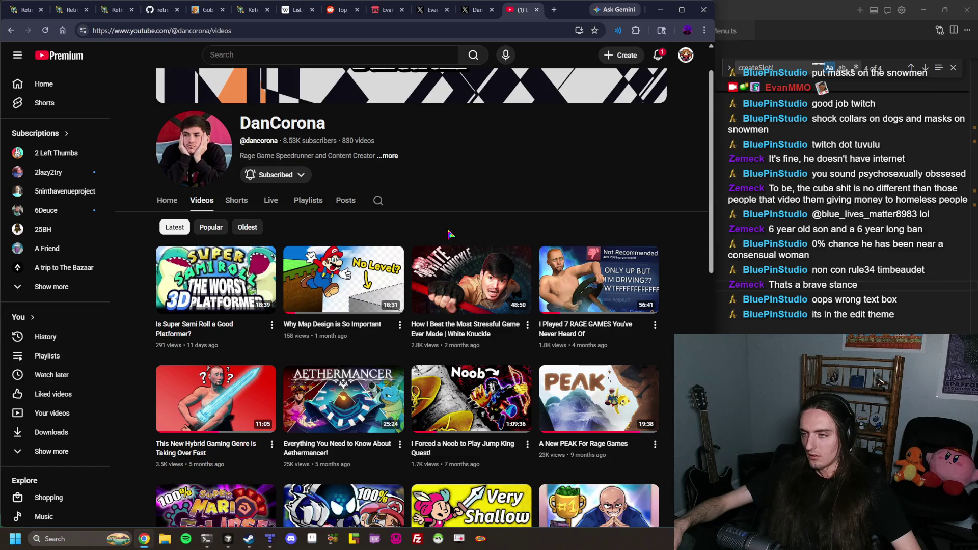
pyautogui.scroll(-2, 449, 234)
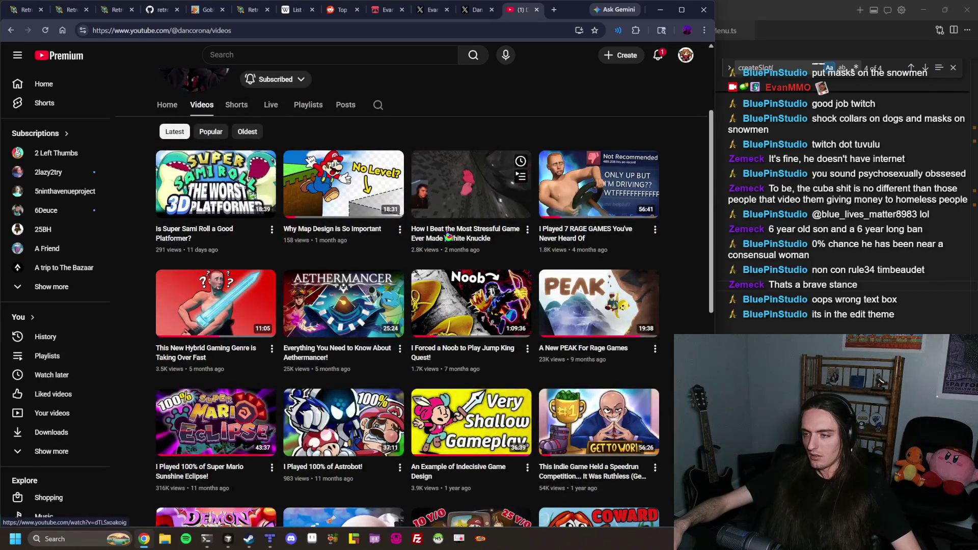
pyautogui.scroll(-1, 448, 235)
pyautogui.scroll(-2, 448, 235)
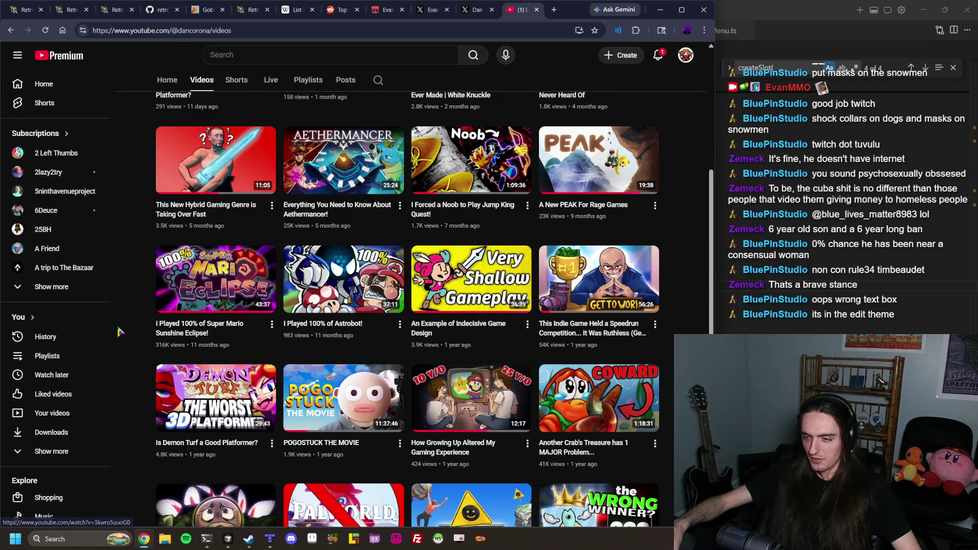
pyautogui.scroll(-1, 128, 353)
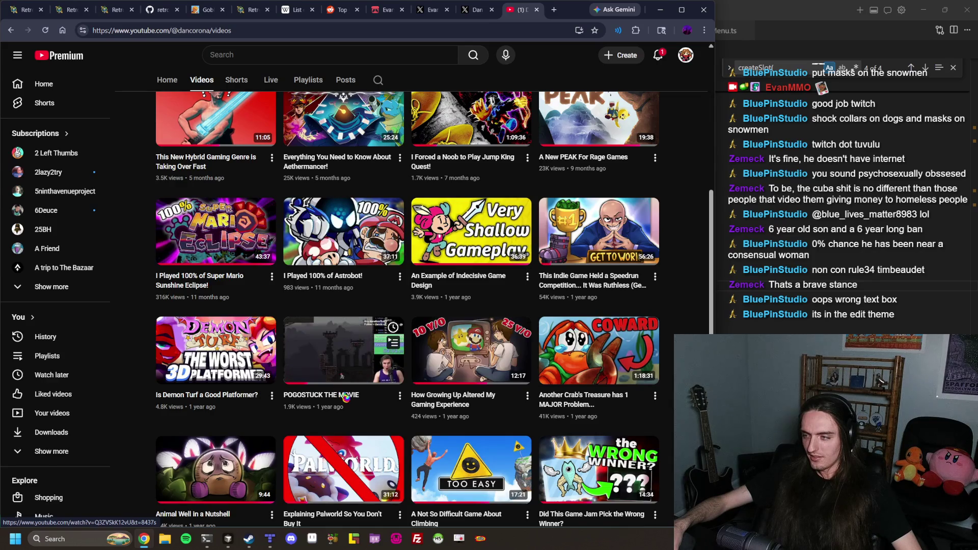
pyautogui.scroll(-2, 348, 400)
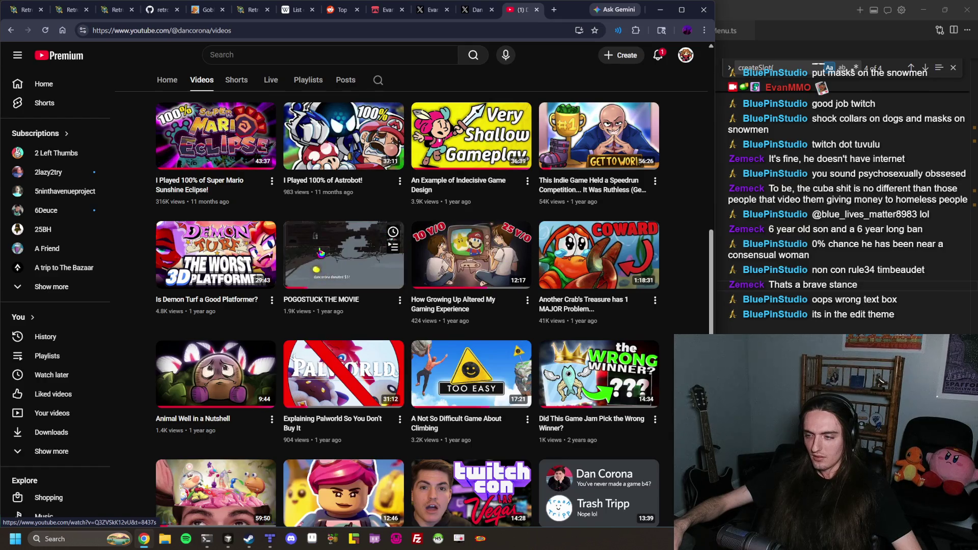
pyautogui.scroll(-1, 321, 253)
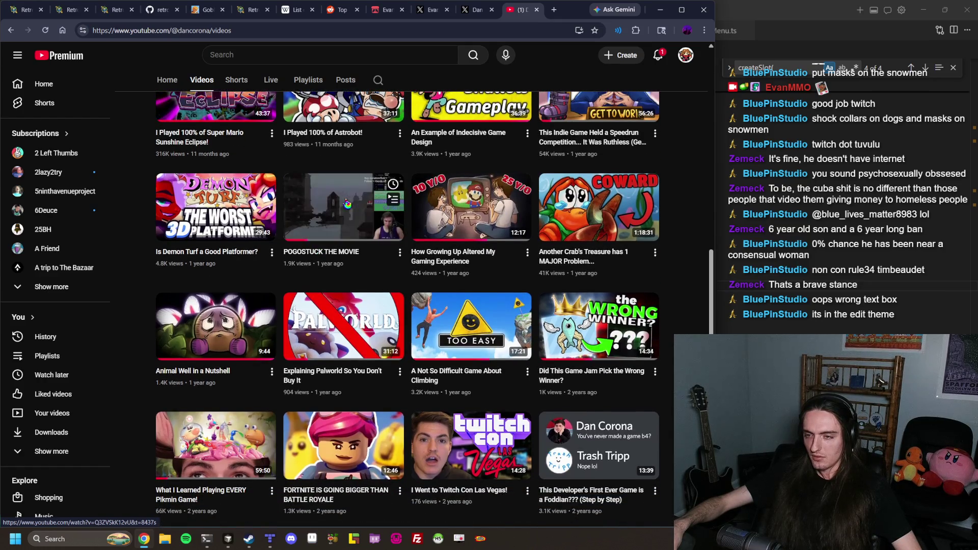
pyautogui.scroll(1, 346, 205)
pyautogui.scroll(7, 347, 205)
pyautogui.scroll(-4, 348, 211)
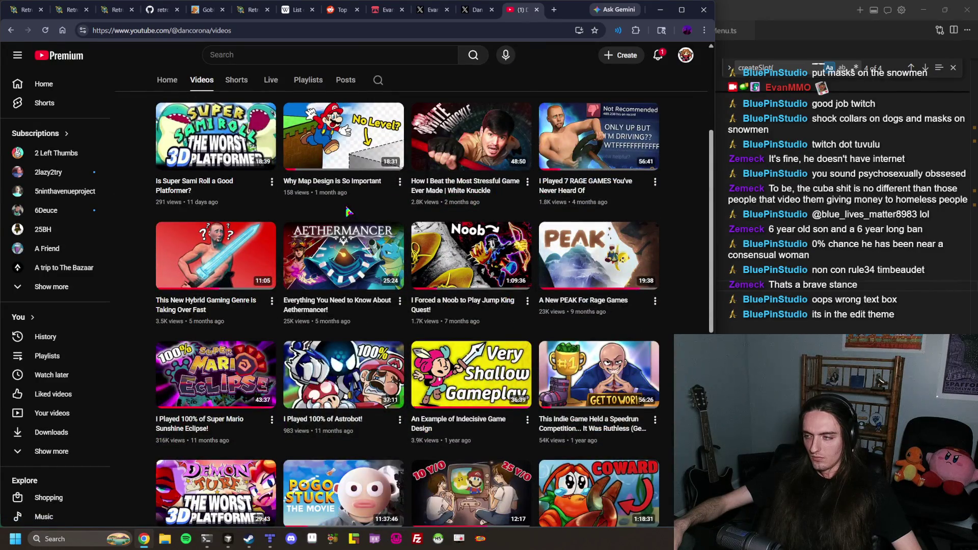
pyautogui.scroll(-1, 348, 211)
pyautogui.scroll(1, 347, 214)
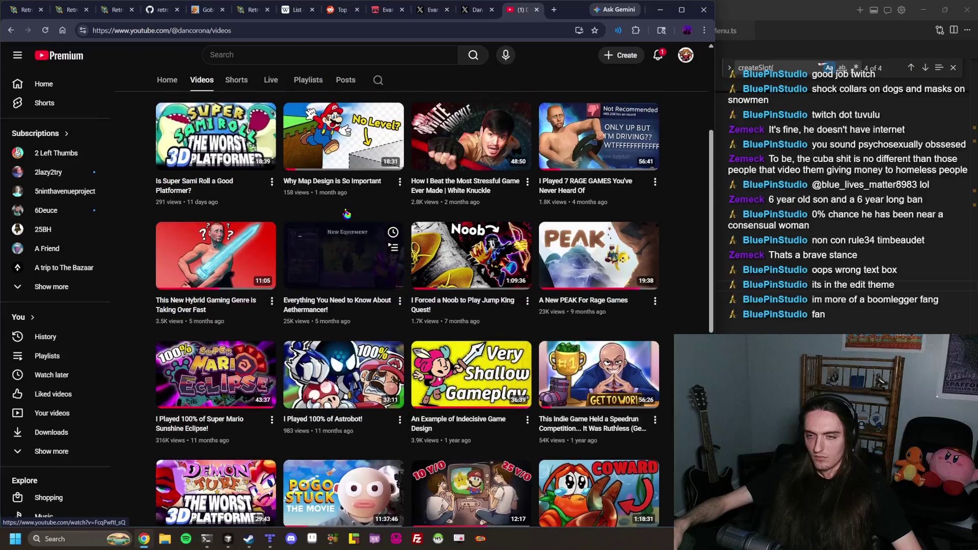
# Search 'boomlegger' and check its Steam result before going back
pyautogui.click(302, 26)
pyautogui.write('boomlegger')
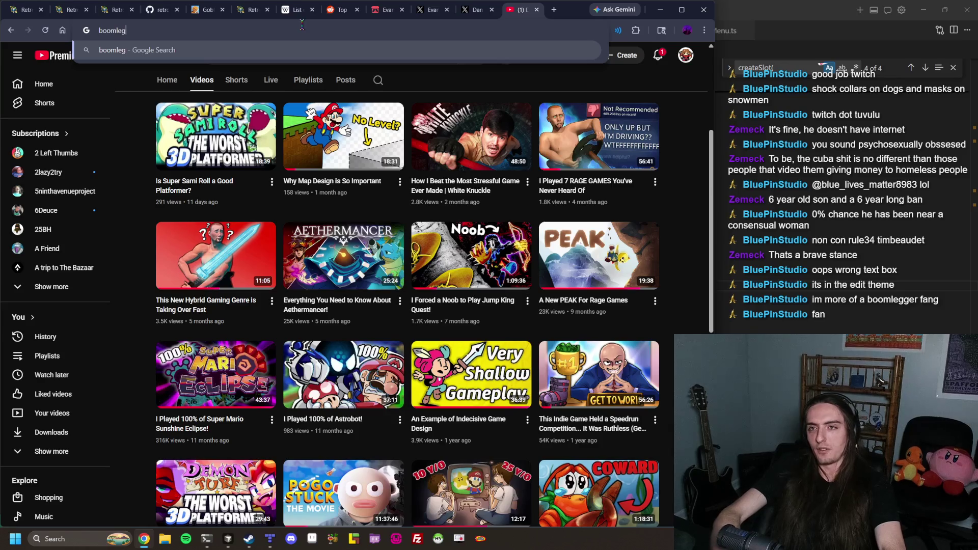
pyautogui.press('Return')
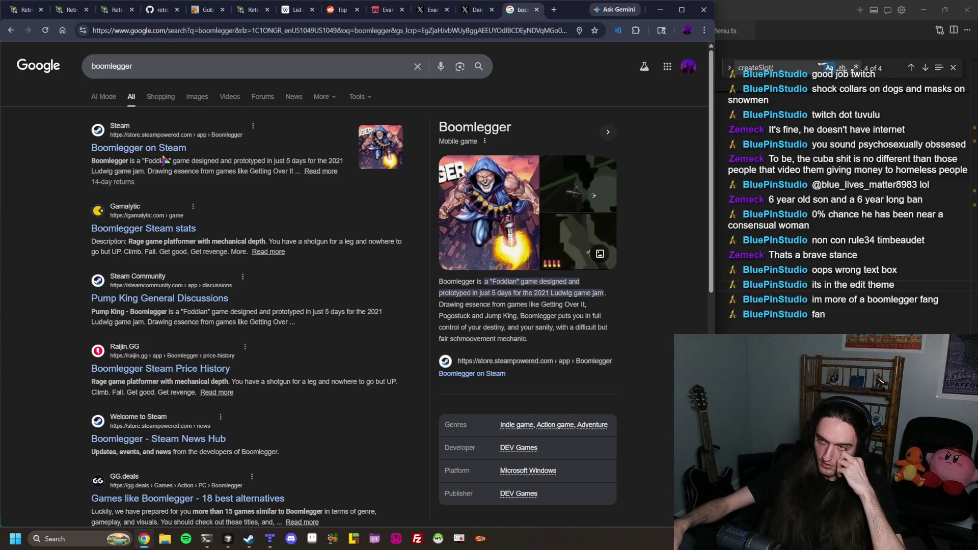
pyautogui.click(162, 149)
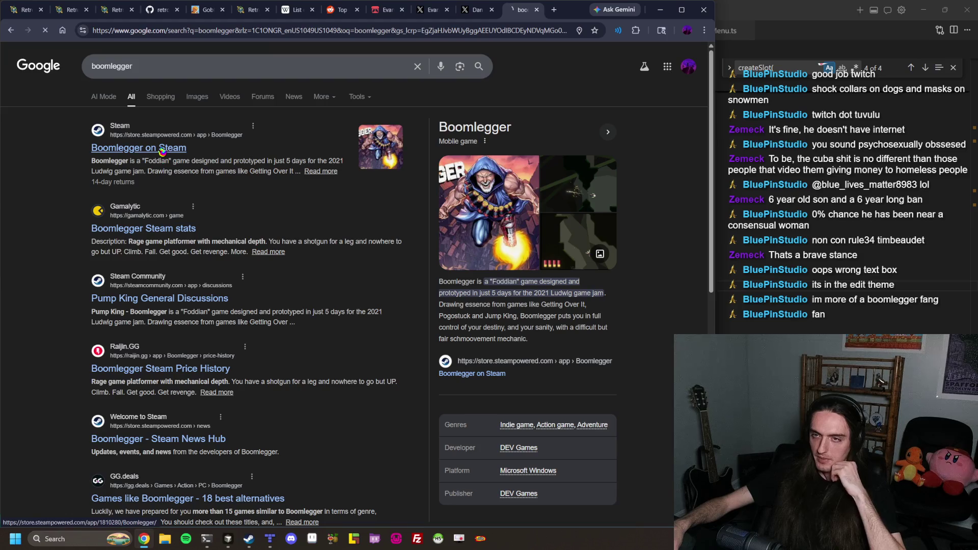
pyautogui.scroll(-5, 509, 142)
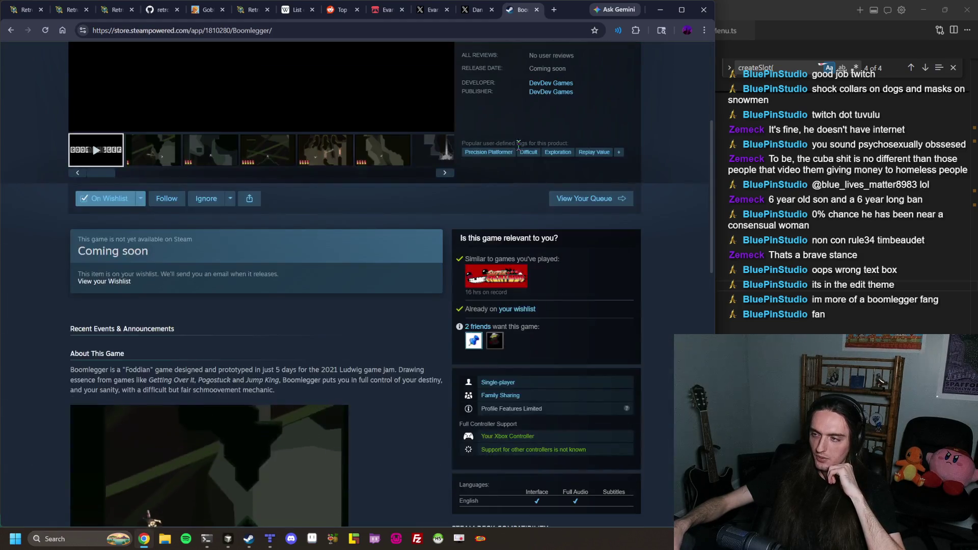
pyautogui.hotkey('alt', 'Left')
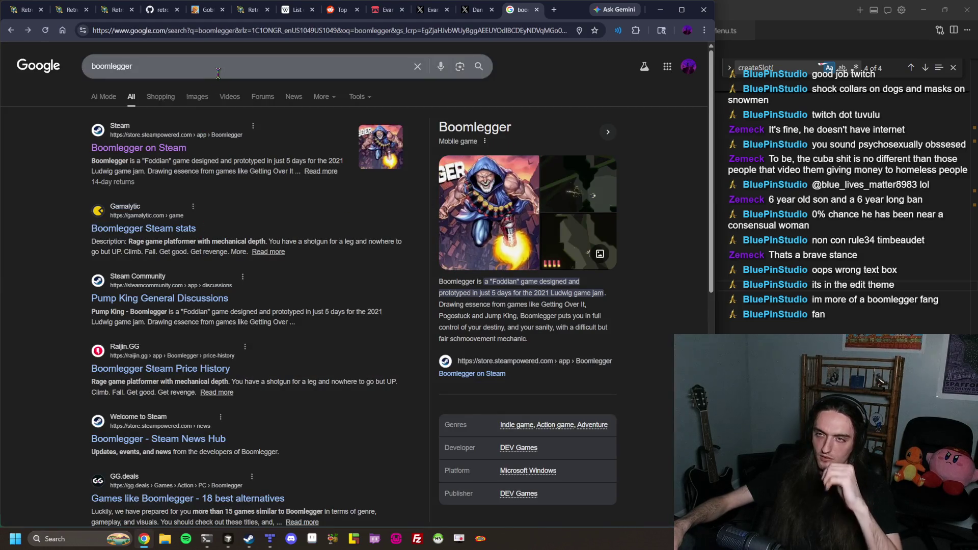
# Search 'boomlegger twitter' and open the first X result in a background tab
pyautogui.click(218, 71)
pyautogui.write('twitter')
pyautogui.press('Return')
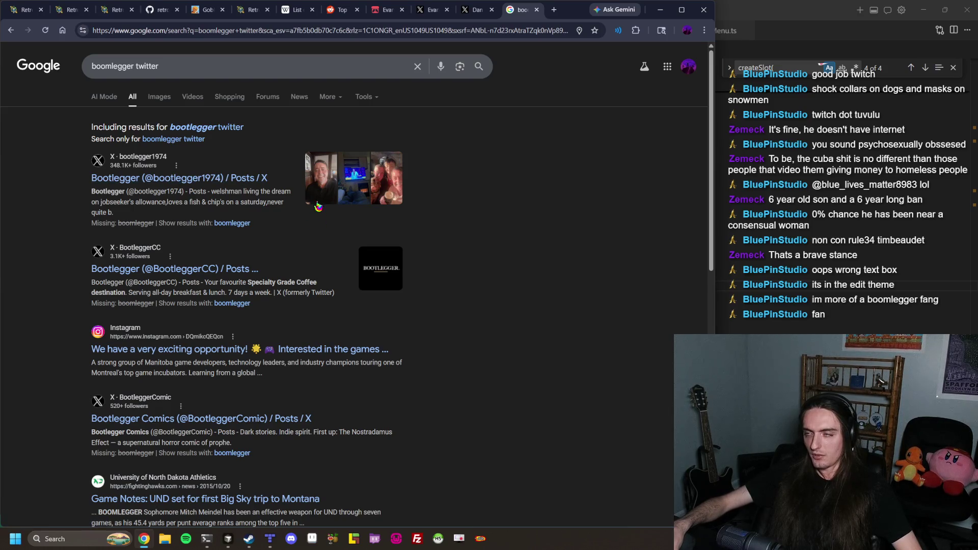
pyautogui.middleClick(139, 179)
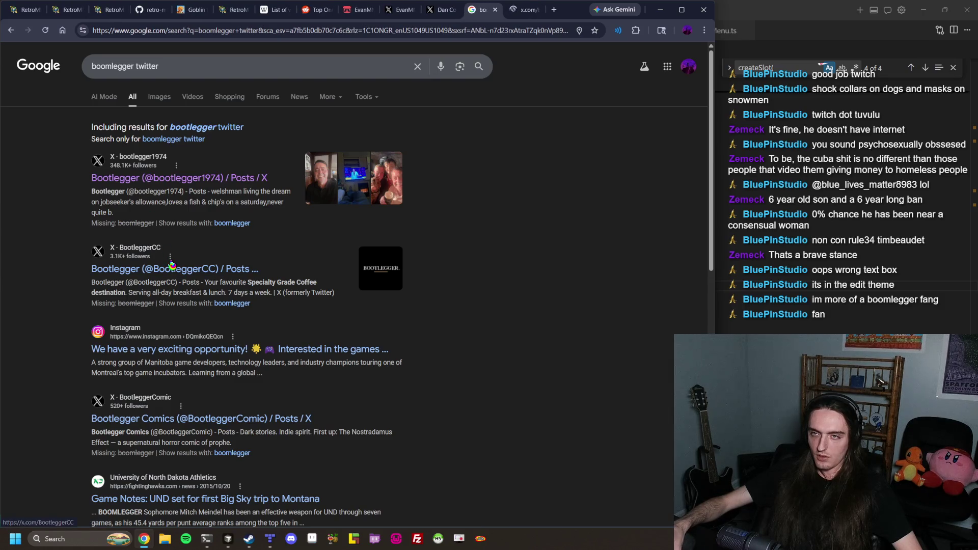
# Switch to the Bootlegger X profile and view its avatar photo
pyautogui.click(519, 15)
pyautogui.click(227, 168)
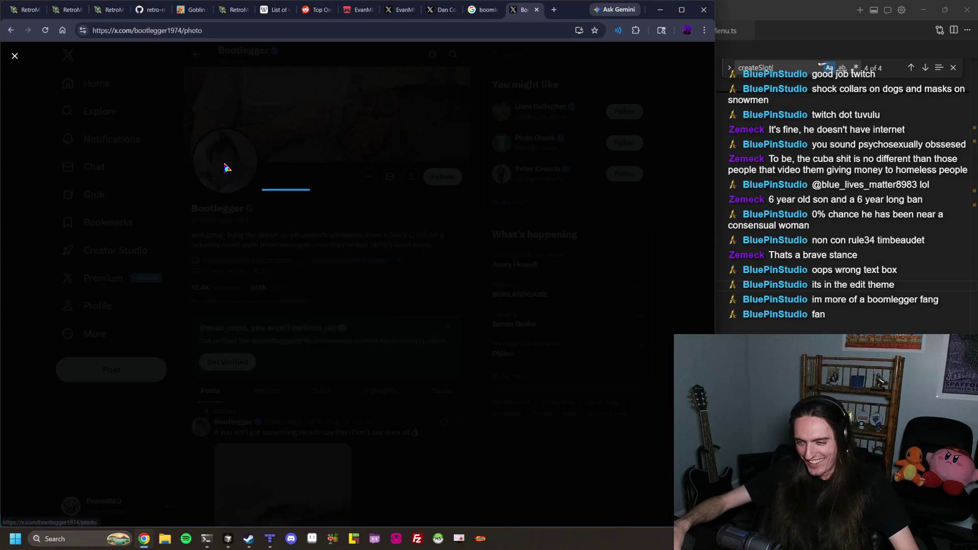
pyautogui.click(396, 84)
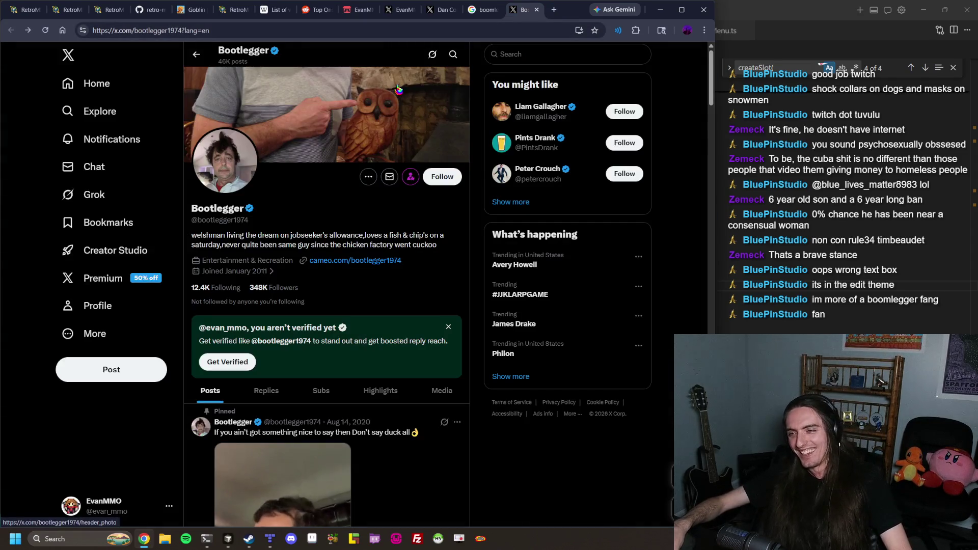
pyautogui.scroll(-8, 334, 105)
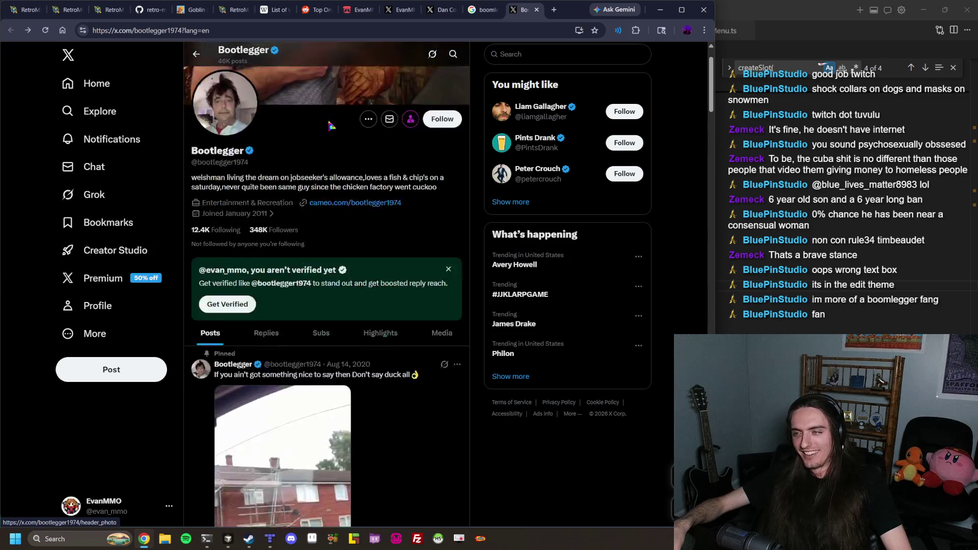
pyautogui.scroll(4, 316, 190)
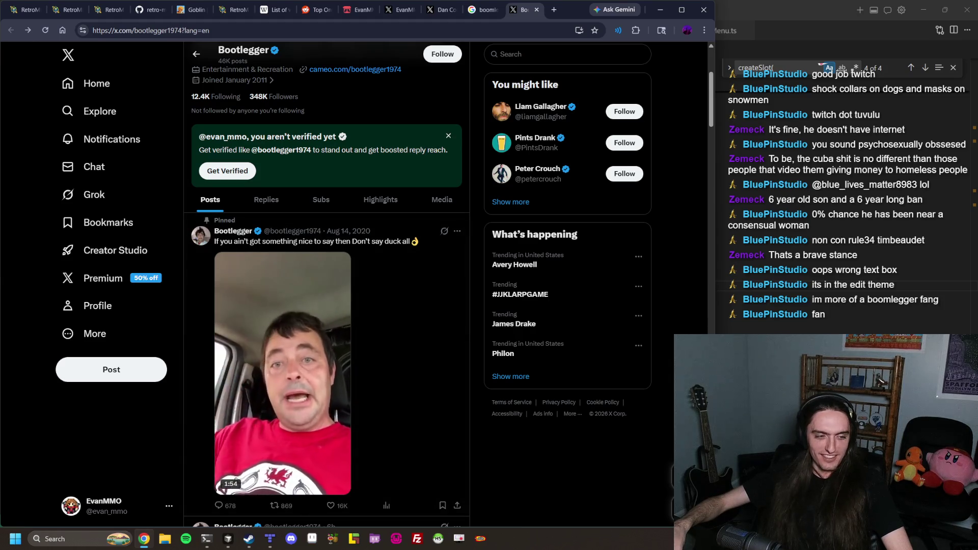
# Unmute the pinned post's video and boost the tab volume to 200%
pyautogui.click(229, 403)
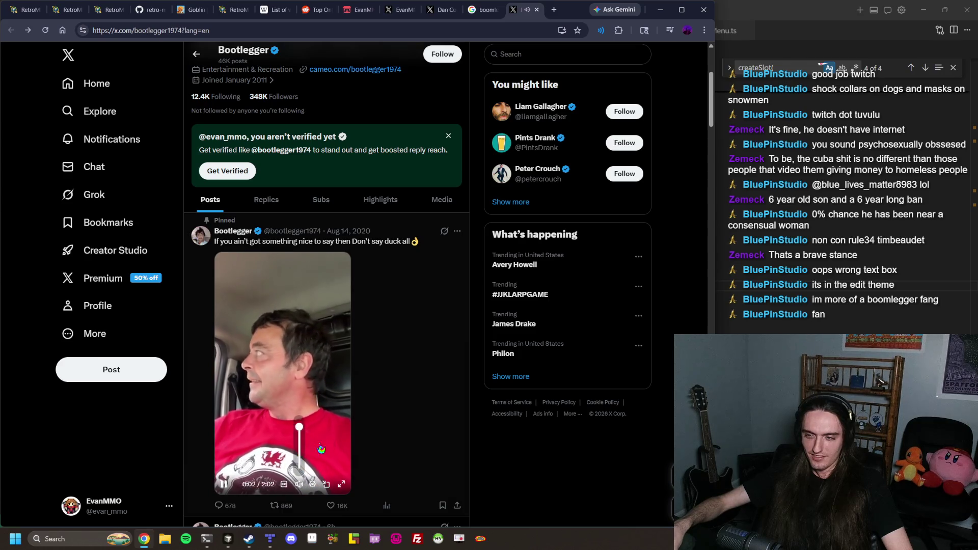
pyautogui.click(602, 30)
pyautogui.moveTo(480, 183); pyautogui.dragTo(502, 183)
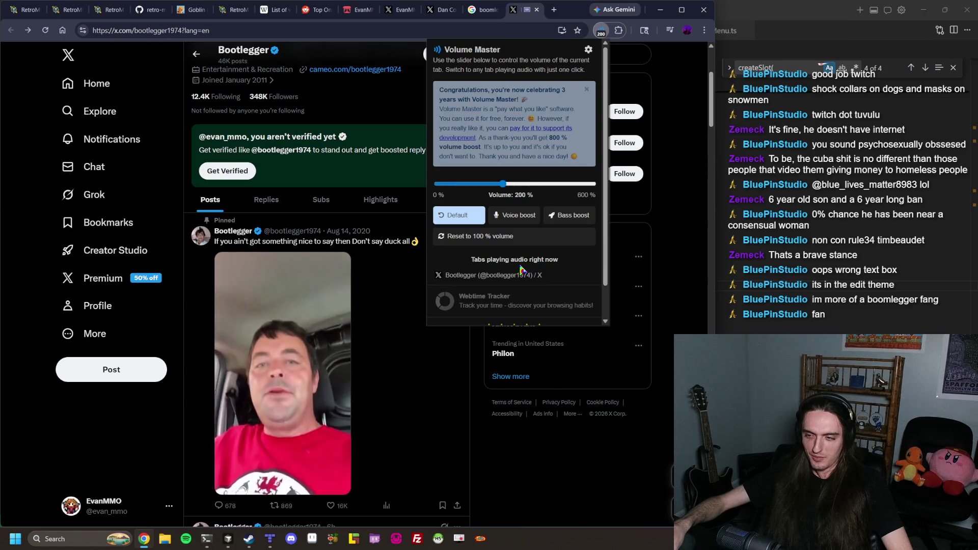
pyautogui.click(550, 477)
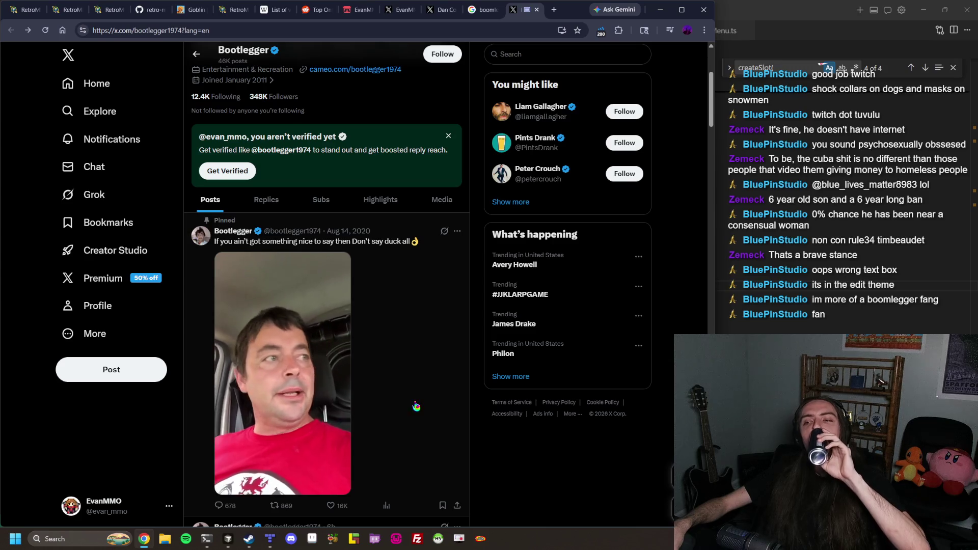
# Scroll down through the Bootlegger profile's posts
pyautogui.moveTo(296, 482)
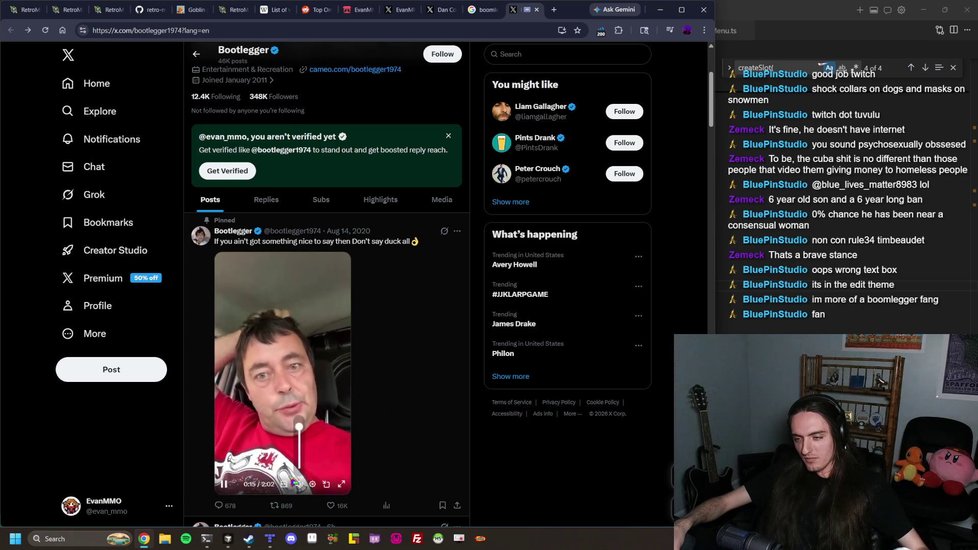
pyautogui.scroll(-8, 317, 433)
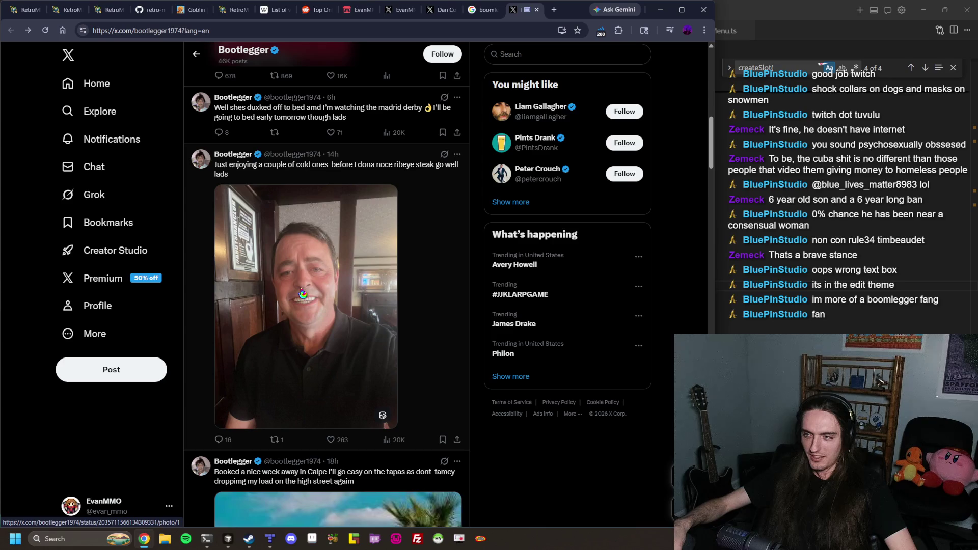
pyautogui.scroll(-6, 346, 221)
pyautogui.scroll(-3, 354, 214)
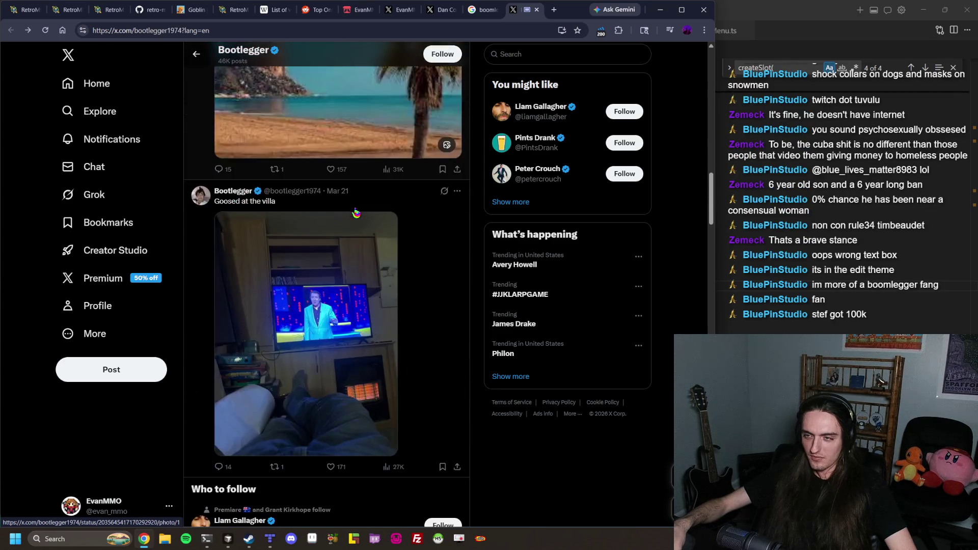
pyautogui.scroll(-11, 356, 212)
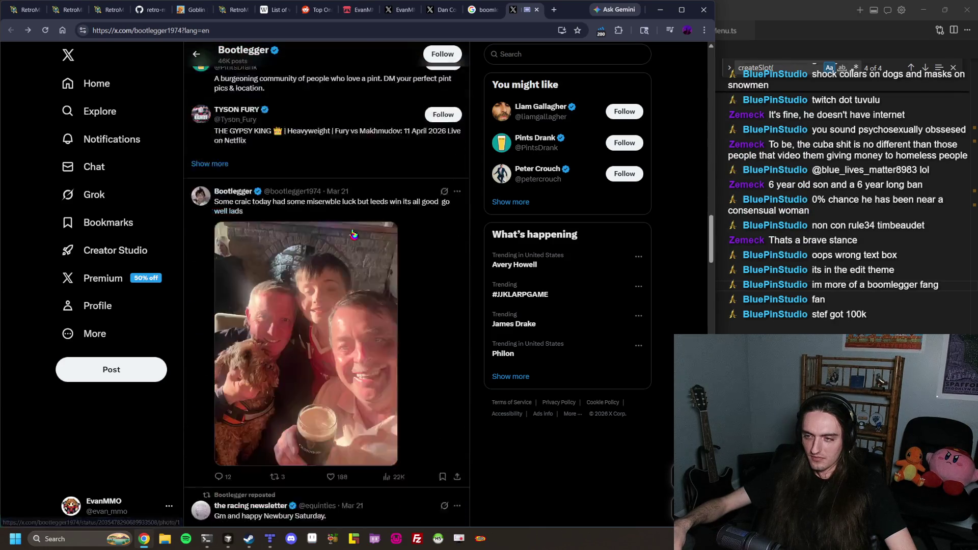
pyautogui.scroll(-2, 355, 236)
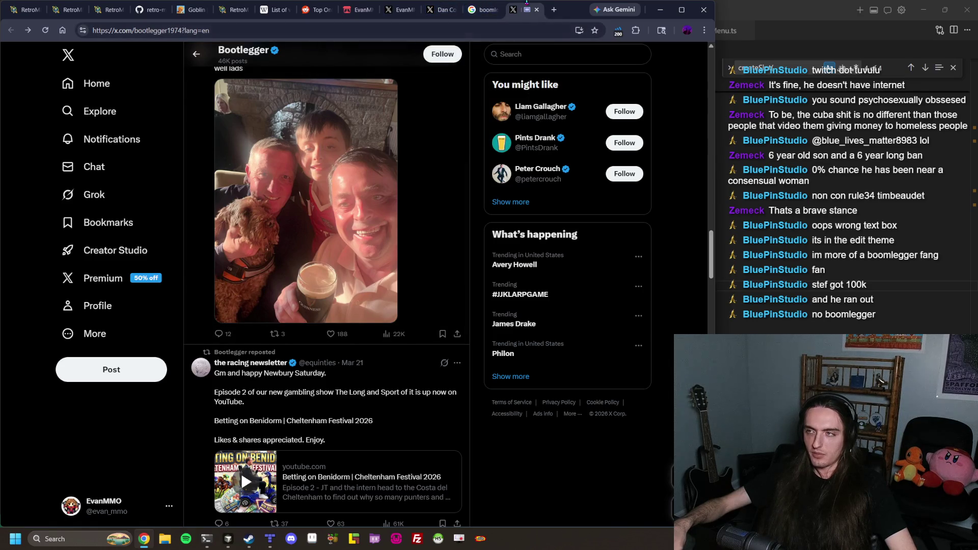
# Close the profile, search 'stefdevs boomlegger' and open the Boomlegger Steam result
pyautogui.click(535, 12)
pyautogui.click(259, 30)
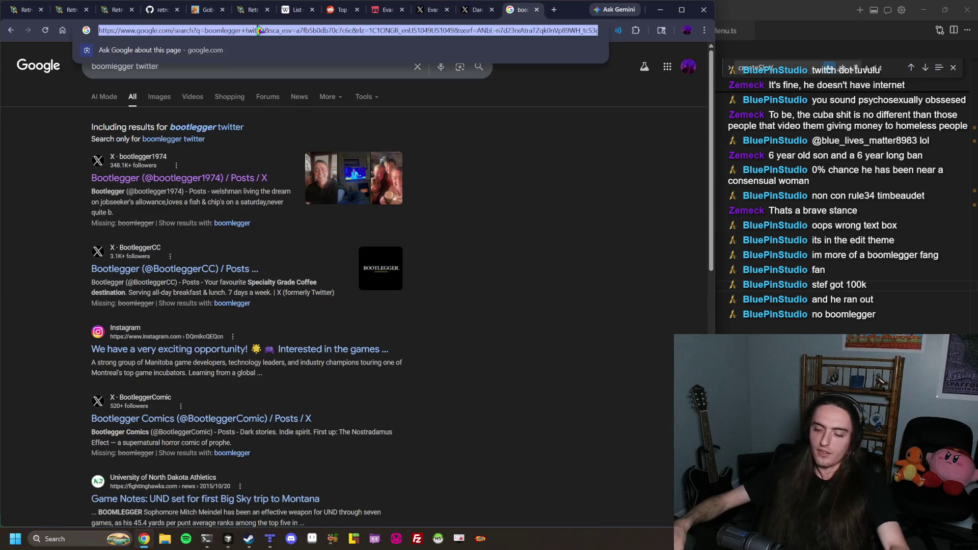
pyautogui.write('stefdevs b')
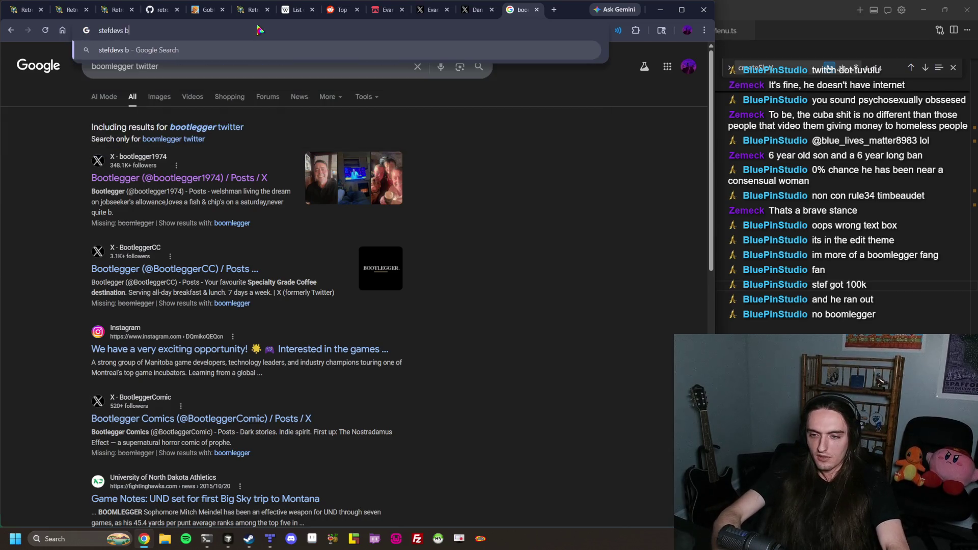
pyautogui.write('oomlegger')
pyautogui.press('Return')
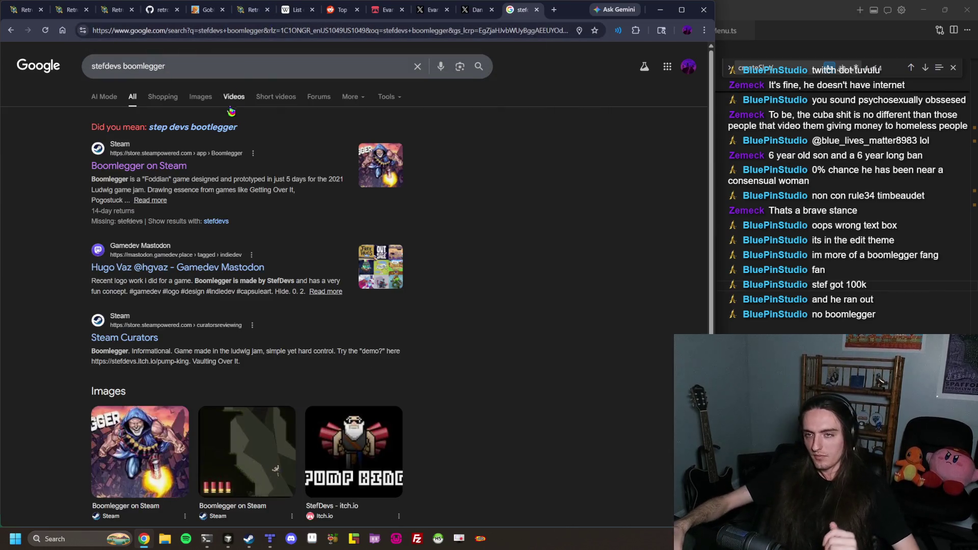
pyautogui.click(173, 173)
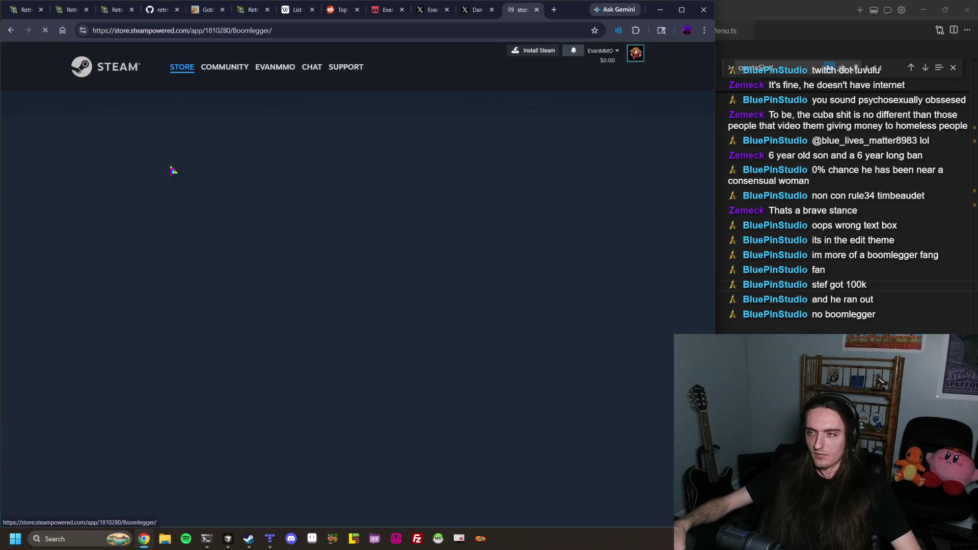
# View Boomlegger's header image in its own tab, then close it and return to the store page
pyautogui.rightClick(564, 194)
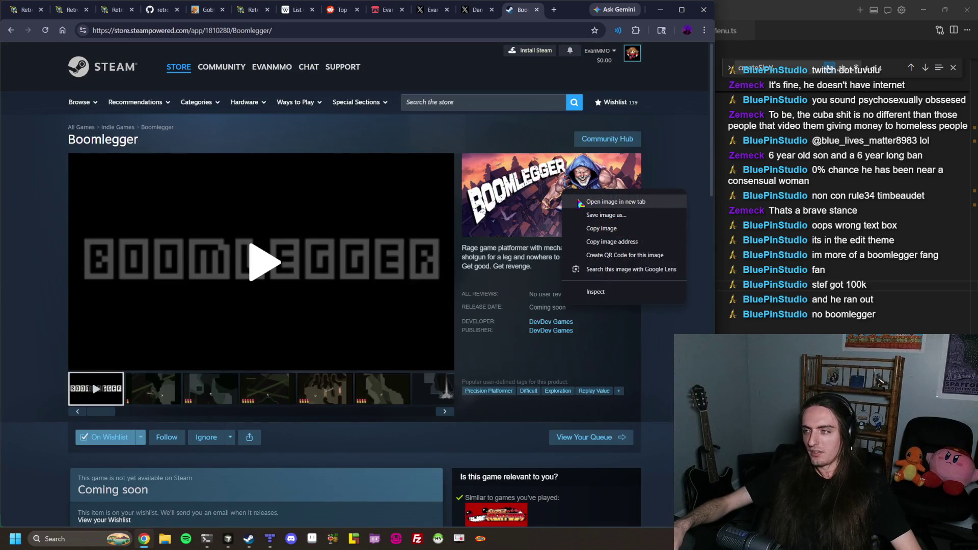
pyautogui.click(604, 202)
pyautogui.click(525, 11)
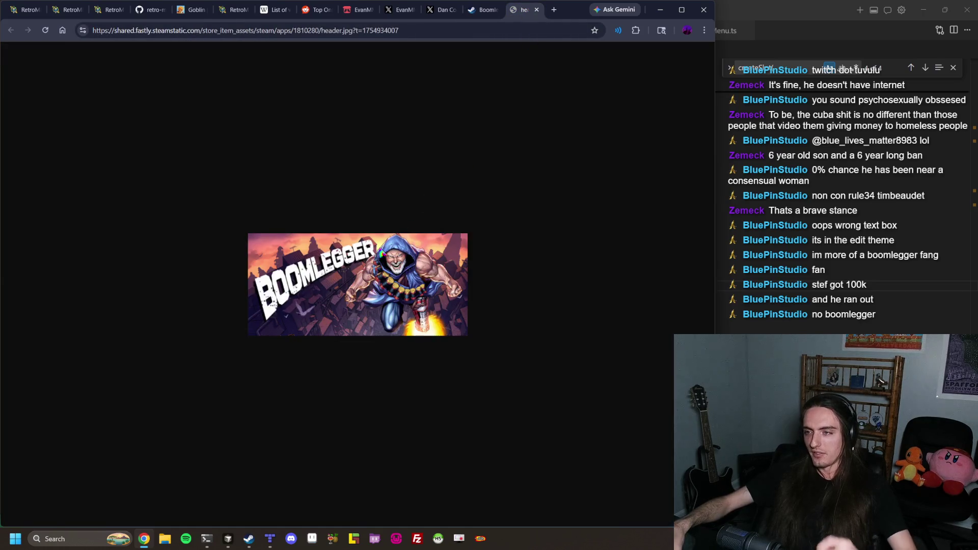
pyautogui.keyDown('ctrl'); pyautogui.scroll(2, 468, 178); pyautogui.keyUp('ctrl')
pyautogui.keyDown('ctrl'); pyautogui.scroll(-1, 468, 179); pyautogui.keyUp('ctrl')
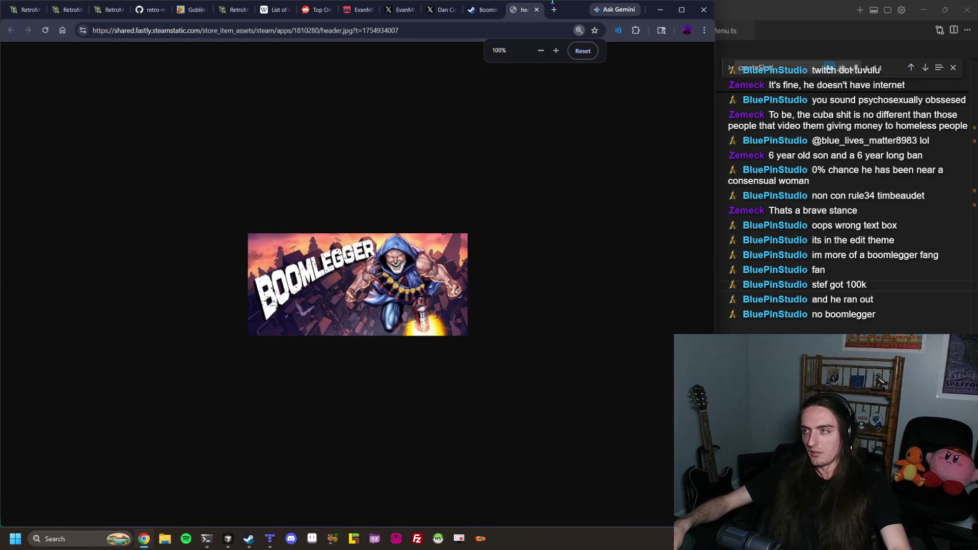
pyautogui.hotkey('ctrl', 'w')
pyautogui.scroll(-5, 387, 191)
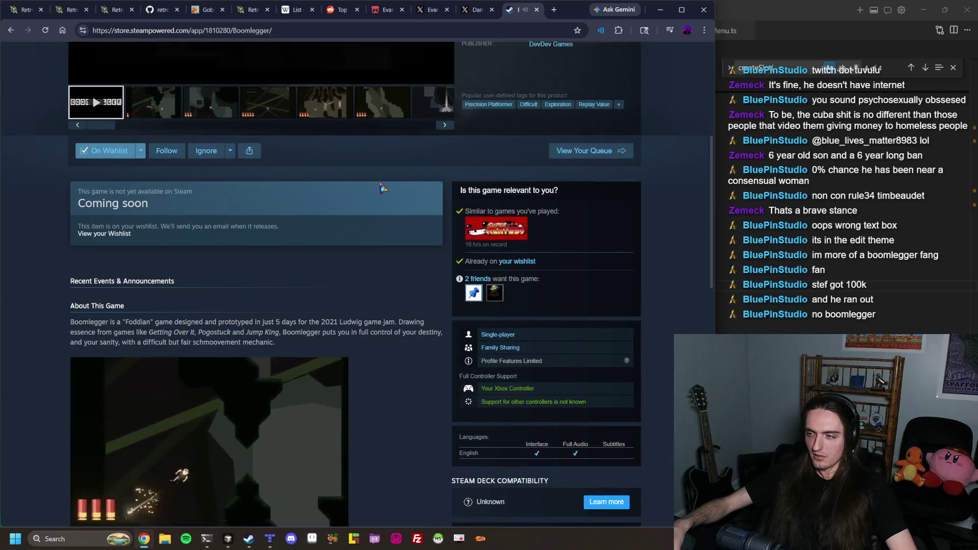
pyautogui.scroll(3, 381, 188)
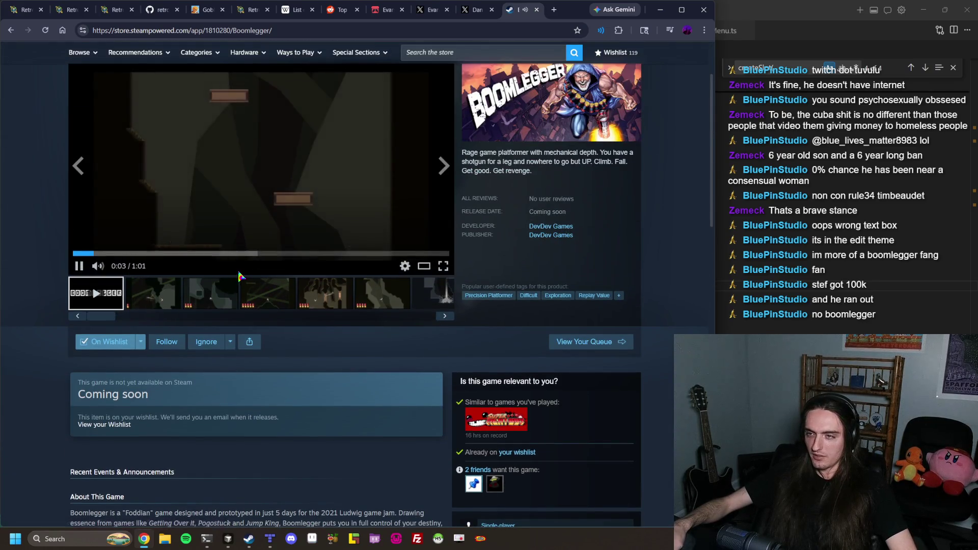
pyautogui.scroll(2, 234, 306)
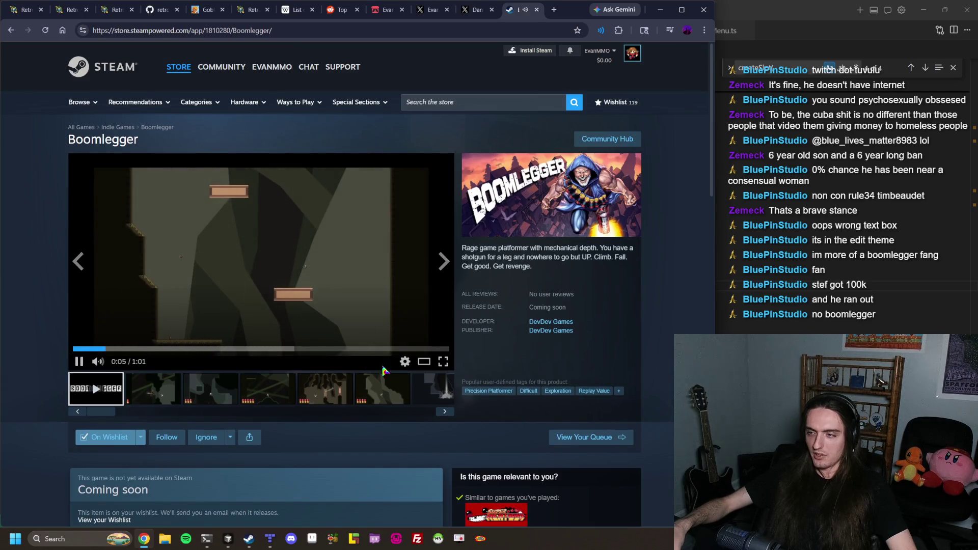
# Watch the Boomlegger trailer fullscreen from 0:30, pause it and return to the store page
pyautogui.click(443, 362)
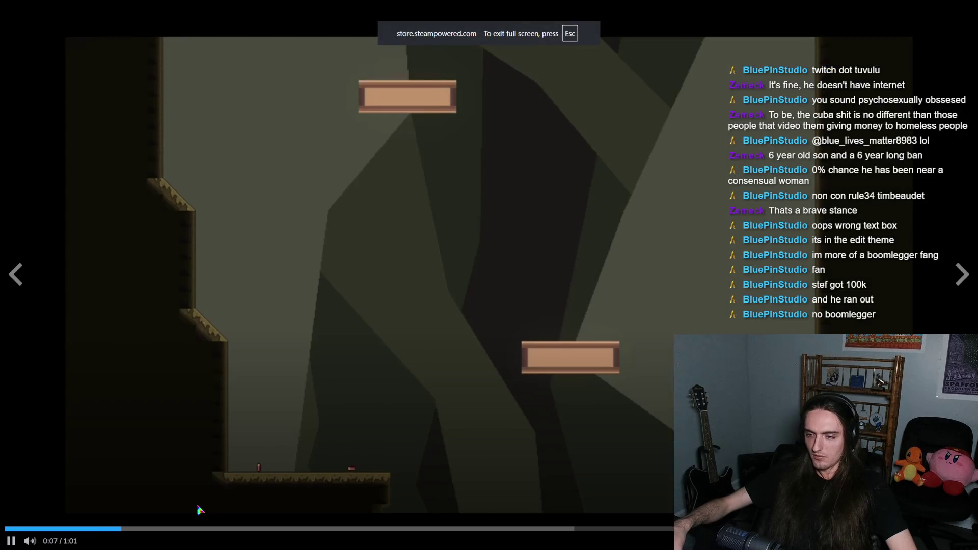
pyautogui.click(485, 532)
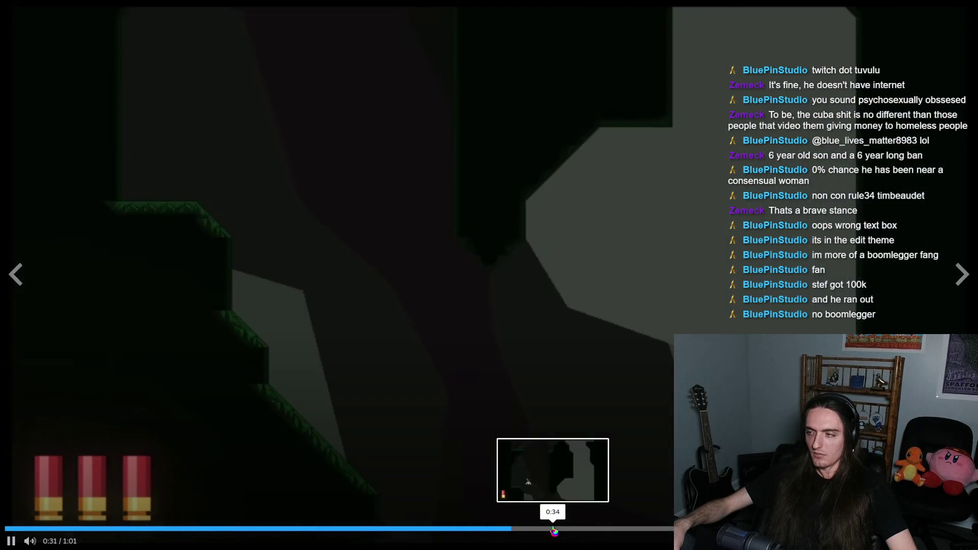
pyautogui.press('space')
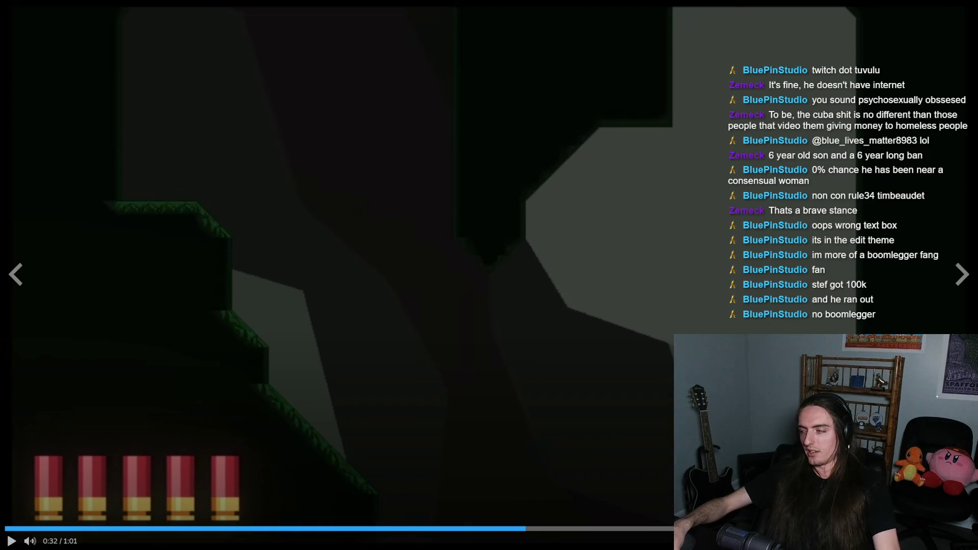
pyautogui.press('Escape')
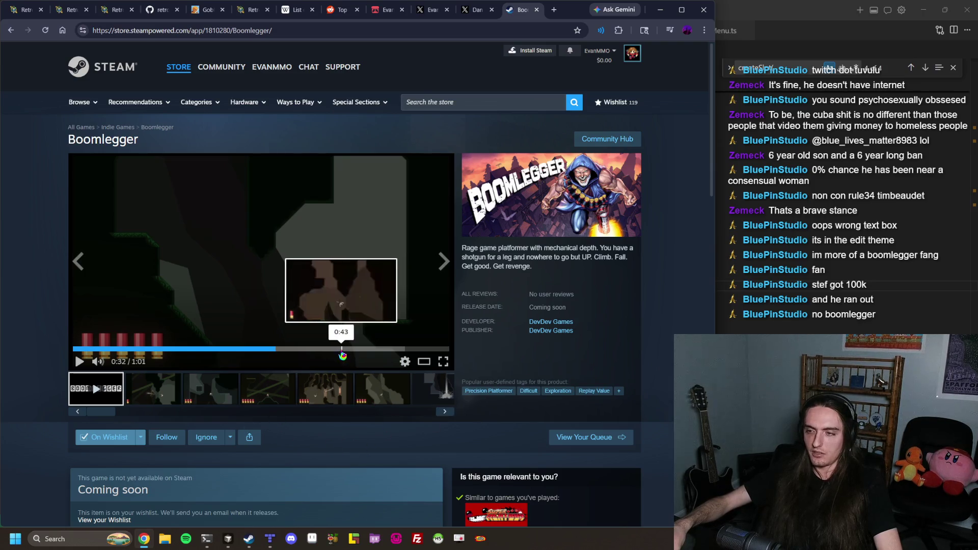
pyautogui.scroll(-3, 309, 312)
pyautogui.scroll(-8, 311, 308)
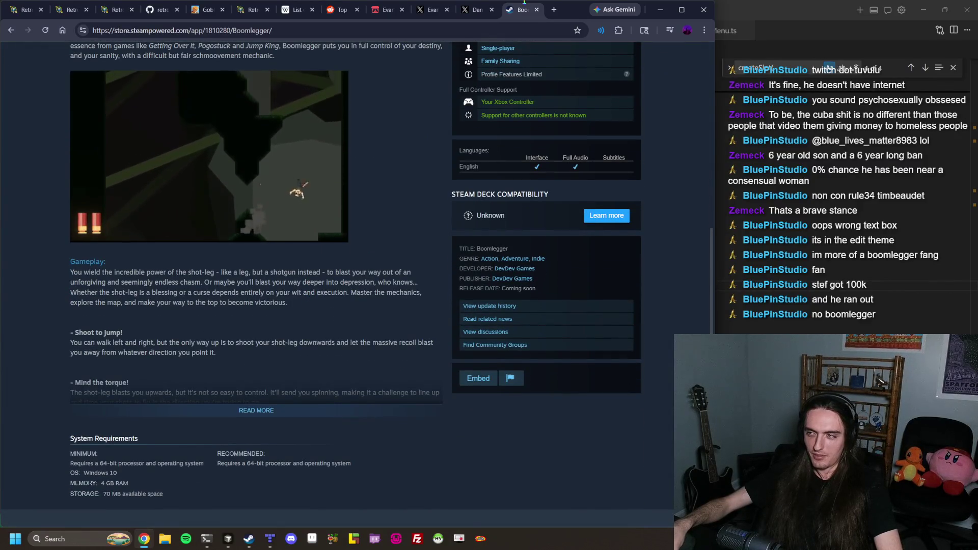
# Load evanmmo.itch.io in a new tab and open the Teleport Tower game page
pyautogui.hotkey('ctrl', 't')
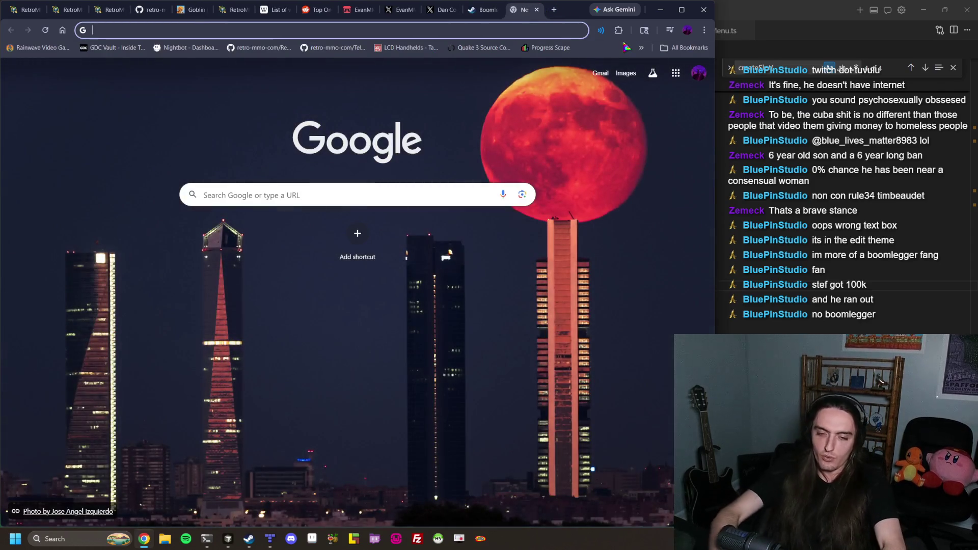
pyautogui.write('evanmmo.itch.io')
pyautogui.press('Return')
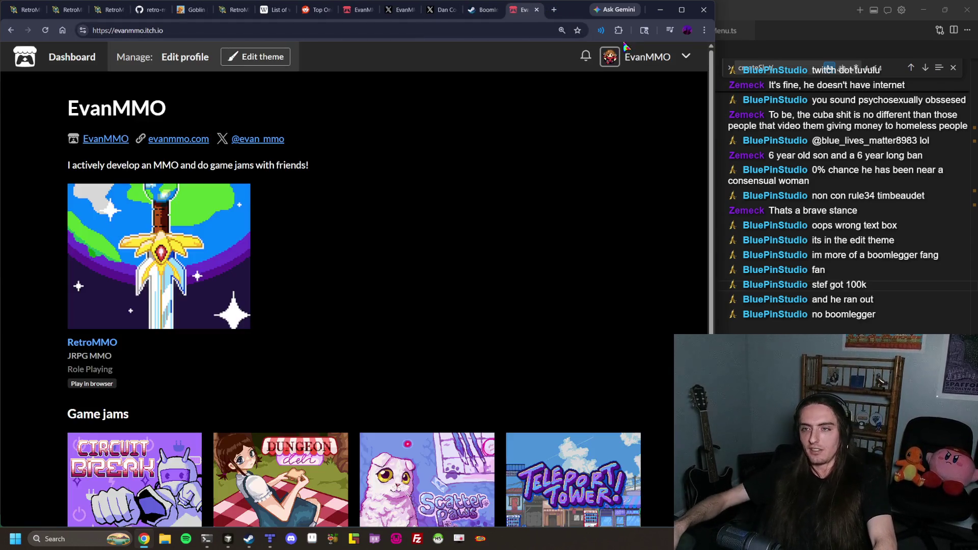
pyautogui.scroll(-3, 439, 135)
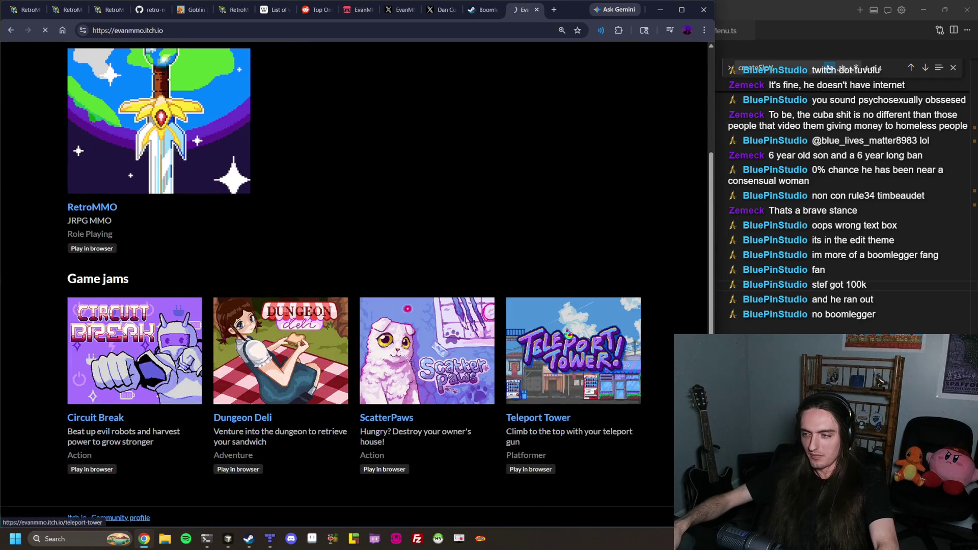
pyautogui.click(567, 336)
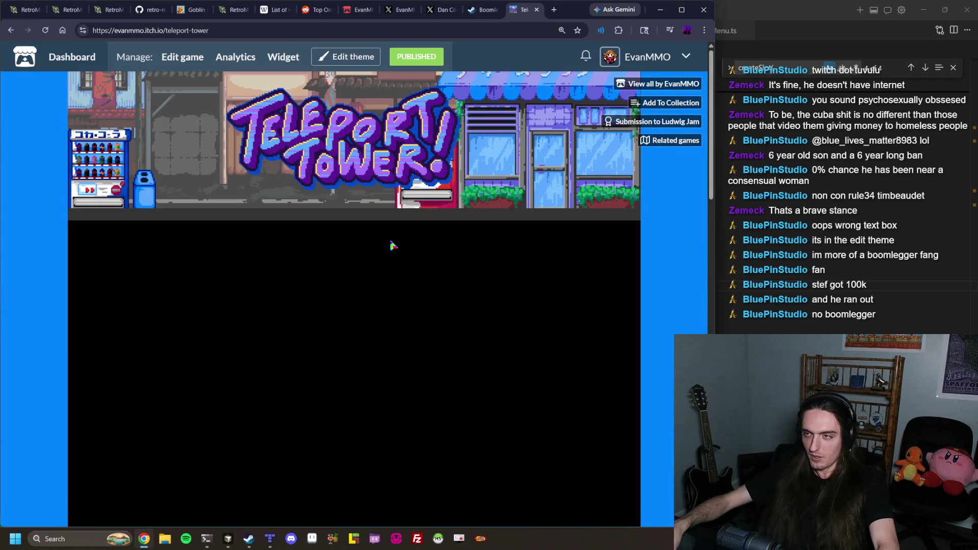
# Scroll down to the game embed and set the page zoom to 125%
pyautogui.scroll(-2, 400, 230)
pyautogui.scroll(-1, 384, 188)
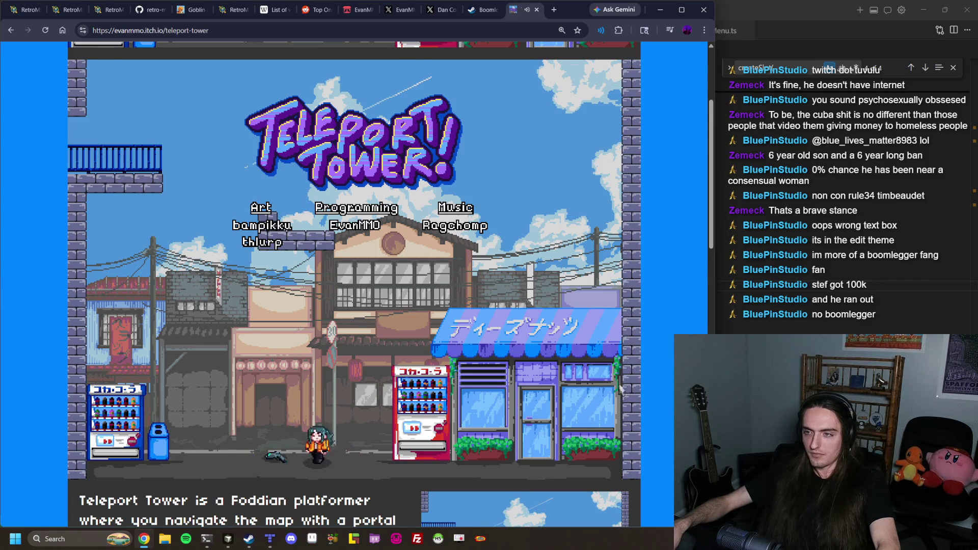
pyautogui.hotkey('ctrl', '-')
pyautogui.hotkey('ctrl', '+')
pyautogui.hotkey('ctrl', '+')
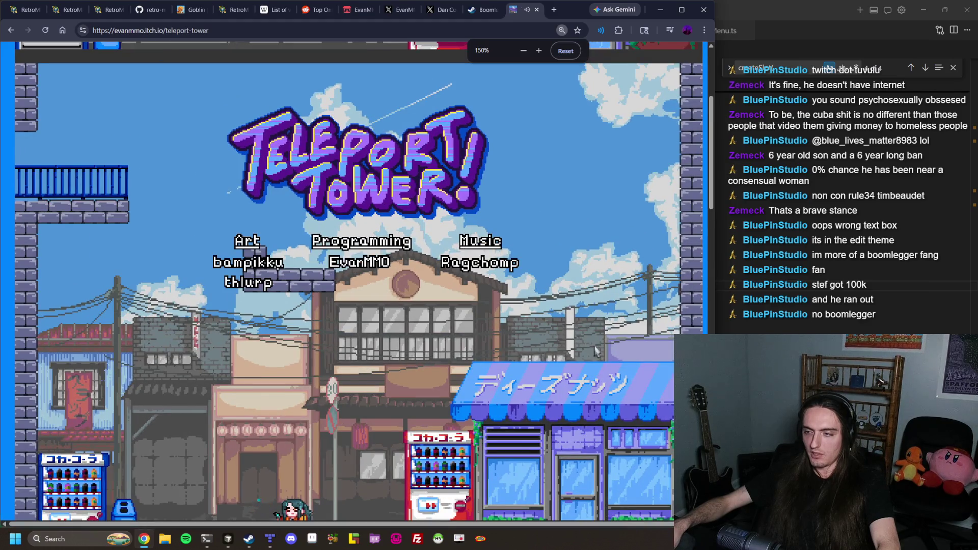
pyautogui.scroll(-1, 417, 362)
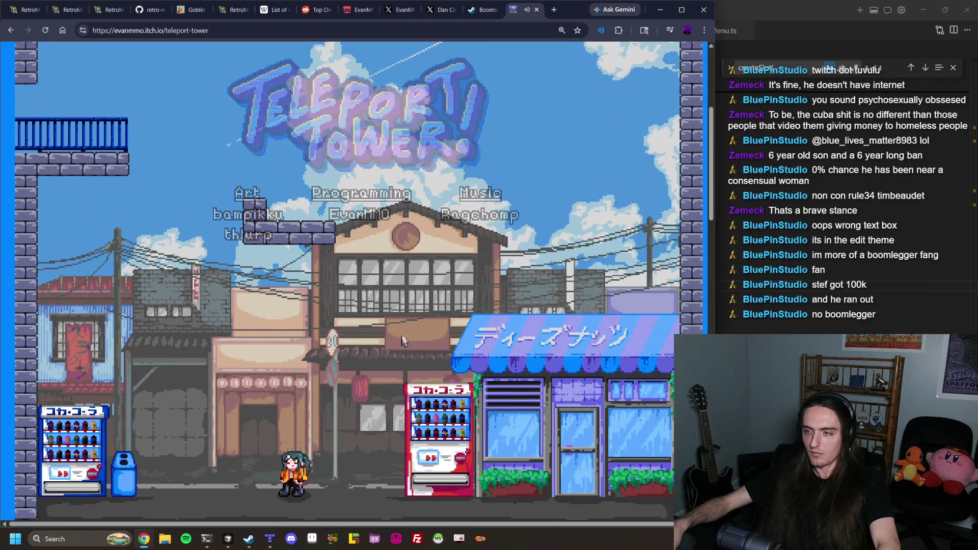
# Teleport from the street start onto the brick platform, desks, bookshelf and right platform
pyautogui.click(336, 224)
pyautogui.click(152, 229)
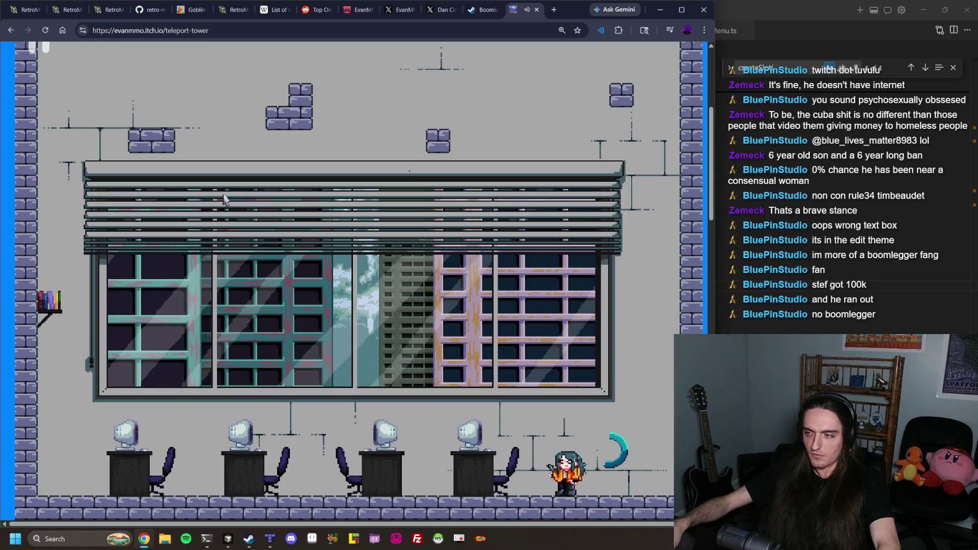
pyautogui.click(240, 367)
pyautogui.press('a')
pyautogui.click(62, 275)
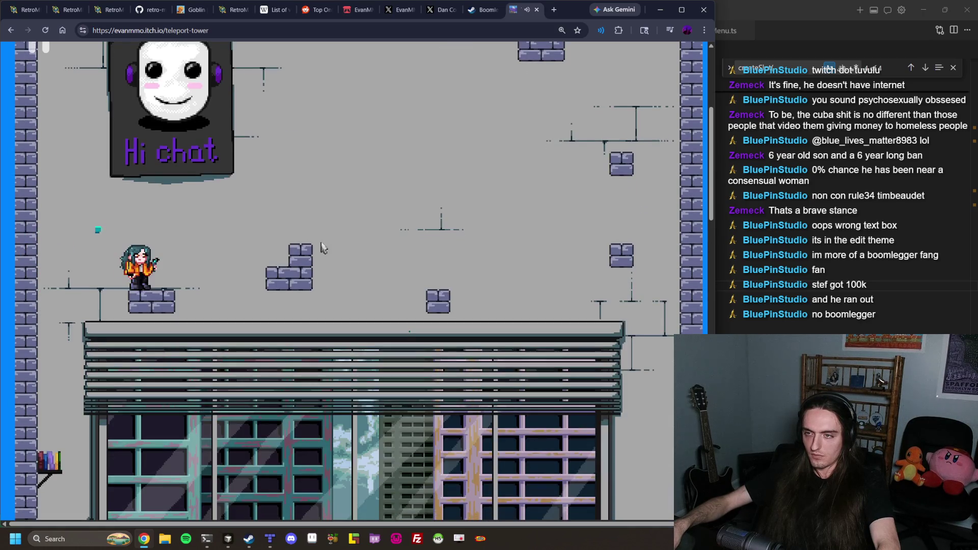
pyautogui.click(425, 270)
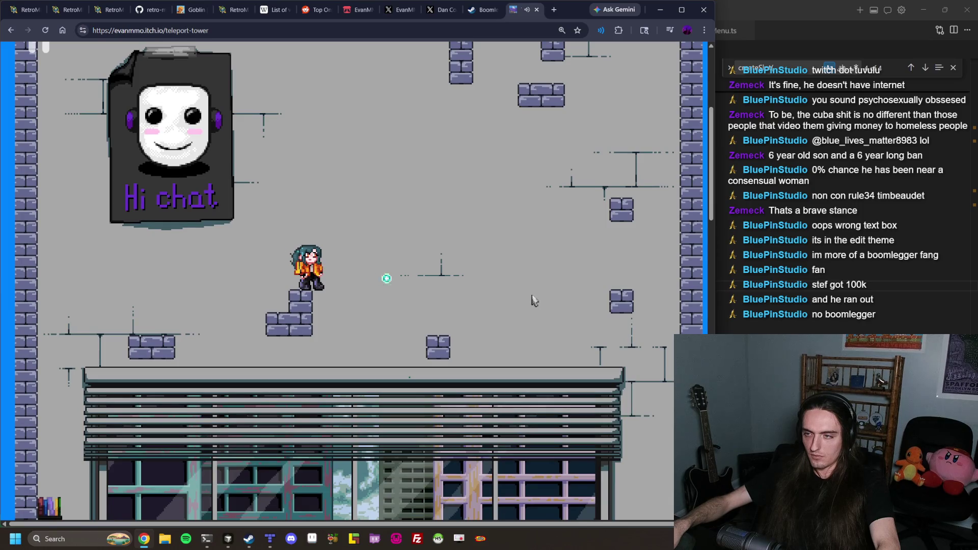
pyautogui.click(634, 205)
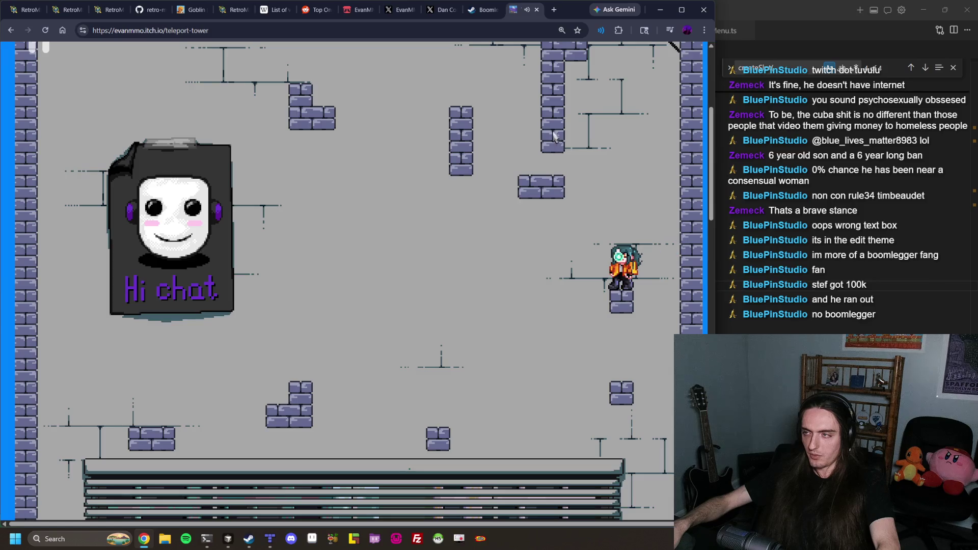
pyautogui.click(412, 113)
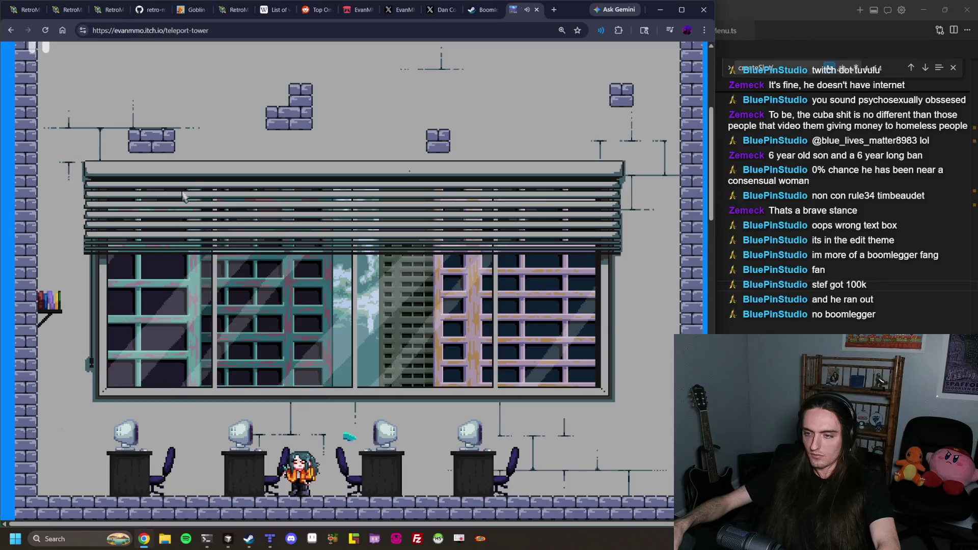
pyautogui.click(168, 235)
pyautogui.press('a')
# Climb onto the upper-left block and brick blocks, then drop back to the desks and bookshelf
pyautogui.click(127, 245)
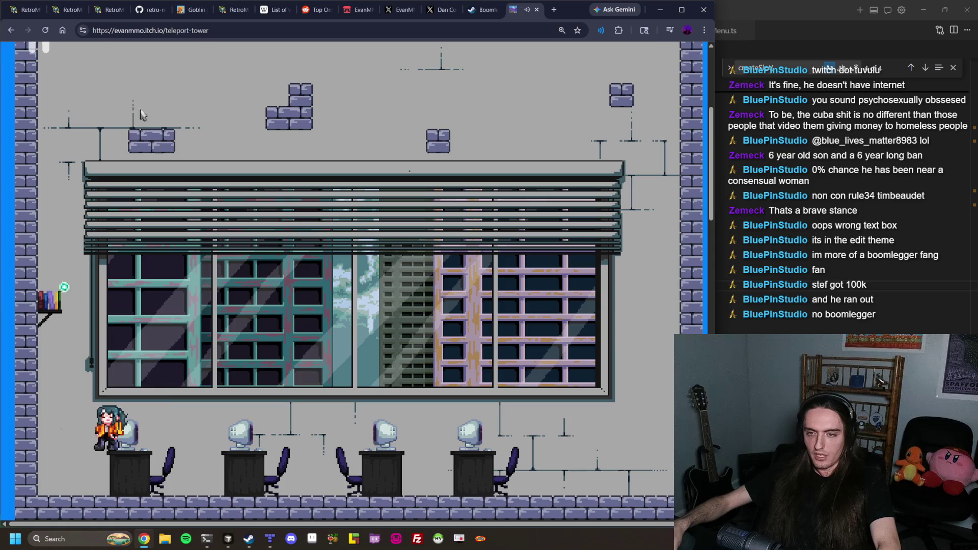
pyautogui.click(131, 119)
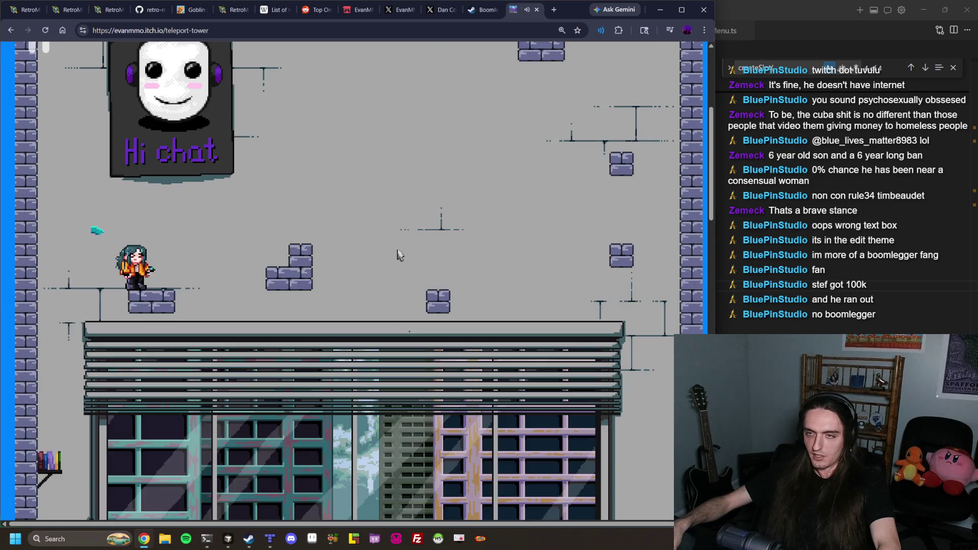
pyautogui.click(512, 274)
pyautogui.click(559, 275)
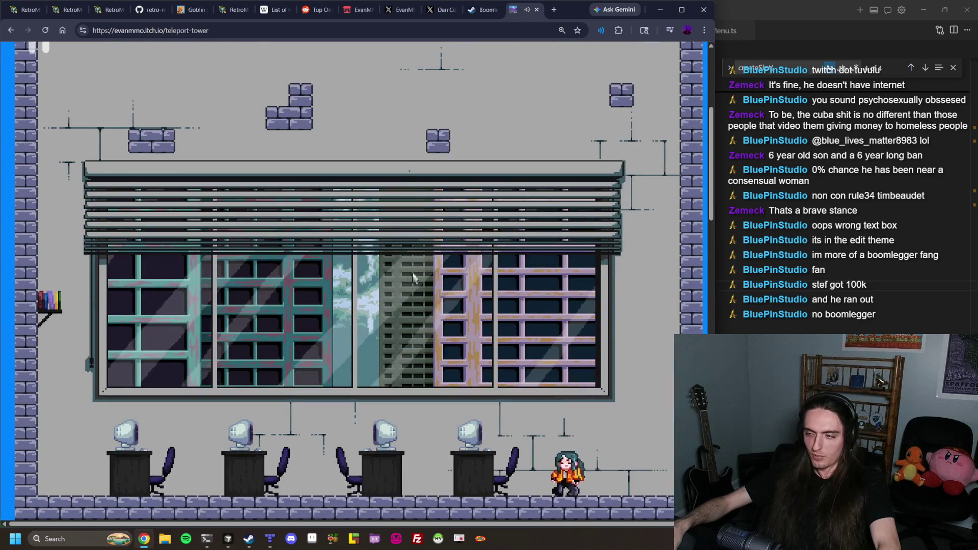
pyautogui.click(235, 208)
pyautogui.click(255, 366)
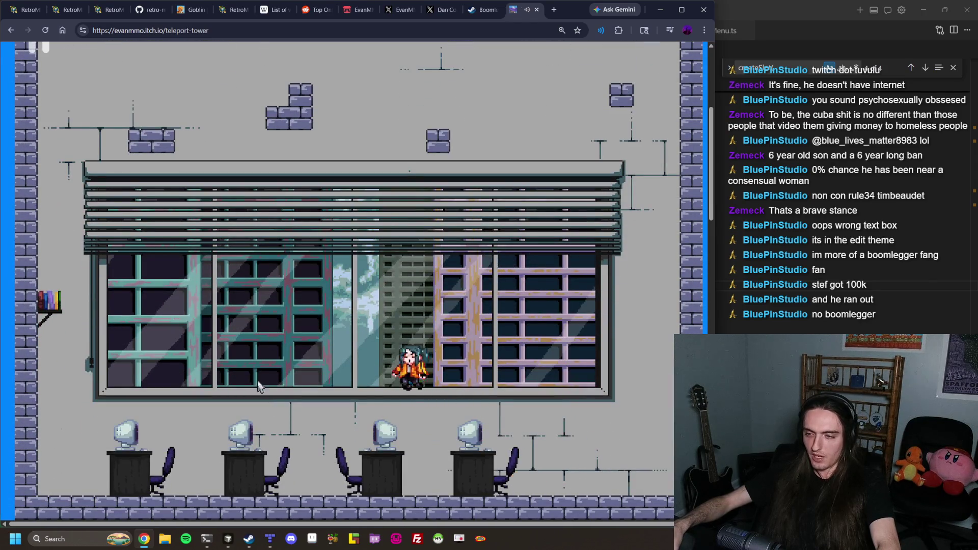
pyautogui.click(167, 312)
pyautogui.click(102, 292)
pyautogui.click(59, 277)
# Throw portal orbs up and right across the bricks, land on the middle-right desk, then zoom to 90%
pyautogui.click(59, 277)
pyautogui.click(127, 117)
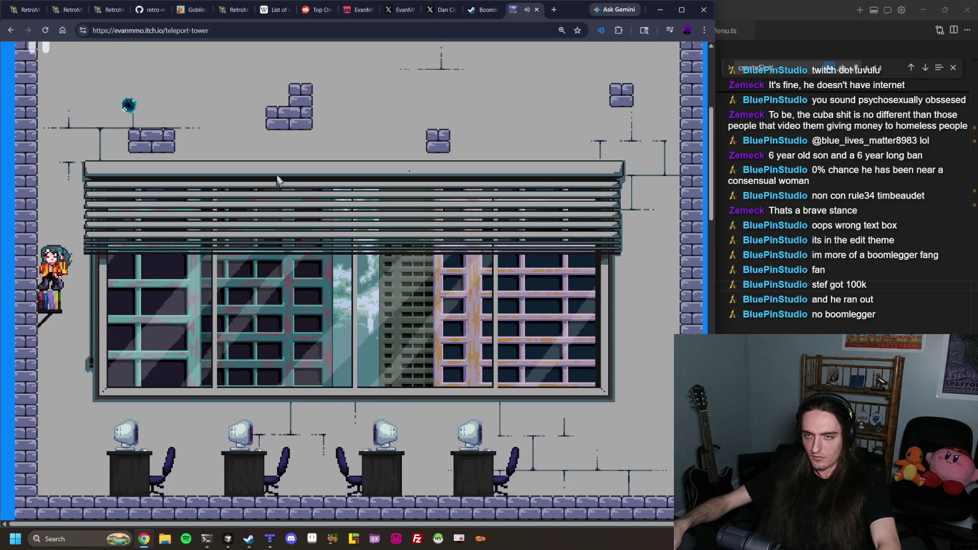
pyautogui.click(306, 199)
pyautogui.click(372, 207)
pyautogui.click(516, 275)
pyautogui.click(516, 275)
pyautogui.click(514, 271)
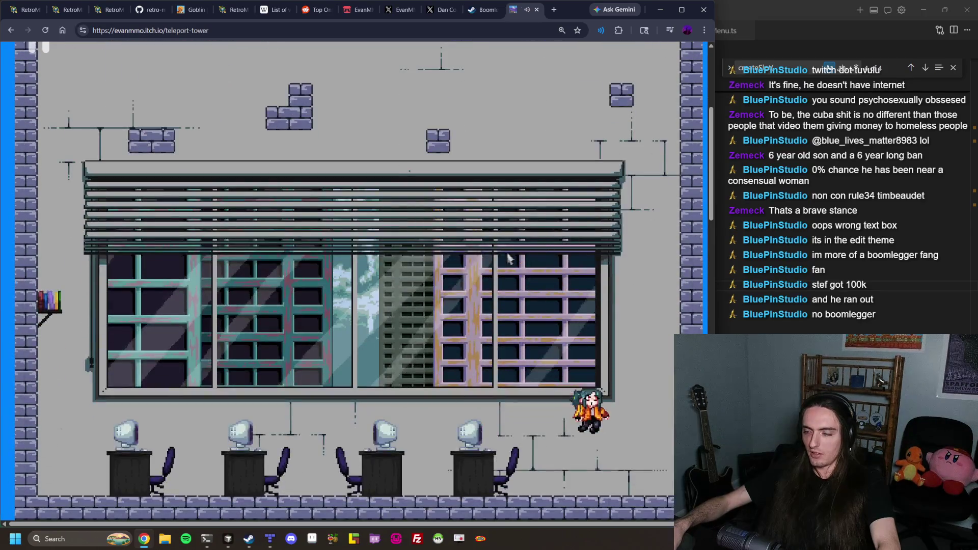
pyautogui.click(326, 321)
pyautogui.click(241, 385)
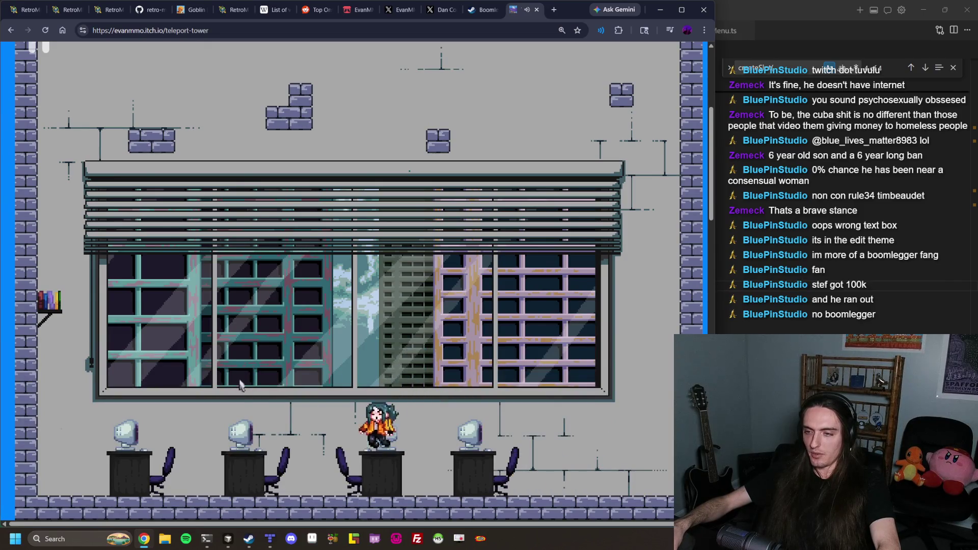
pyautogui.hotkey('ctrl', '-')
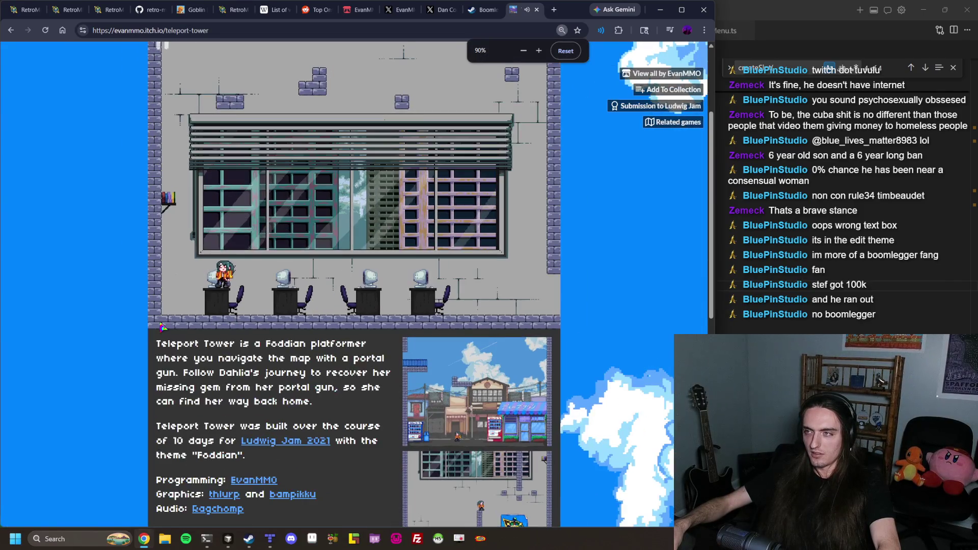
# Reset zoom to 100%, then teleport up the tower onto the brick block left of the pillar
pyautogui.hotkey('ctrl', '+')
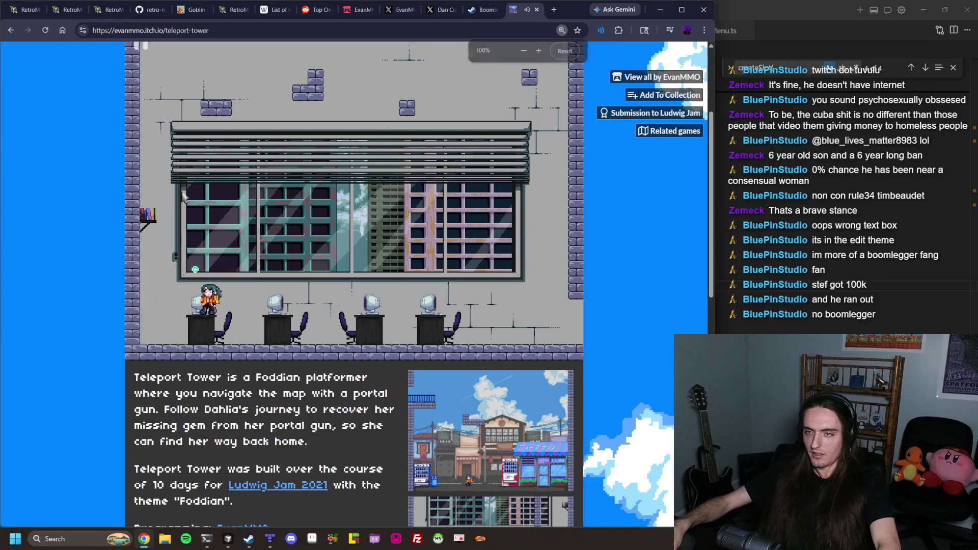
pyautogui.scroll(3, 173, 209)
pyautogui.scroll(-1, 197, 211)
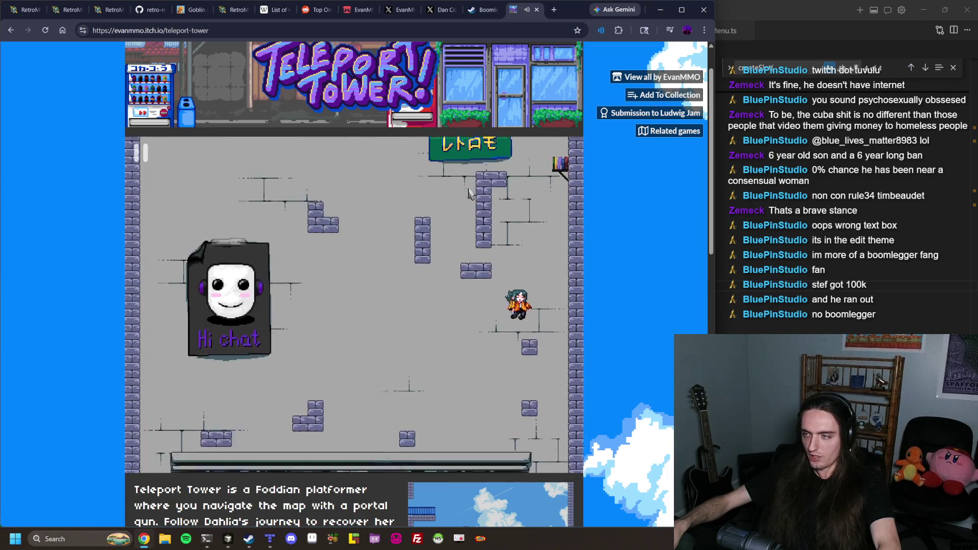
pyautogui.click(452, 200)
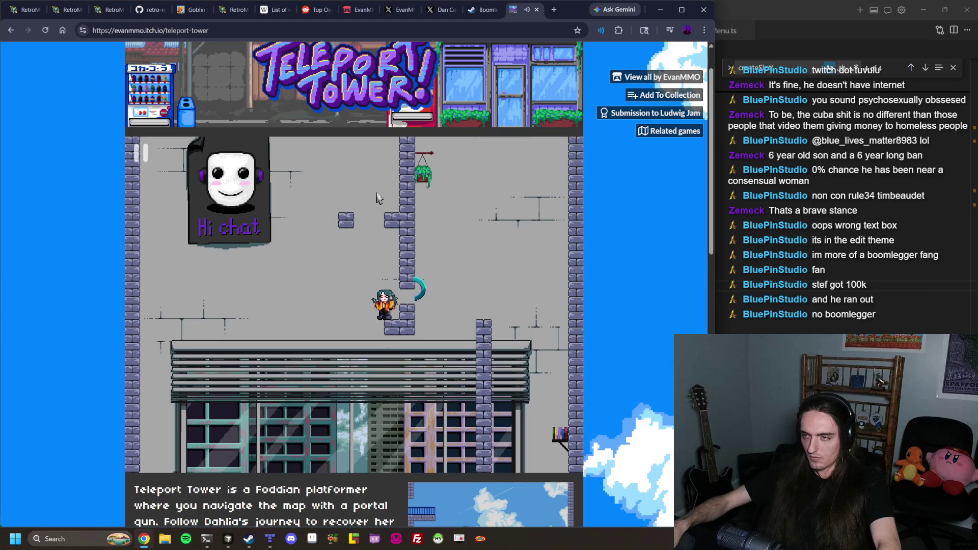
pyautogui.click(399, 201)
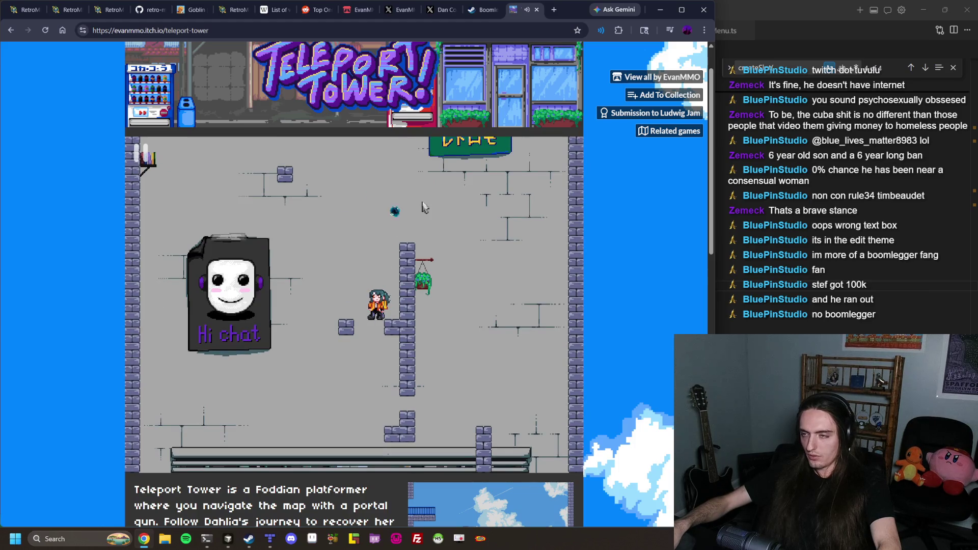
pyautogui.click(274, 225)
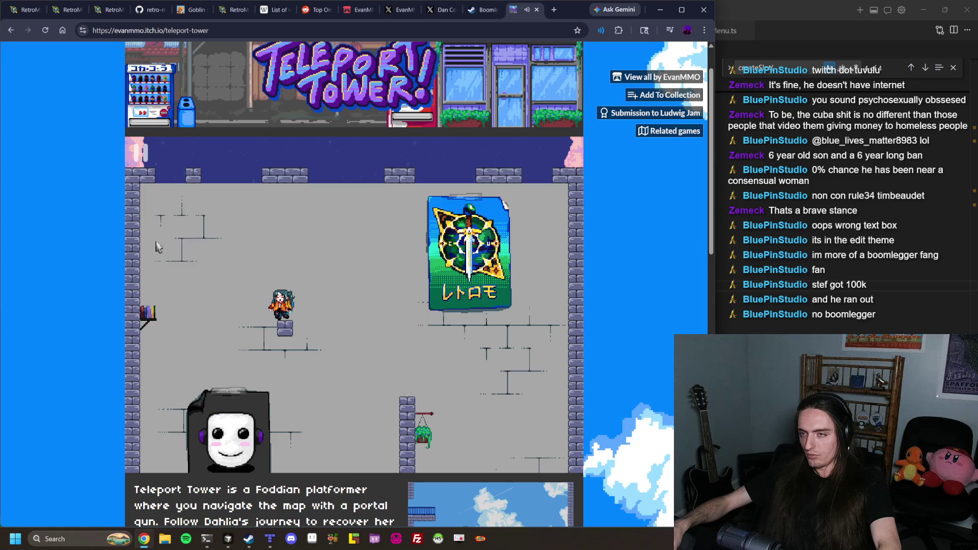